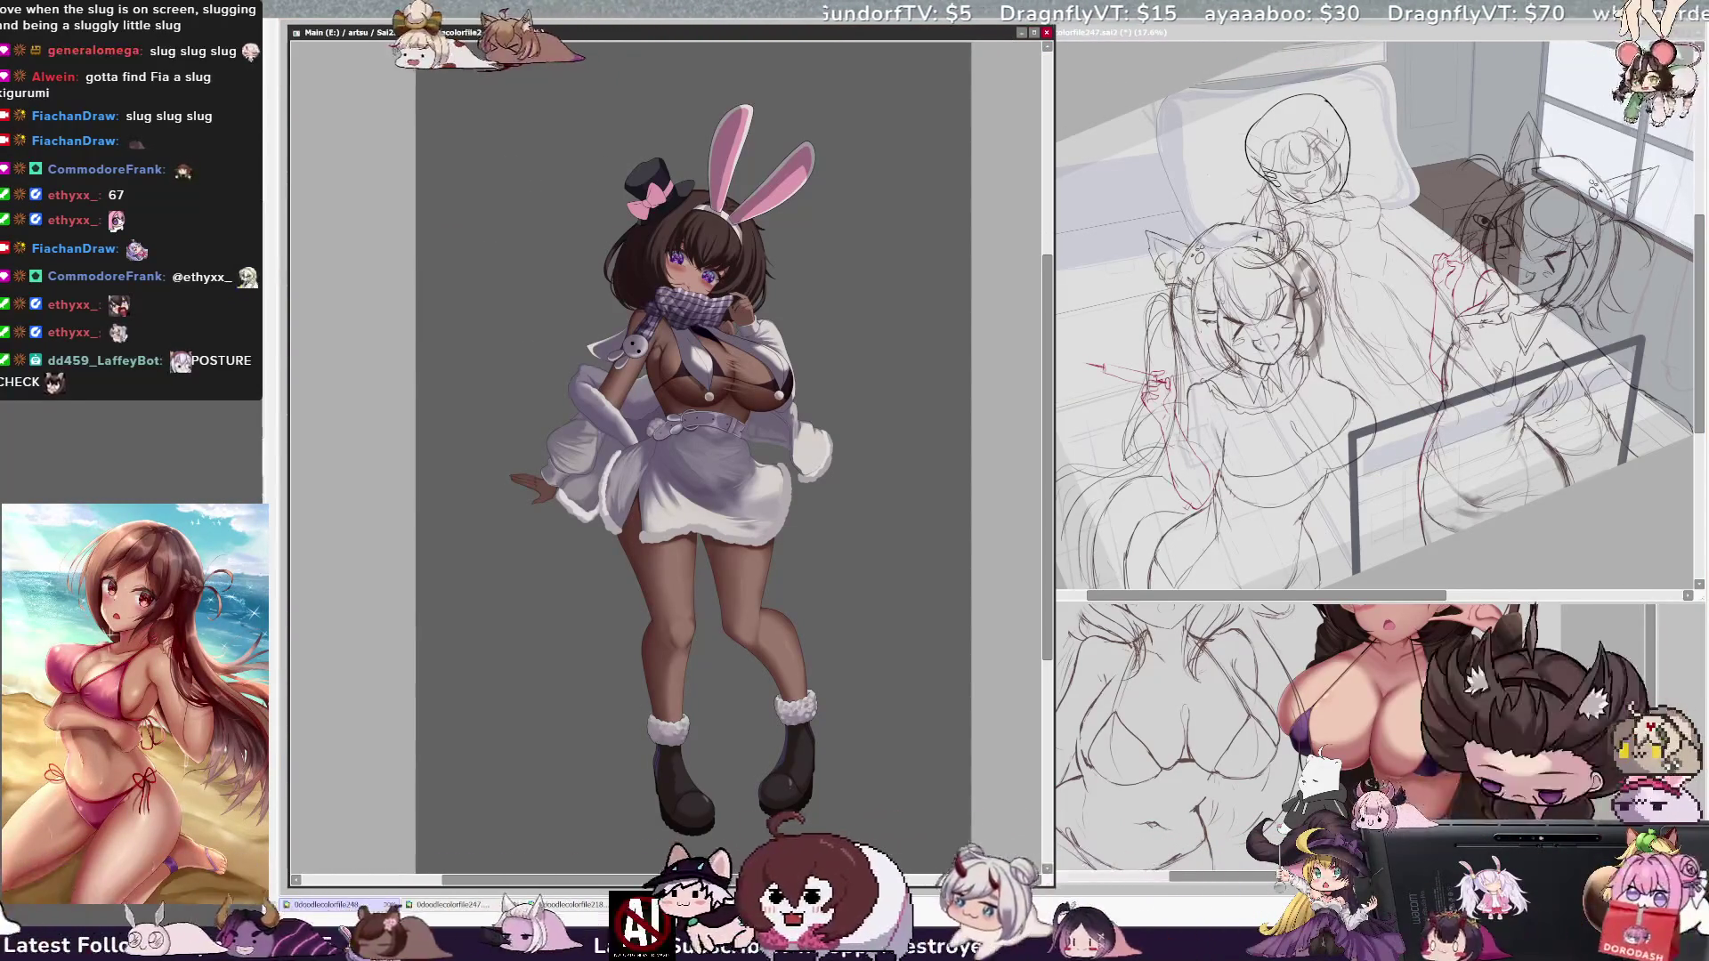
Step: Loosely lasso the skirt, legs and boots, then clear the leftover selection
left_click_drag(756, 472, 750, 469)
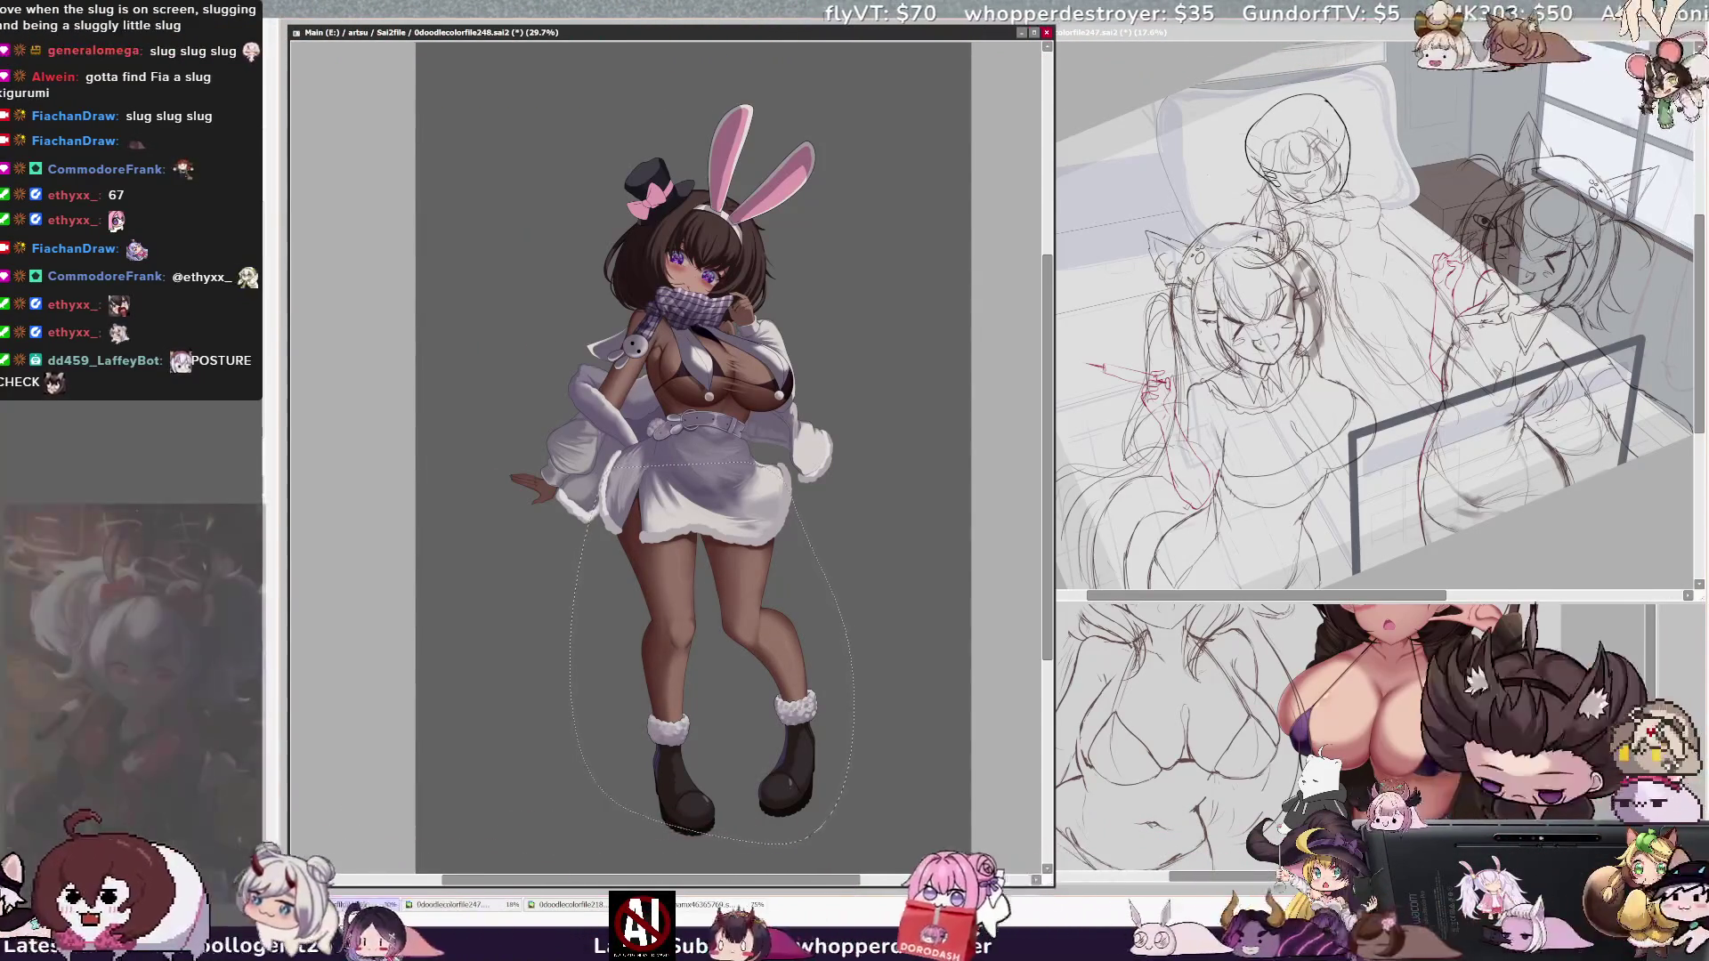
key("ctrl+d")
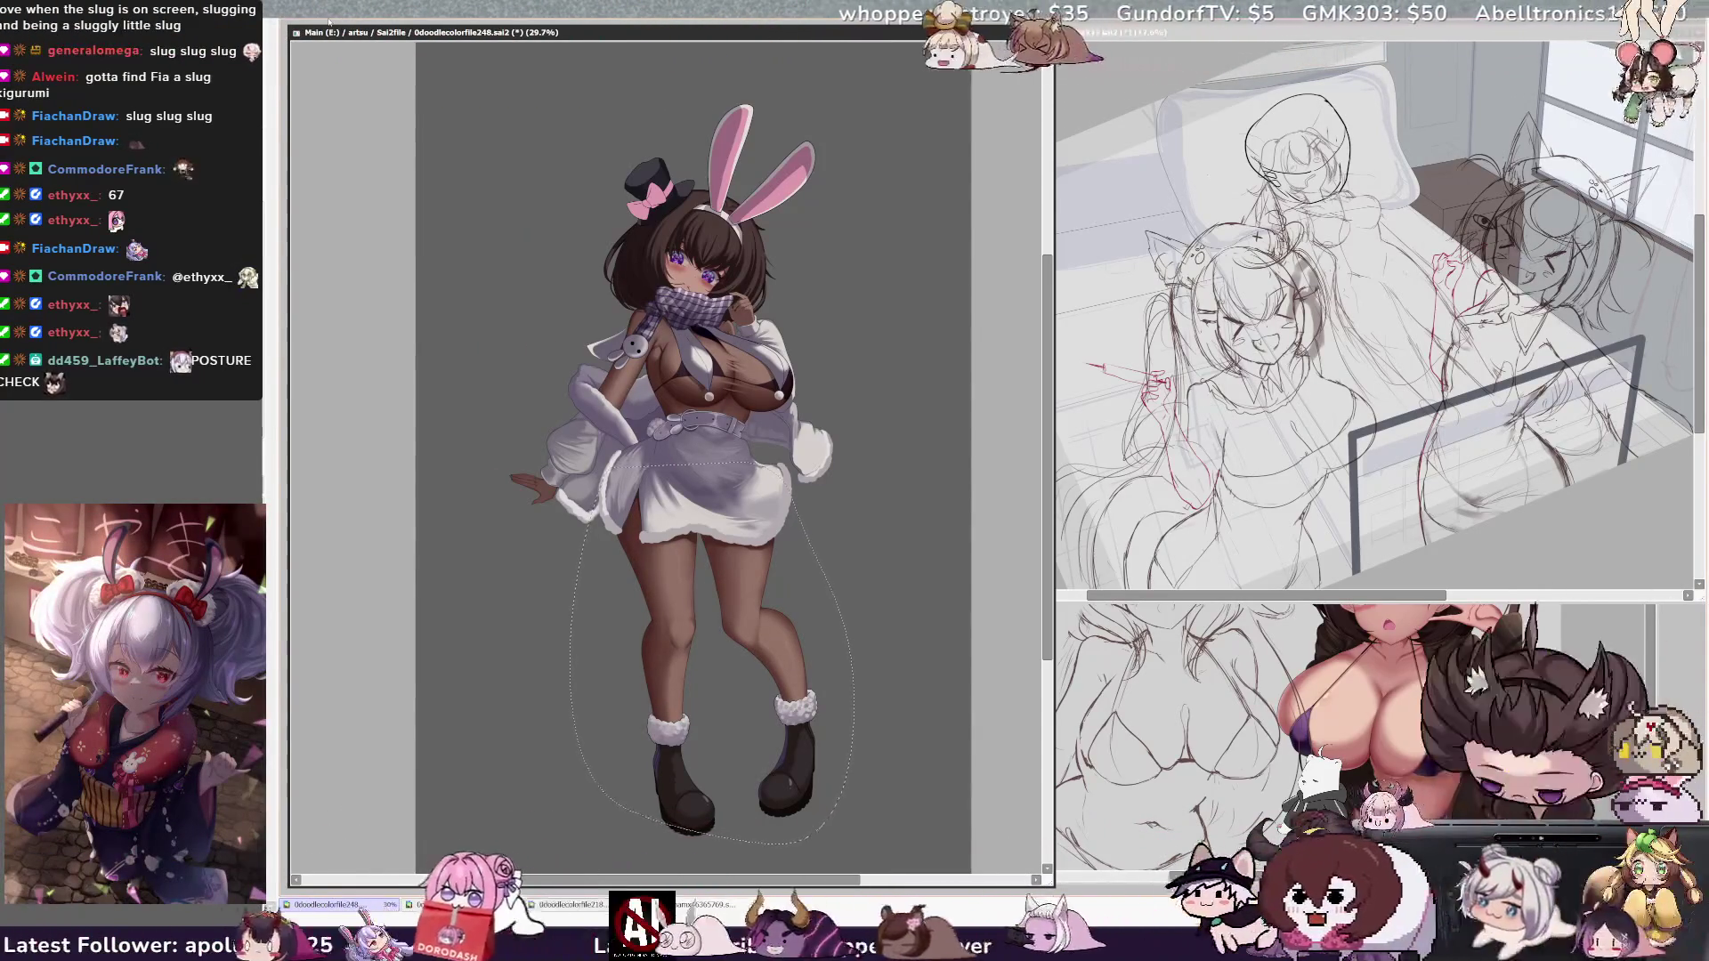
key("ctrl+d")
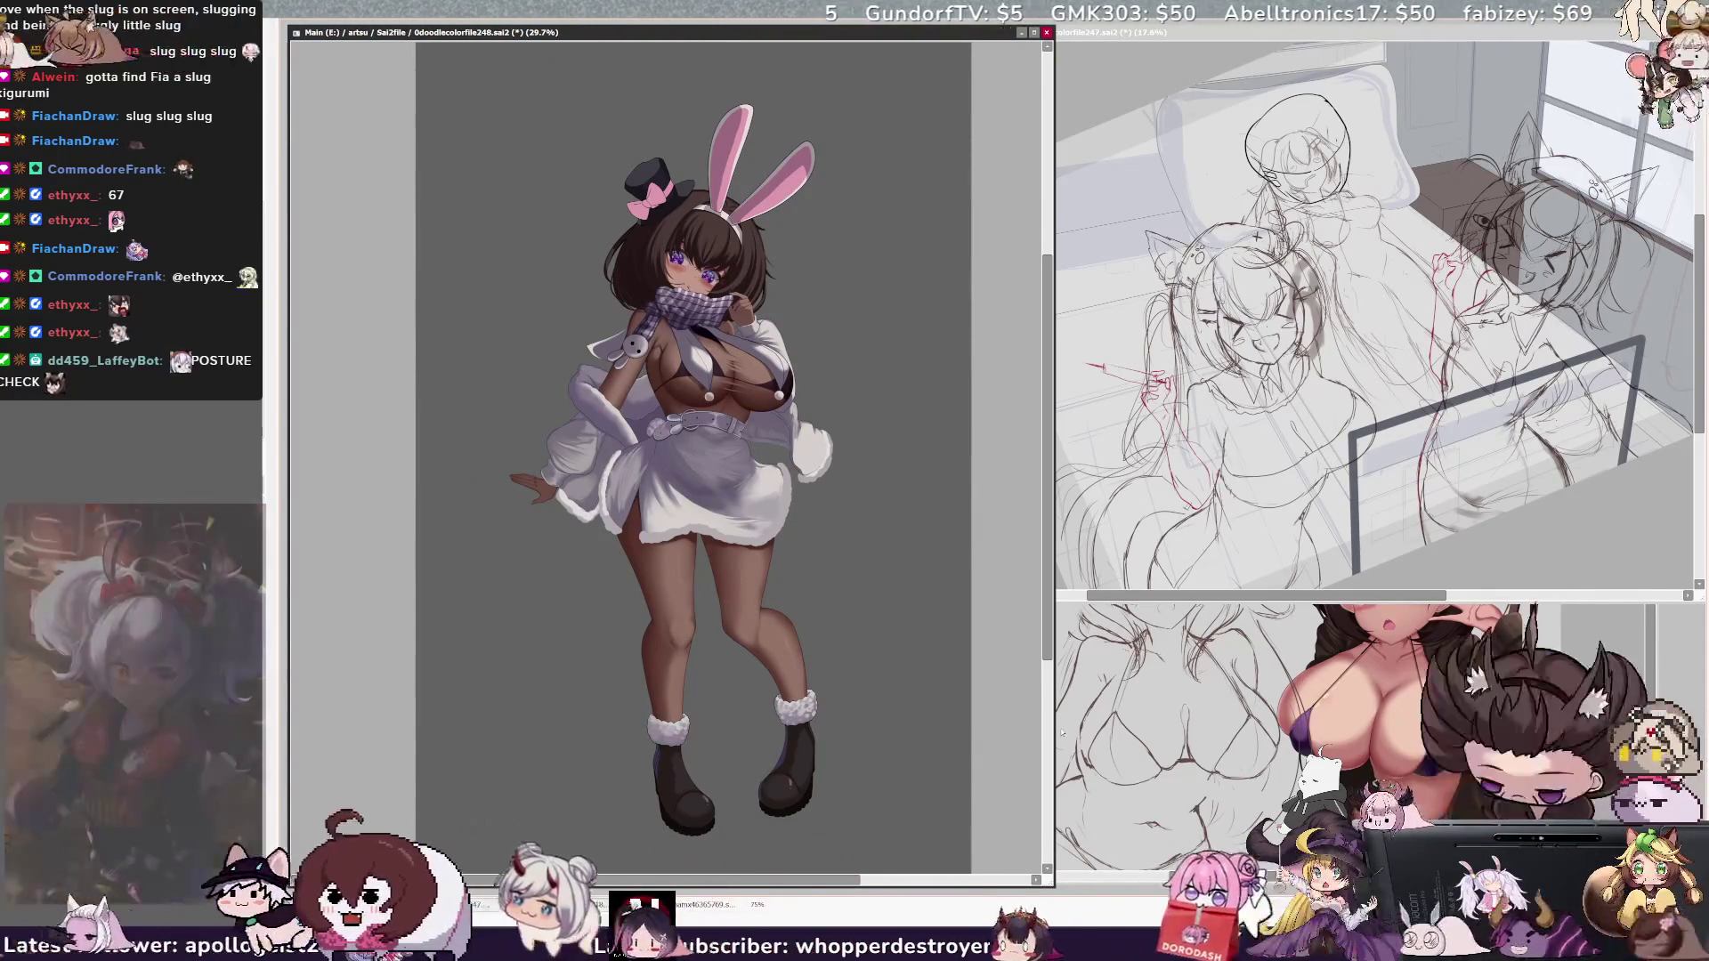
left_click_drag(1047, 587, 1045, 563)
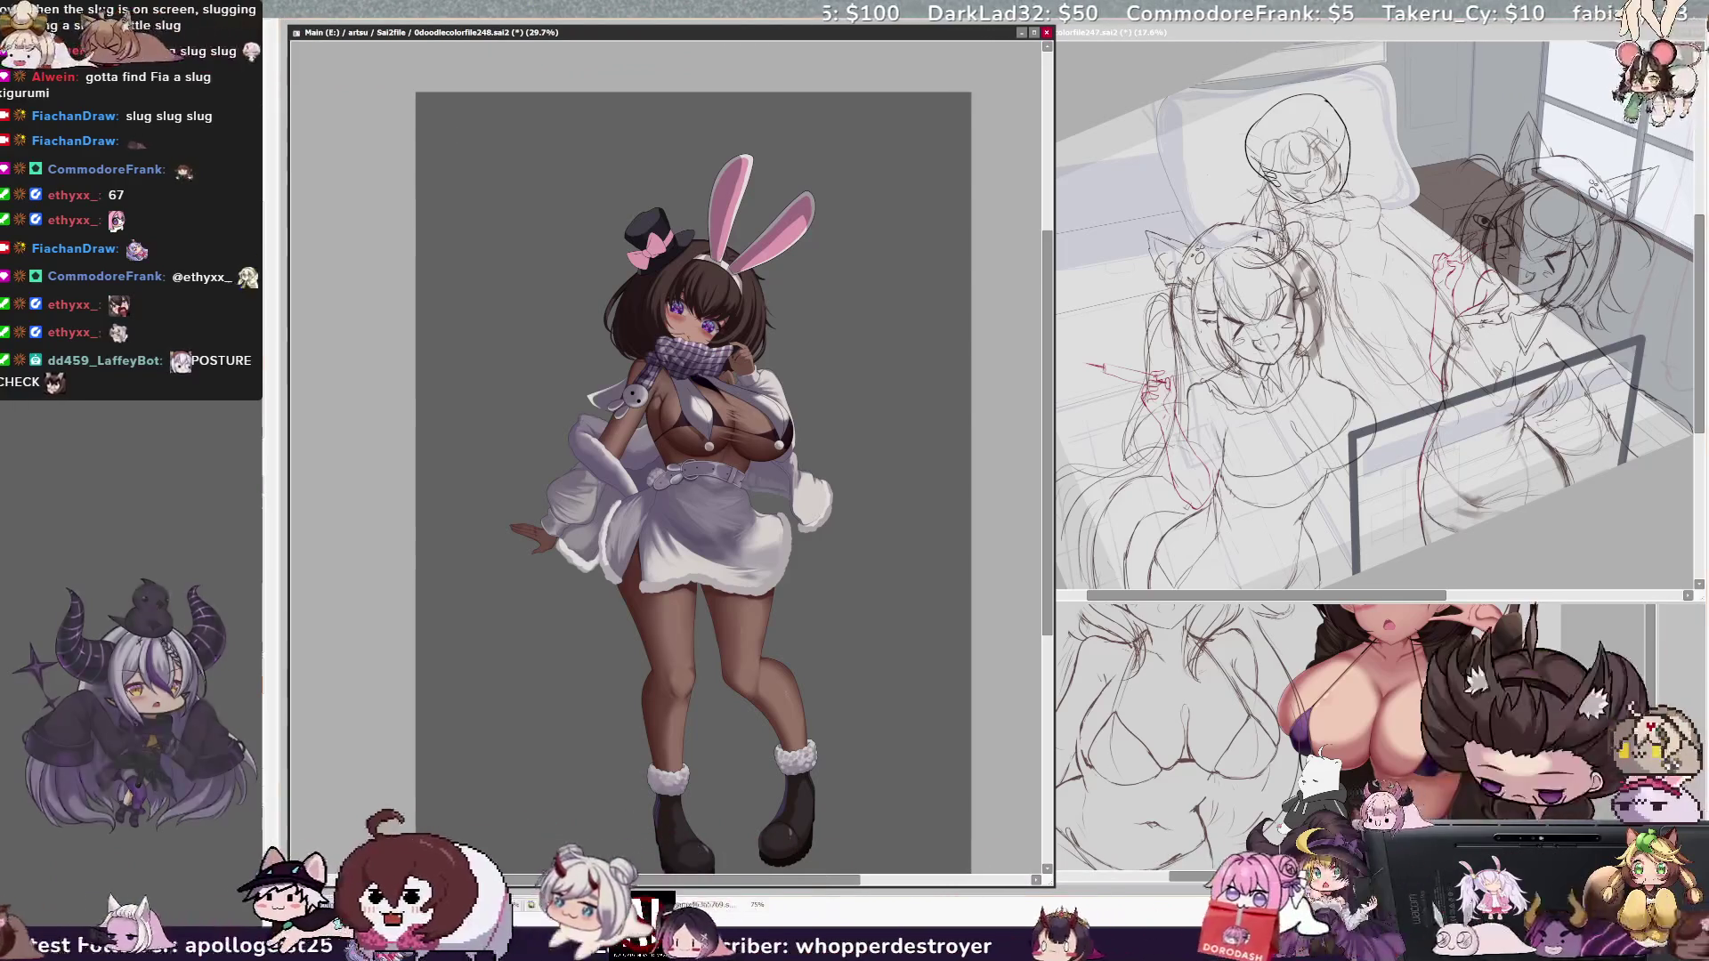
Step: Tilt the view, enlarge the brush three steps, and zoom in close on the chest and belt
key("Delete")
key("Page_Up")
key("bracketright")
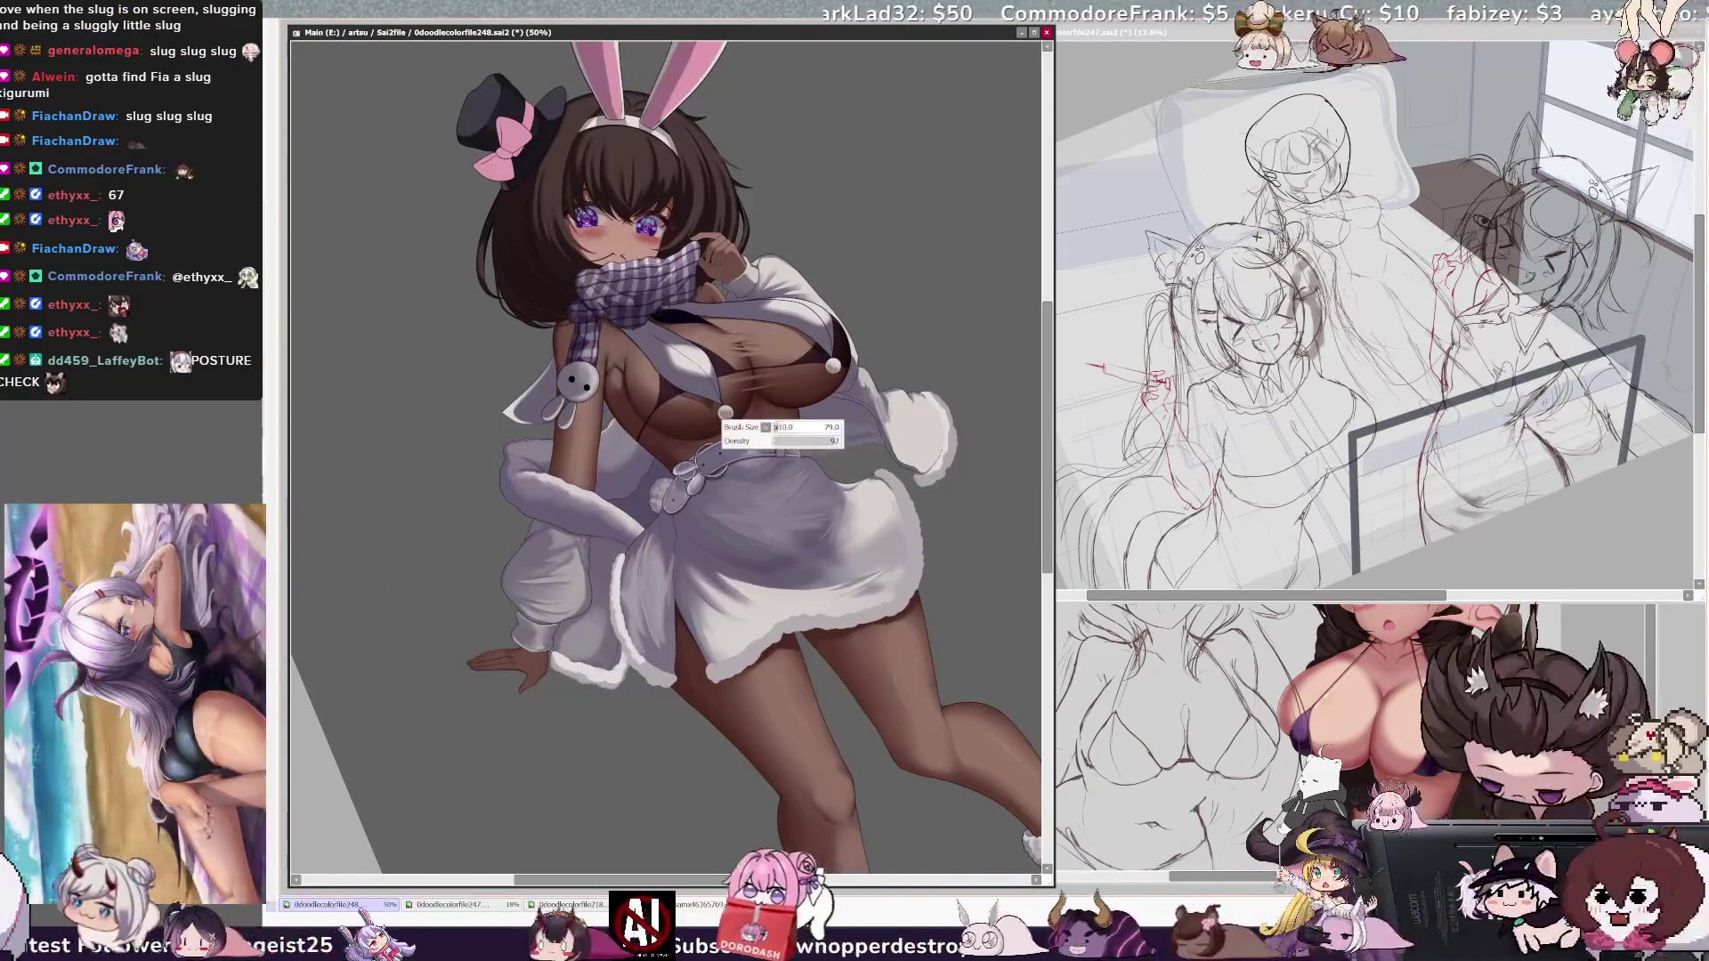
key("bracketright")
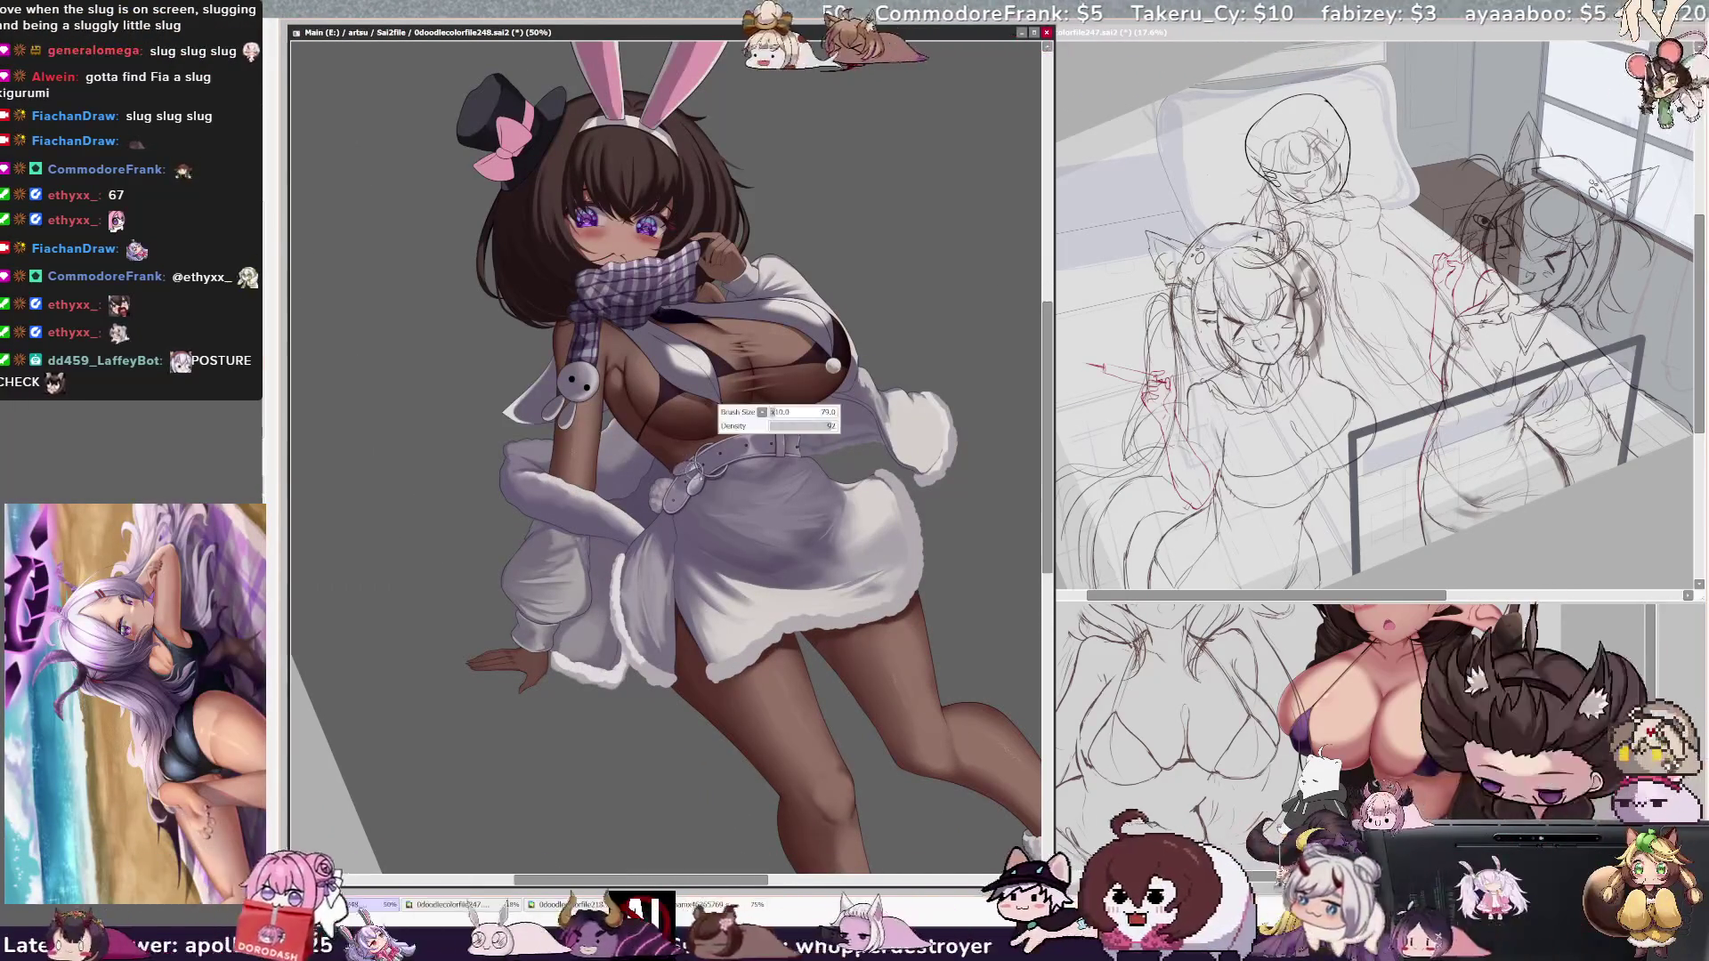
key("bracketright")
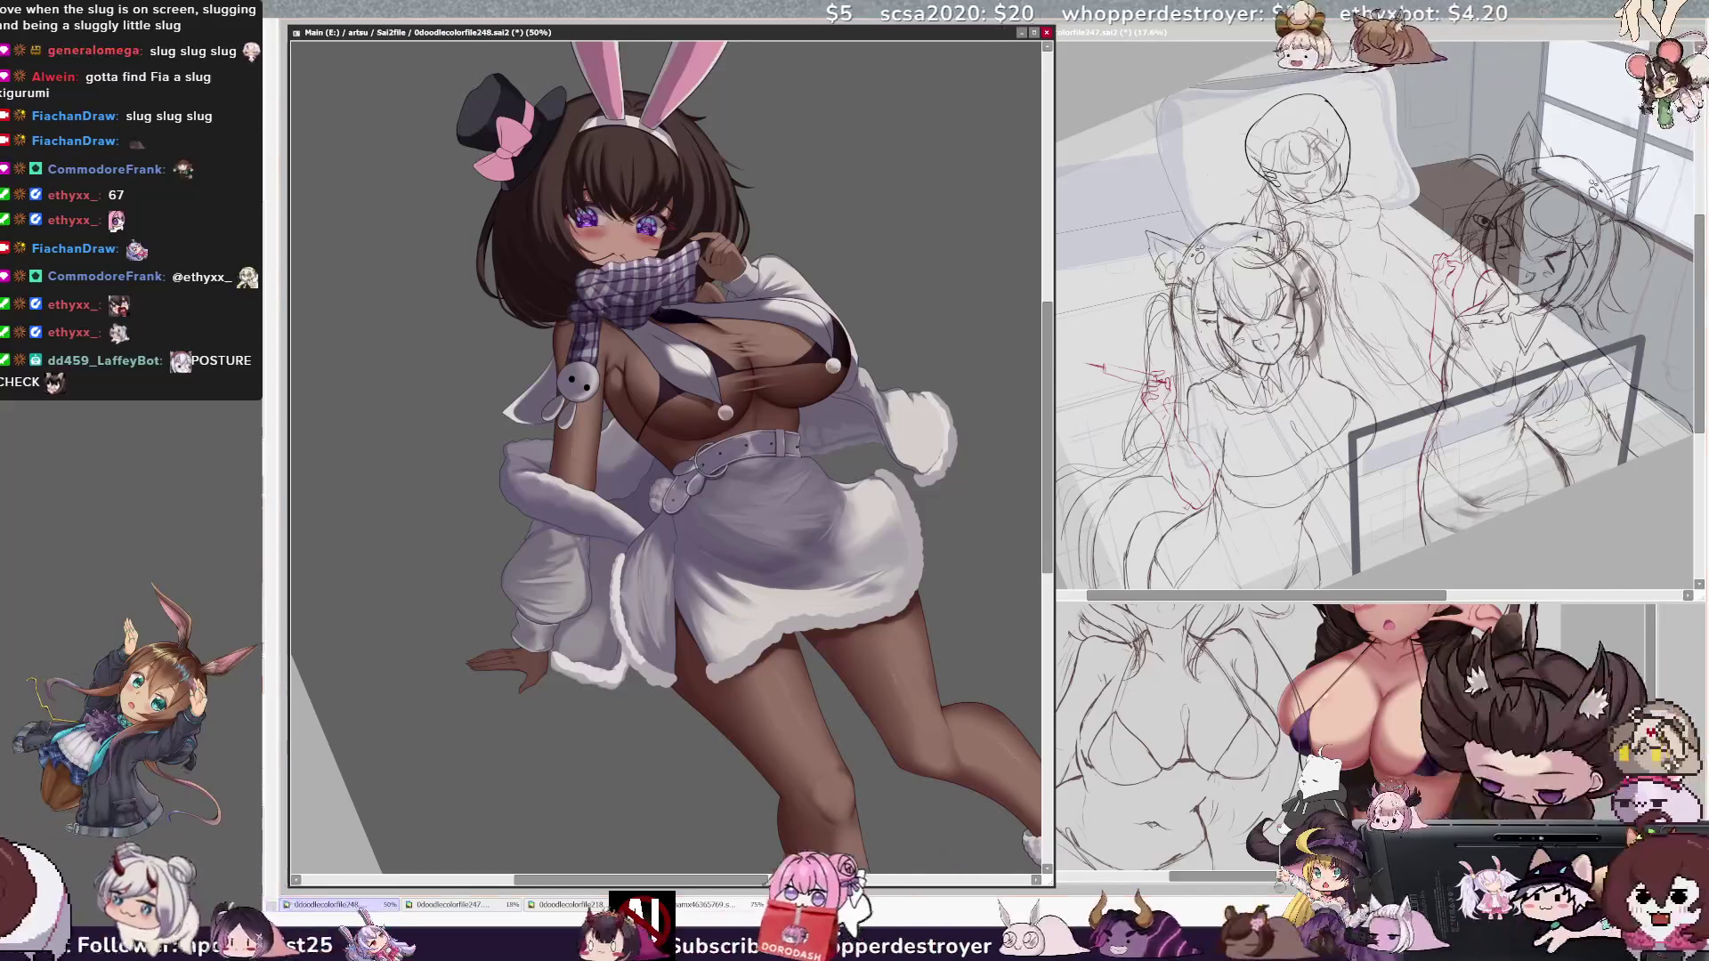
key("Delete")
key("Delete")
scroll(420, 301, "up", 2)
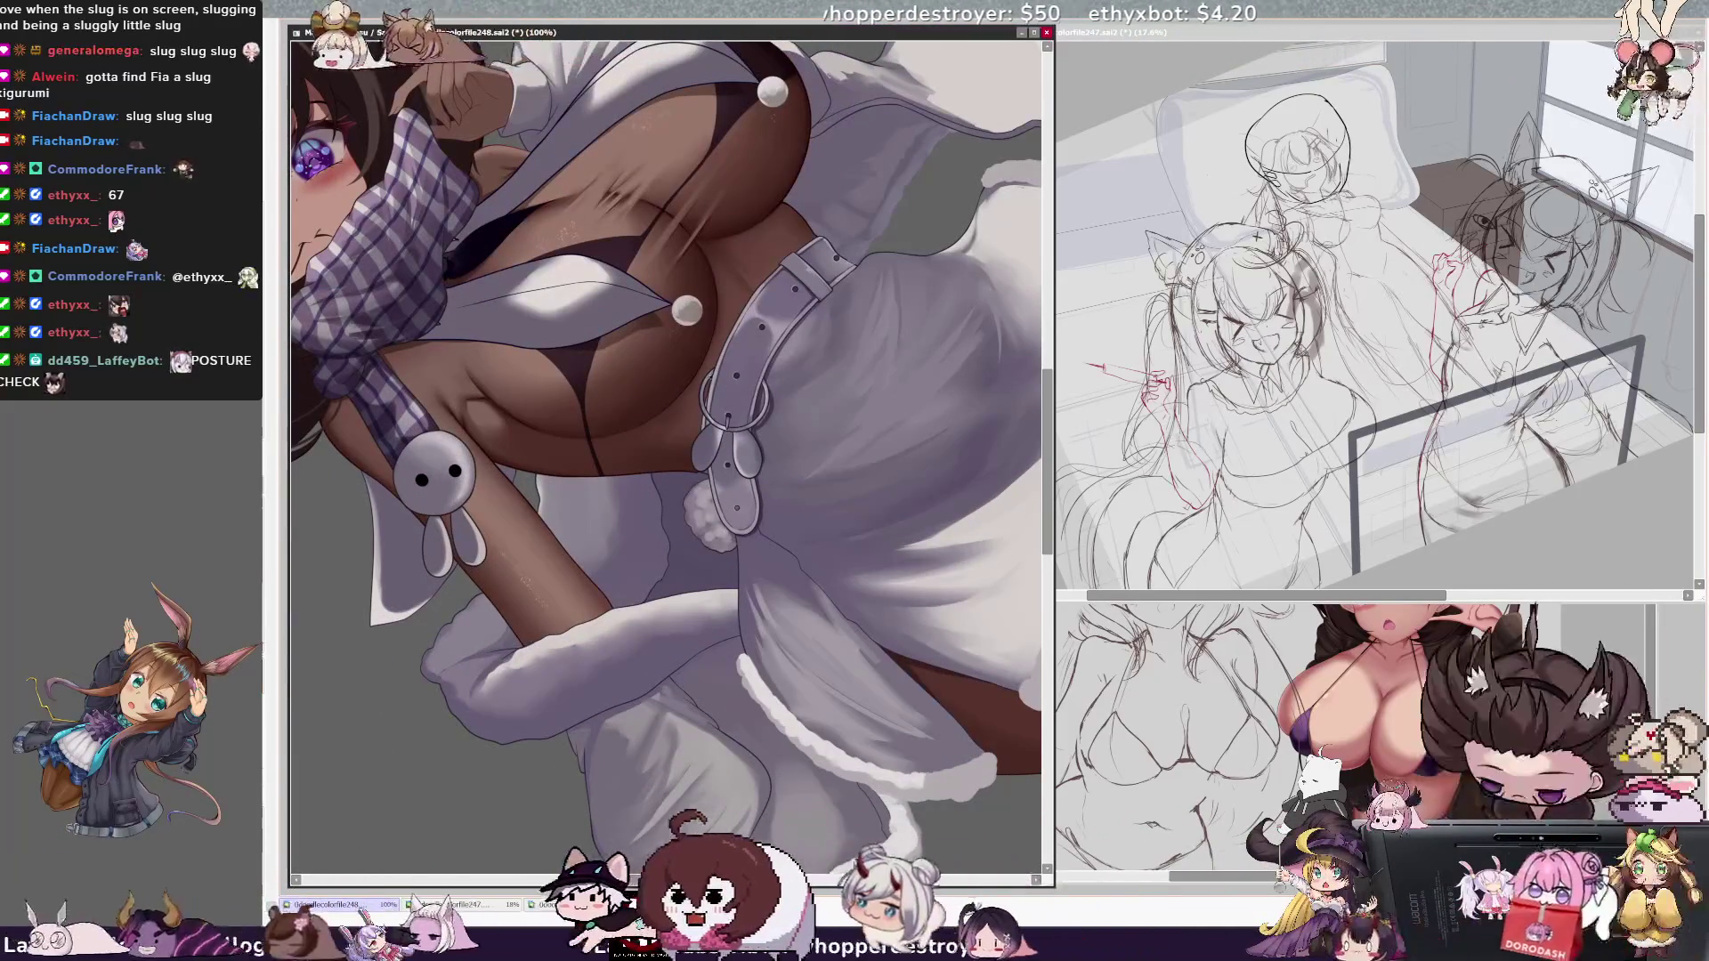
Step: On the WhiteParts layer, paint over the white jacket and strap details with a size 10 brush
left_click(721, 434, "ctrl+shift")
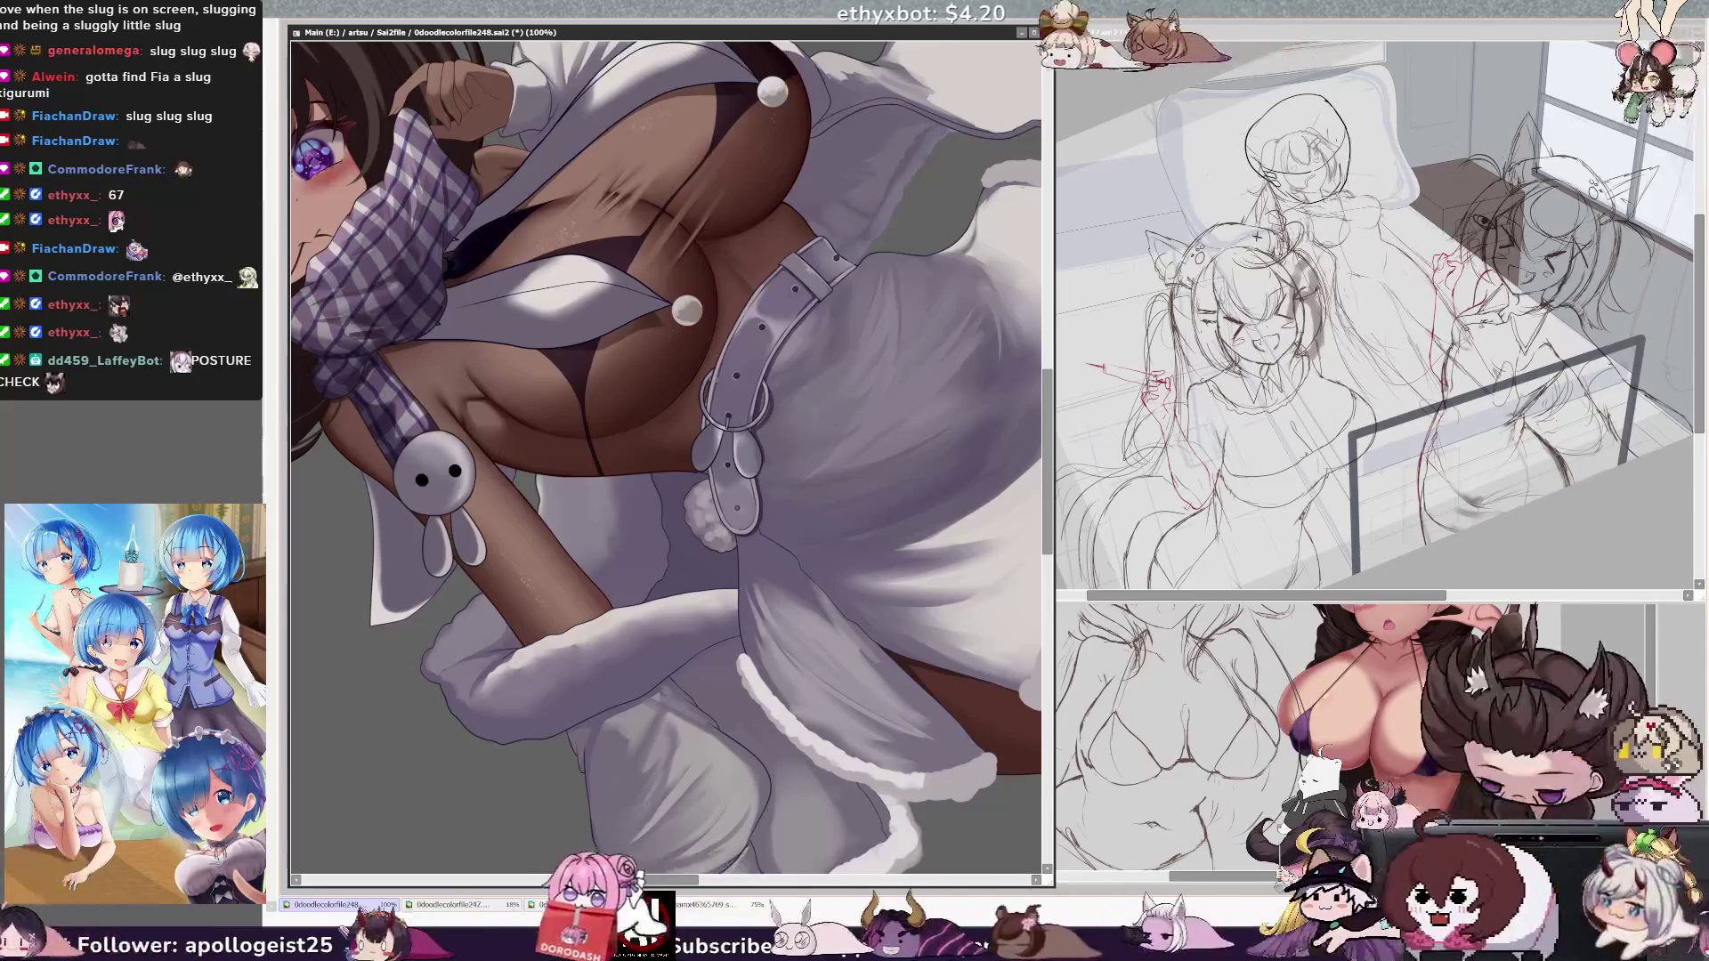
left_click_drag(726, 365, 731, 356)
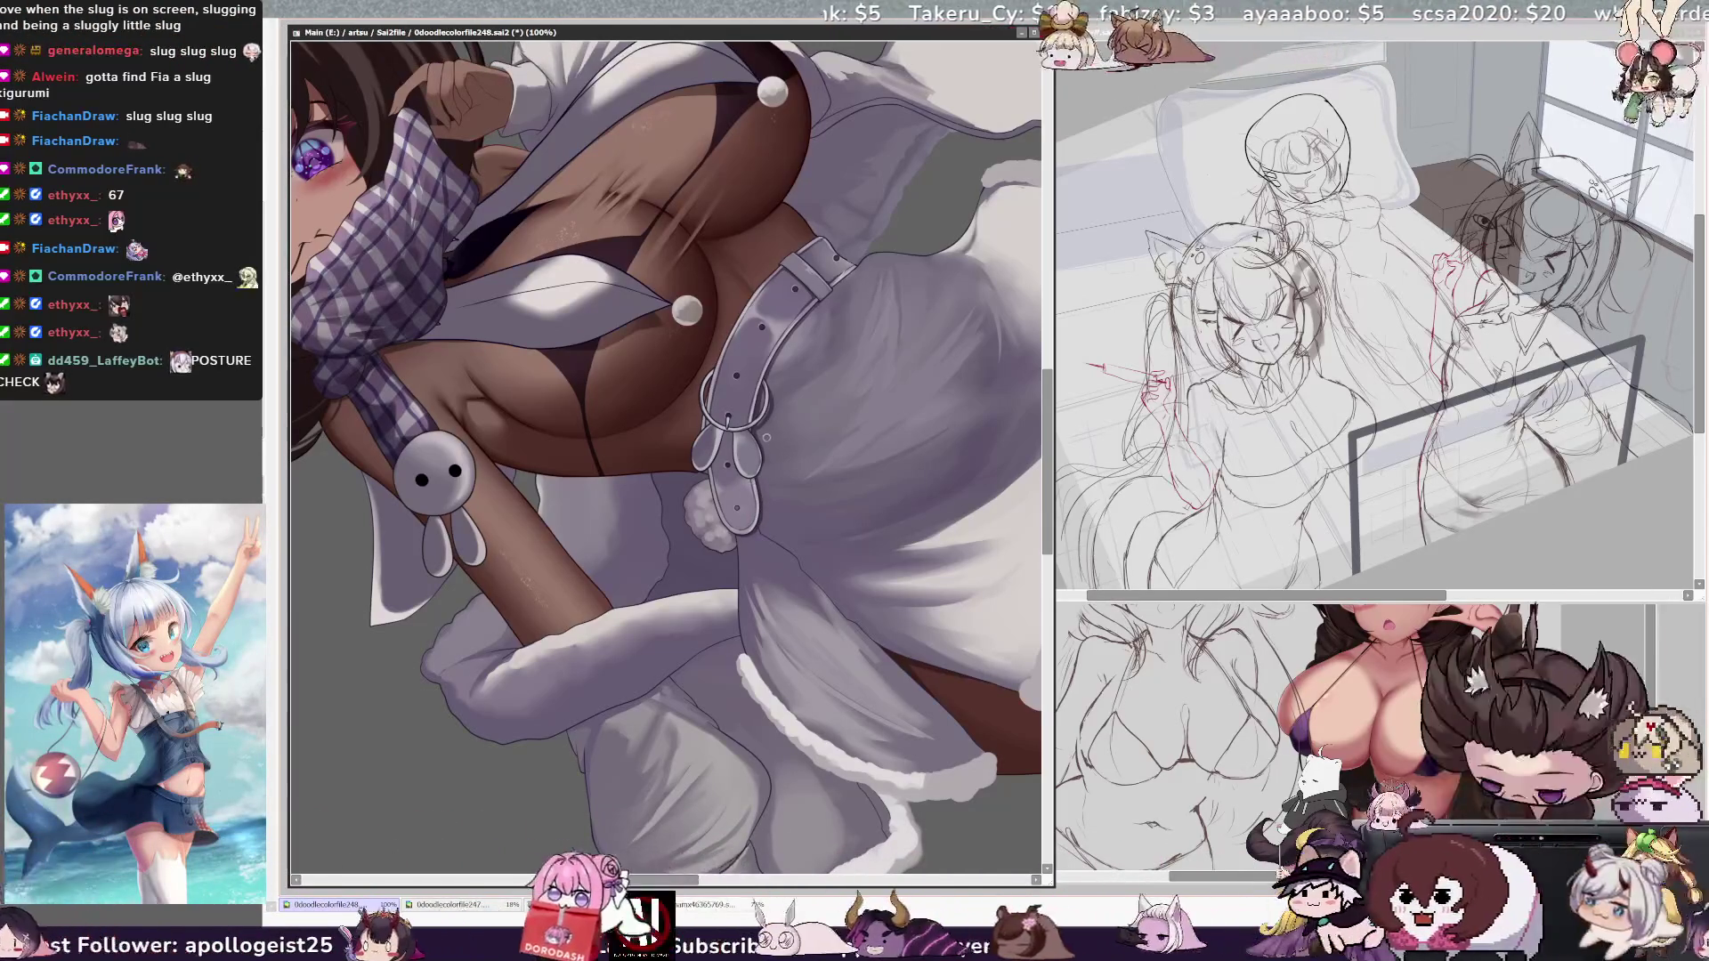
key("minus")
key("minus")
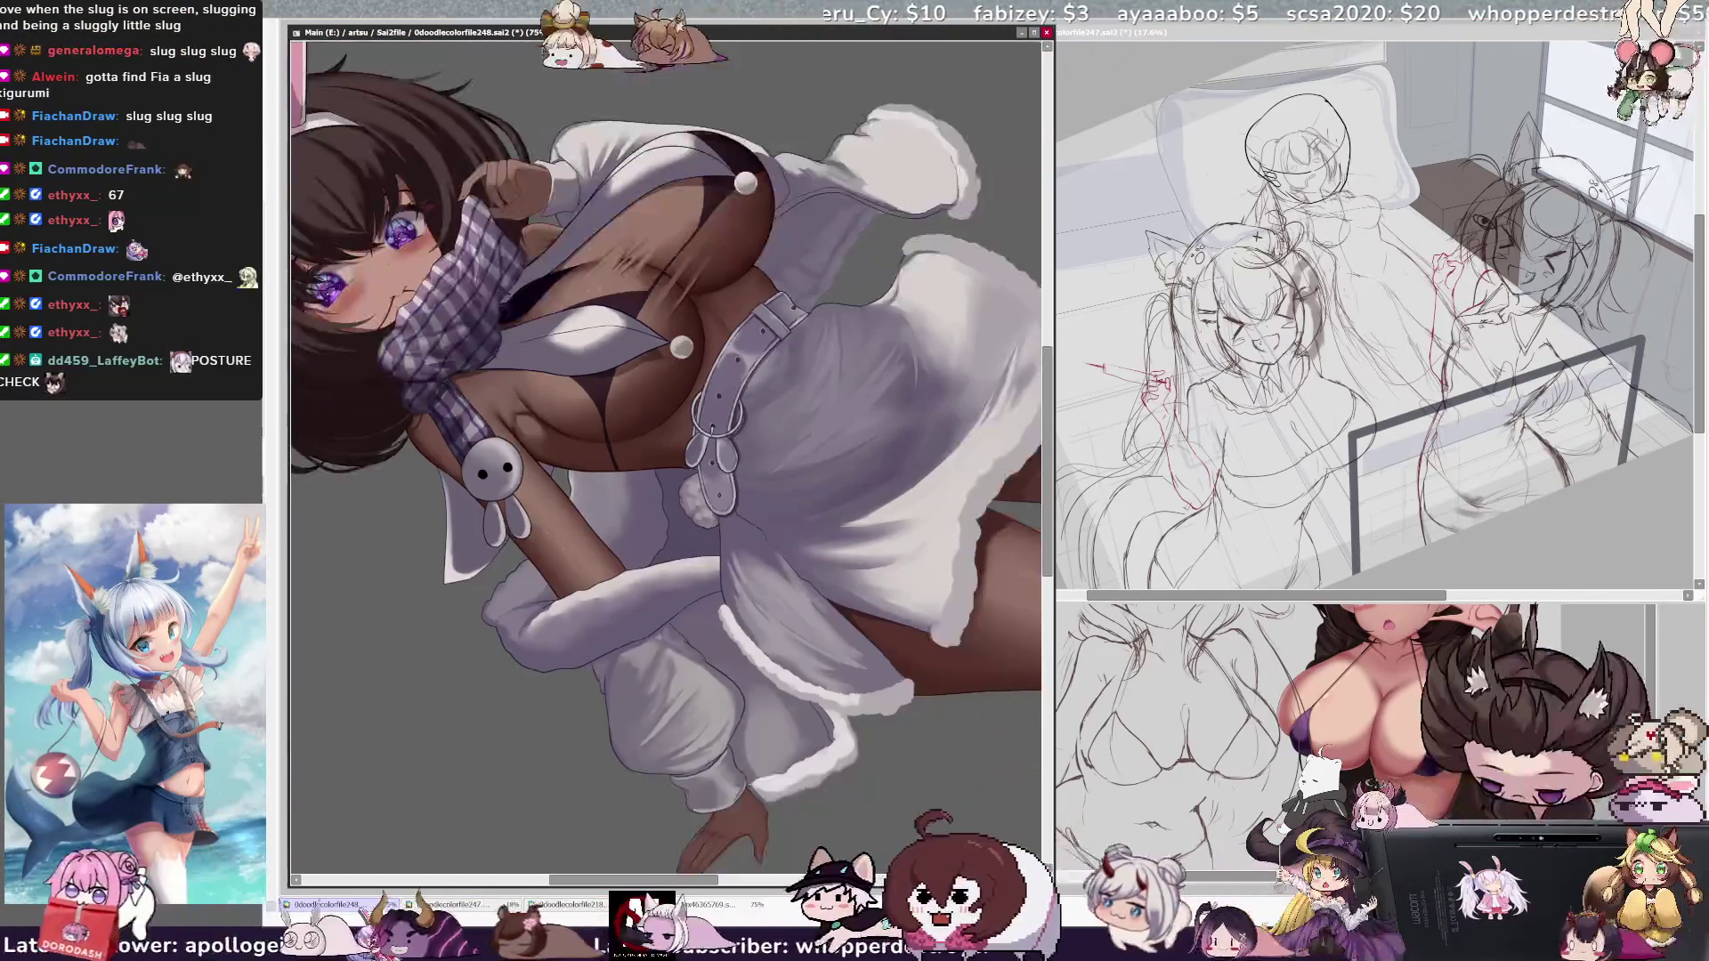
Step: Zoom out to 50% and reset the canvas rotation to upright
key("minus")
key("minus")
key("Delete")
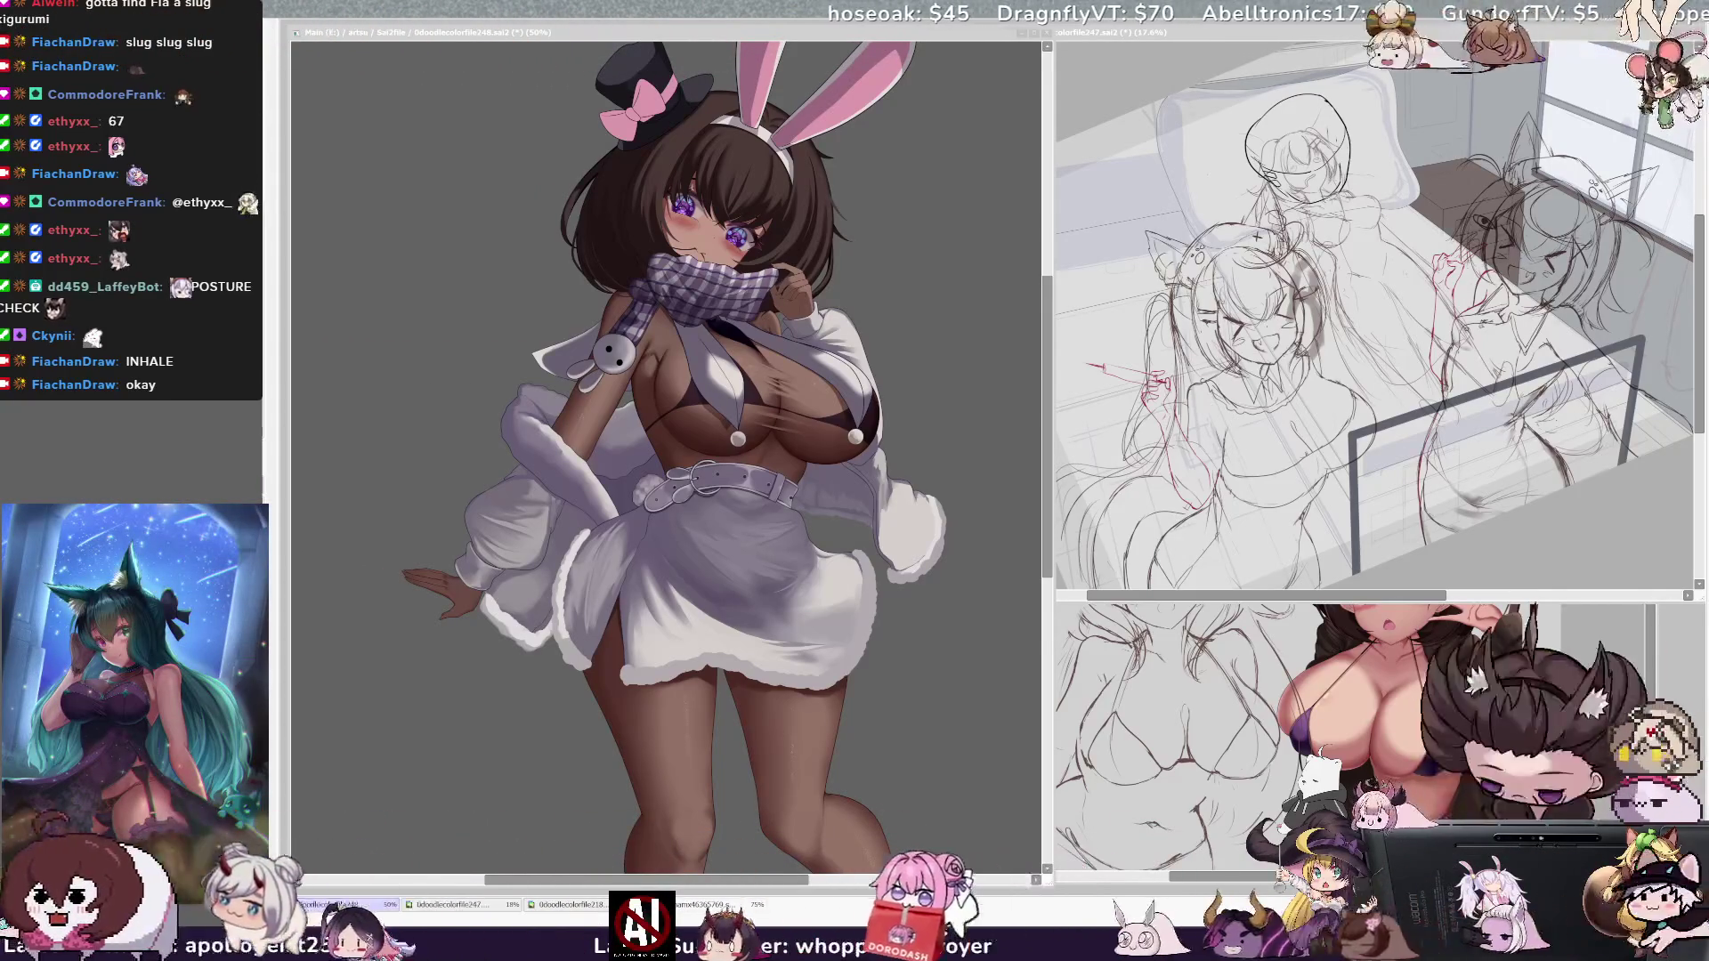
Step: Pick Layer31, darken the grey backdrop, and drag the illustration window's corner to shrink it
left_click(737, 194)
scroll(739, 218, "down", 1)
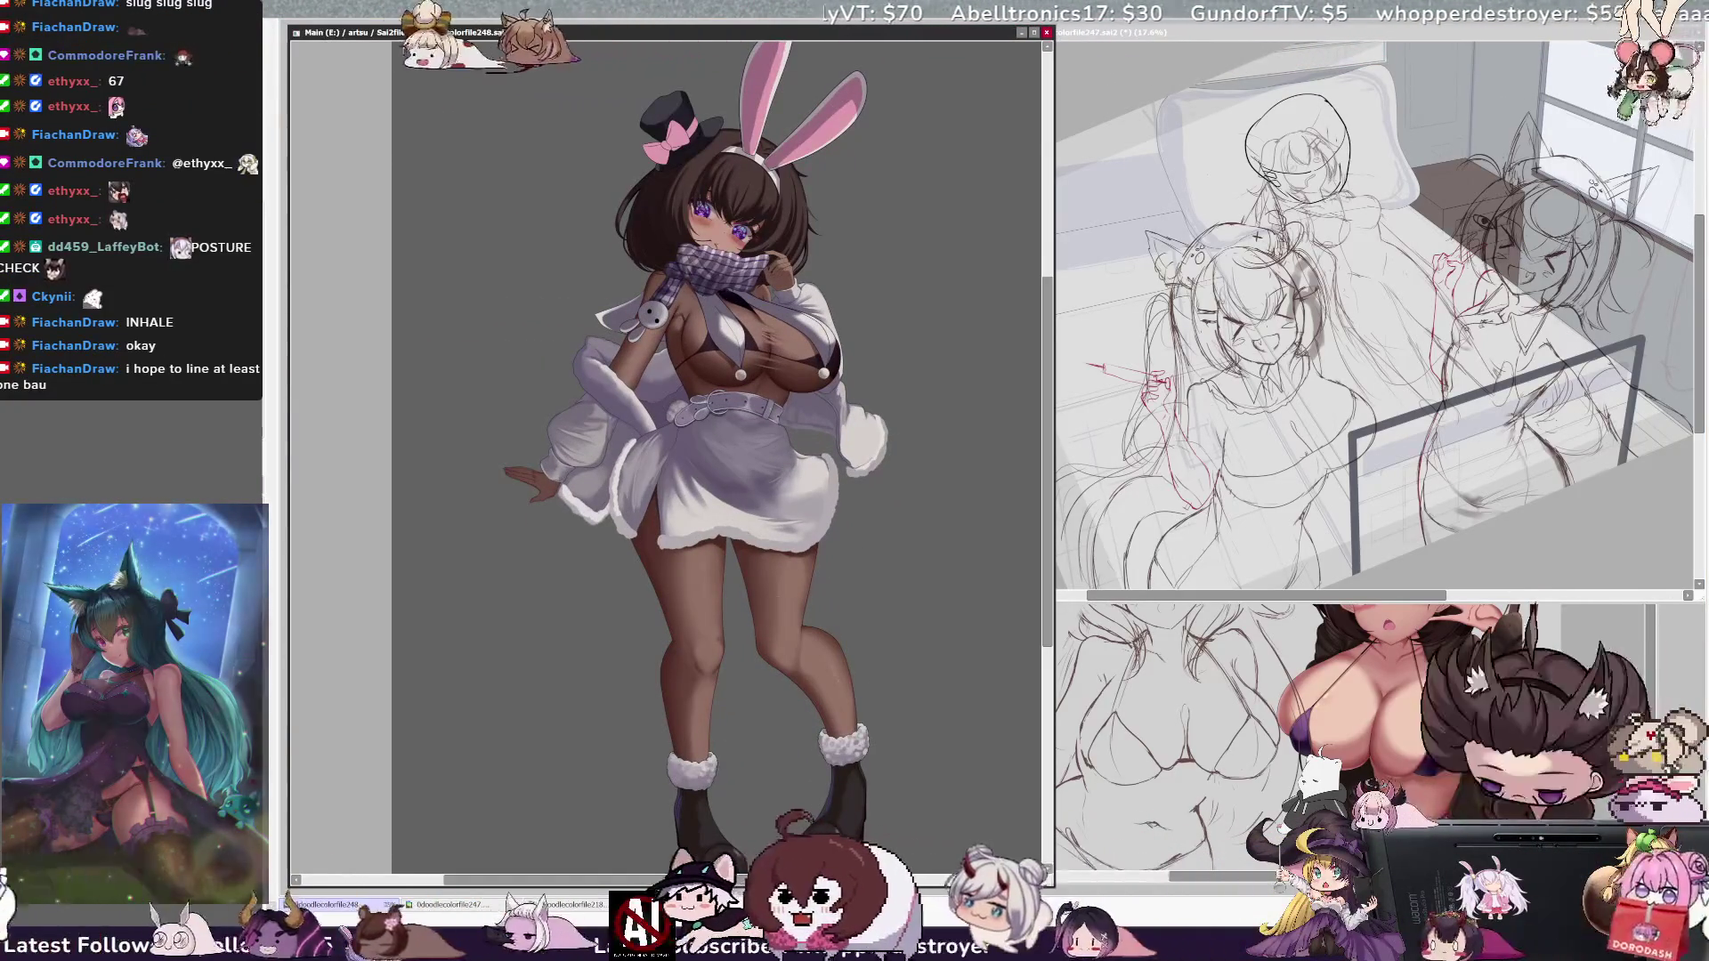
key("ctrl+z")
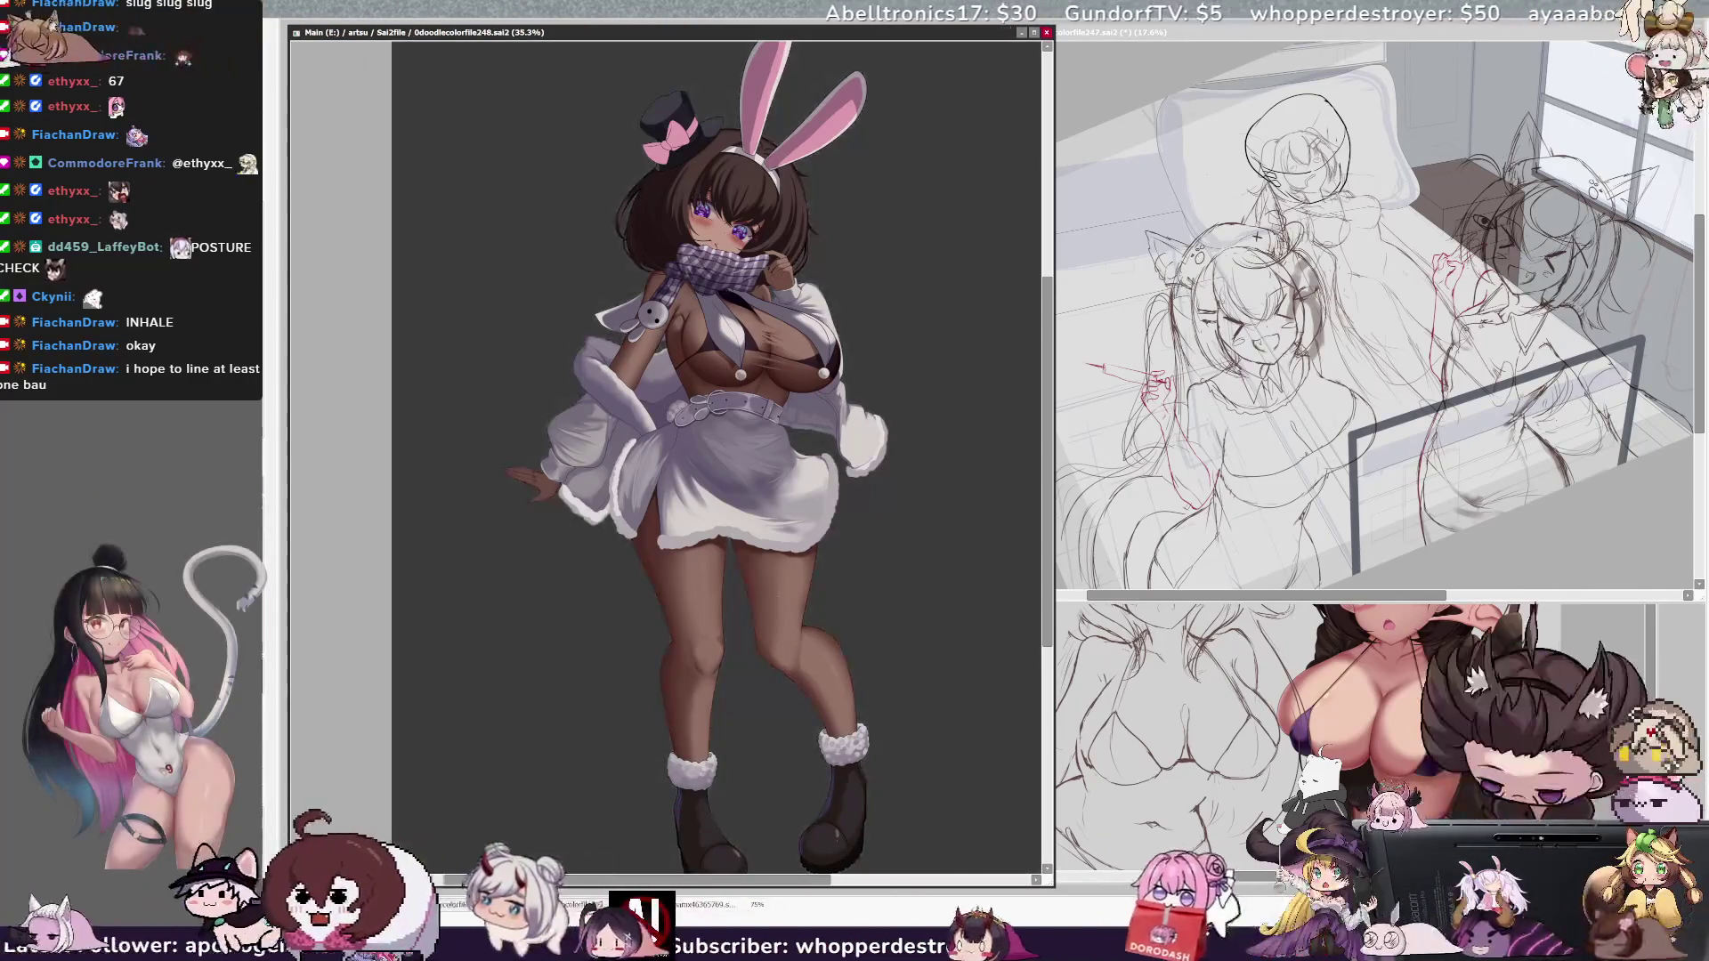
scroll(668, 445, "down", 2)
scroll(667, 445, "up", 1)
scroll(667, 445, "up", 1)
scroll(667, 445, "up", 1)
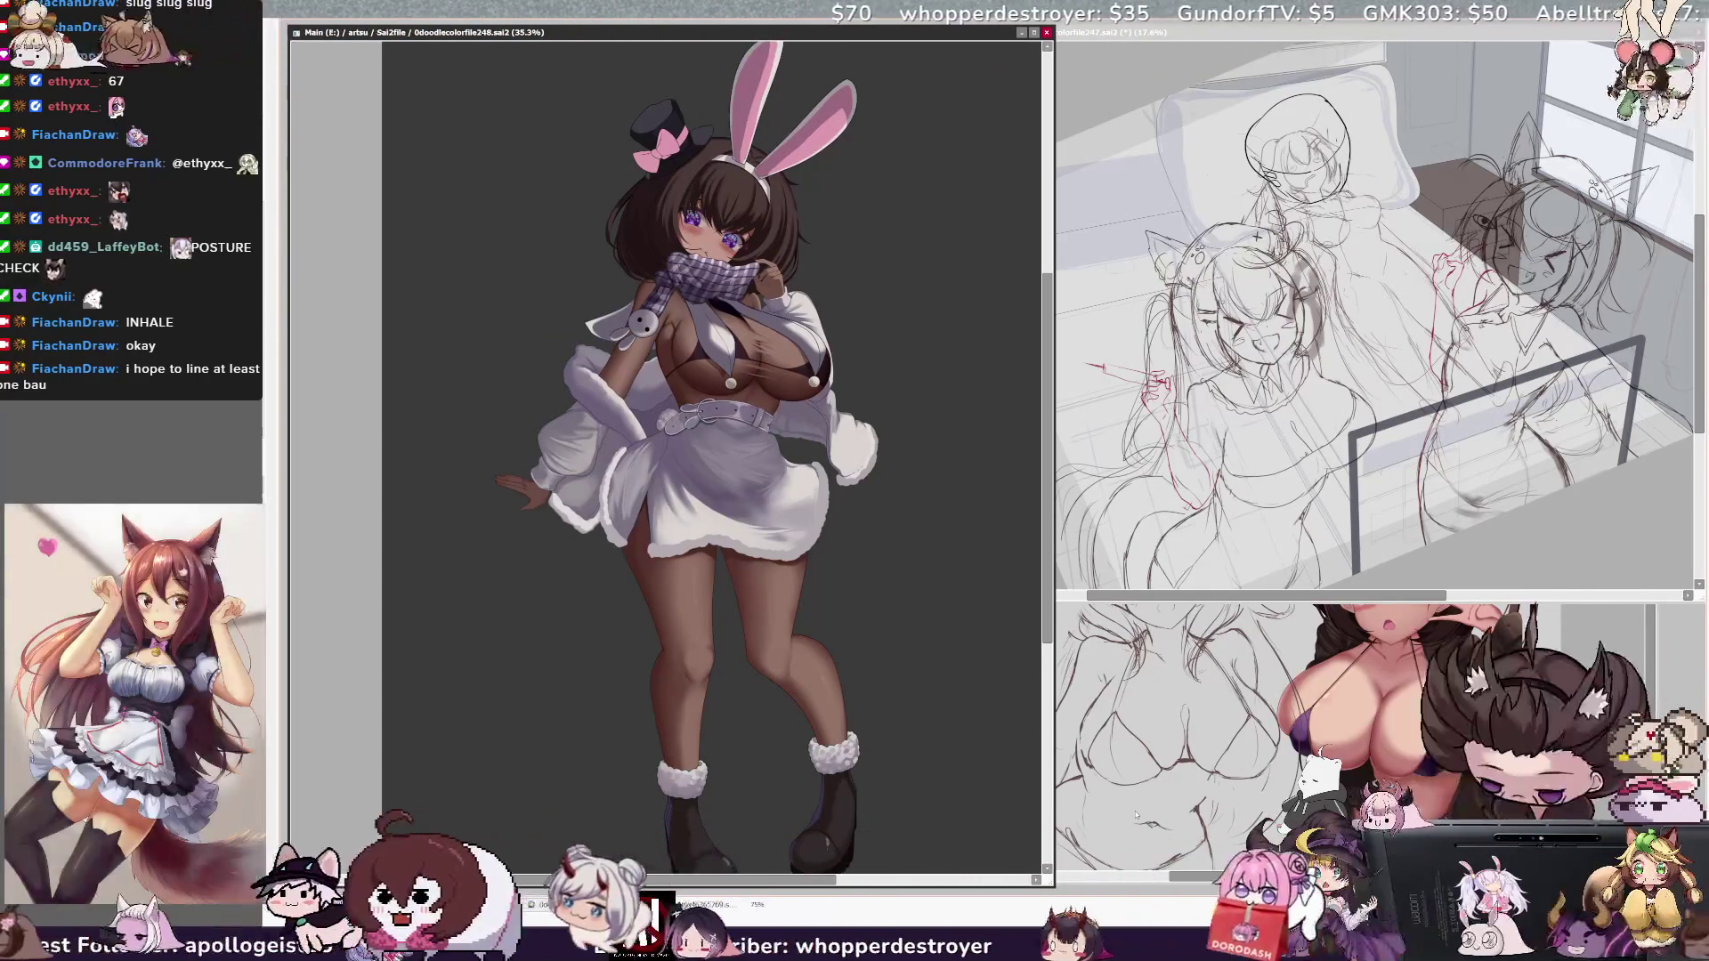
left_click_drag(1052, 885, 906, 753)
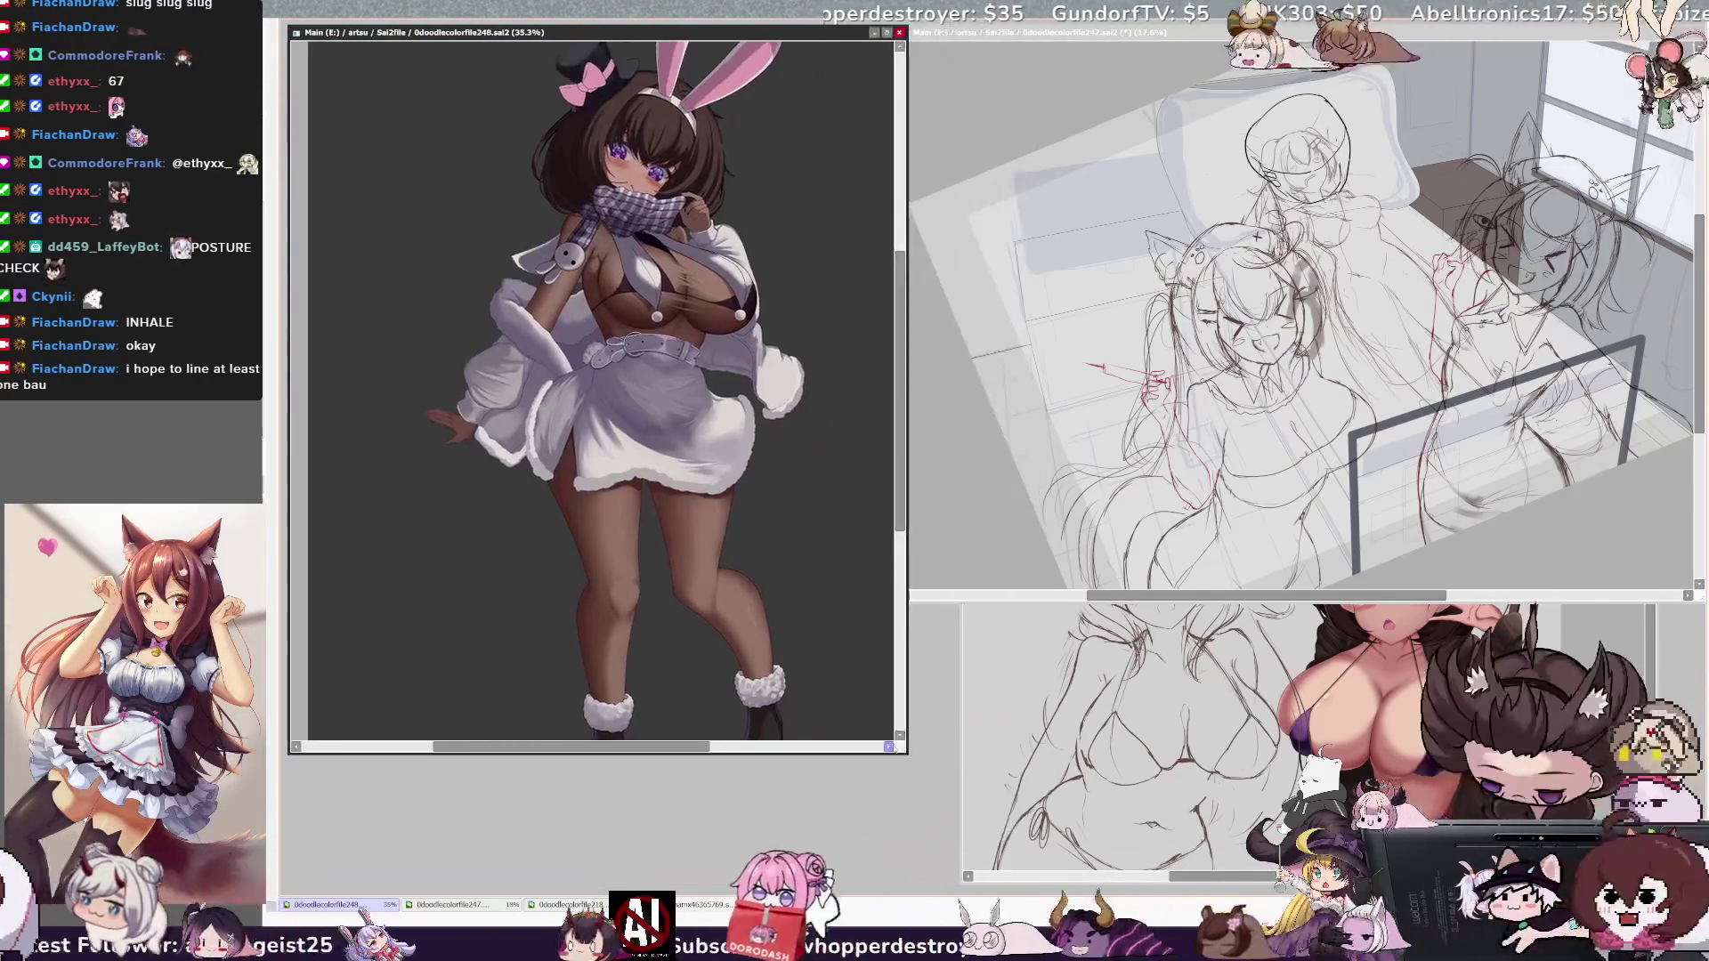
Step: Shrink the bunny reference window further and move it aside to the right
key("minus")
key("minus")
key("plus")
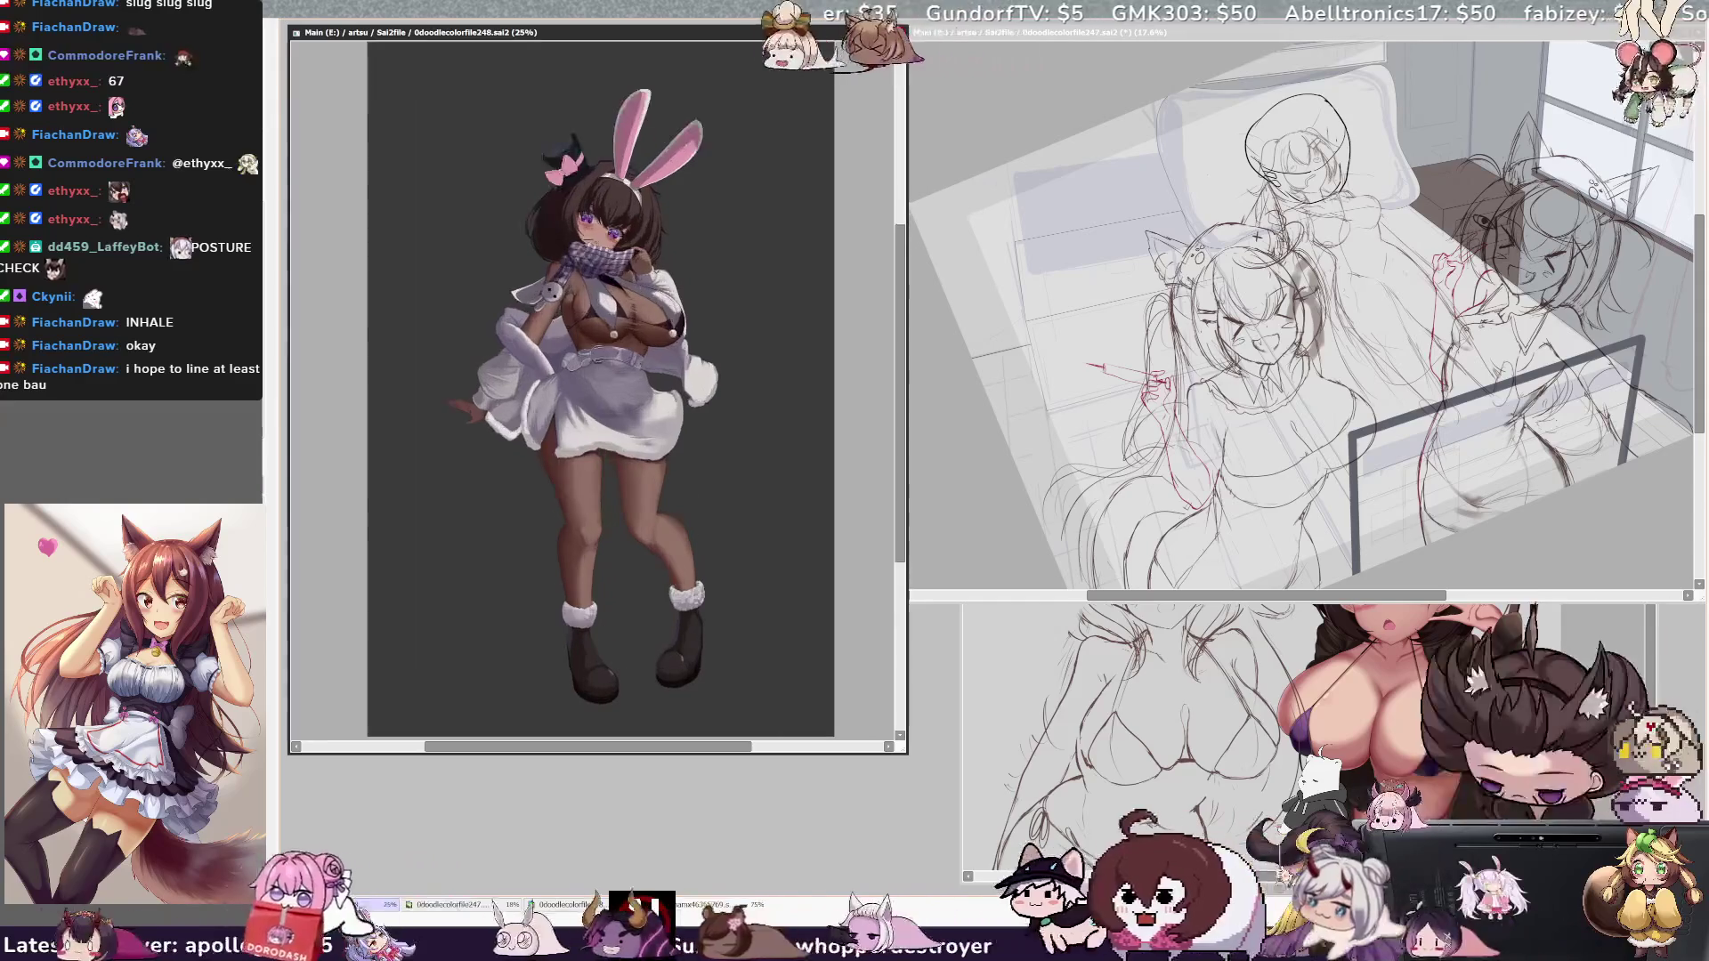
left_click_drag(901, 738, 705, 640)
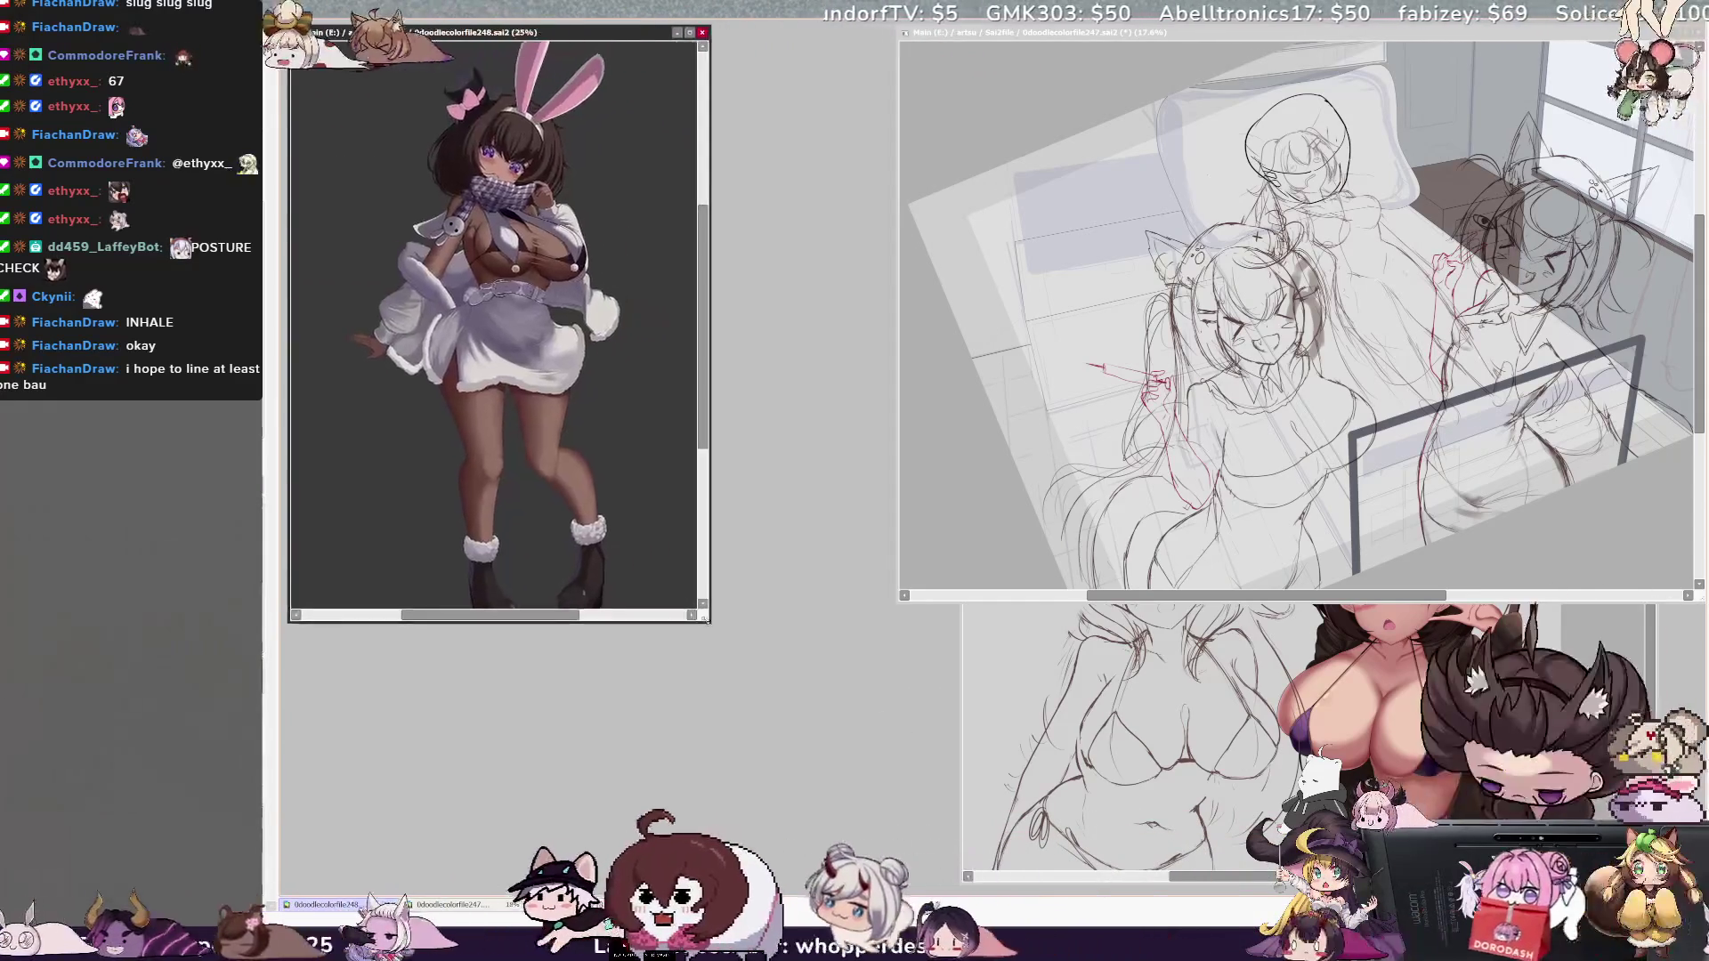
left_click_drag(553, 33, 1547, 35)
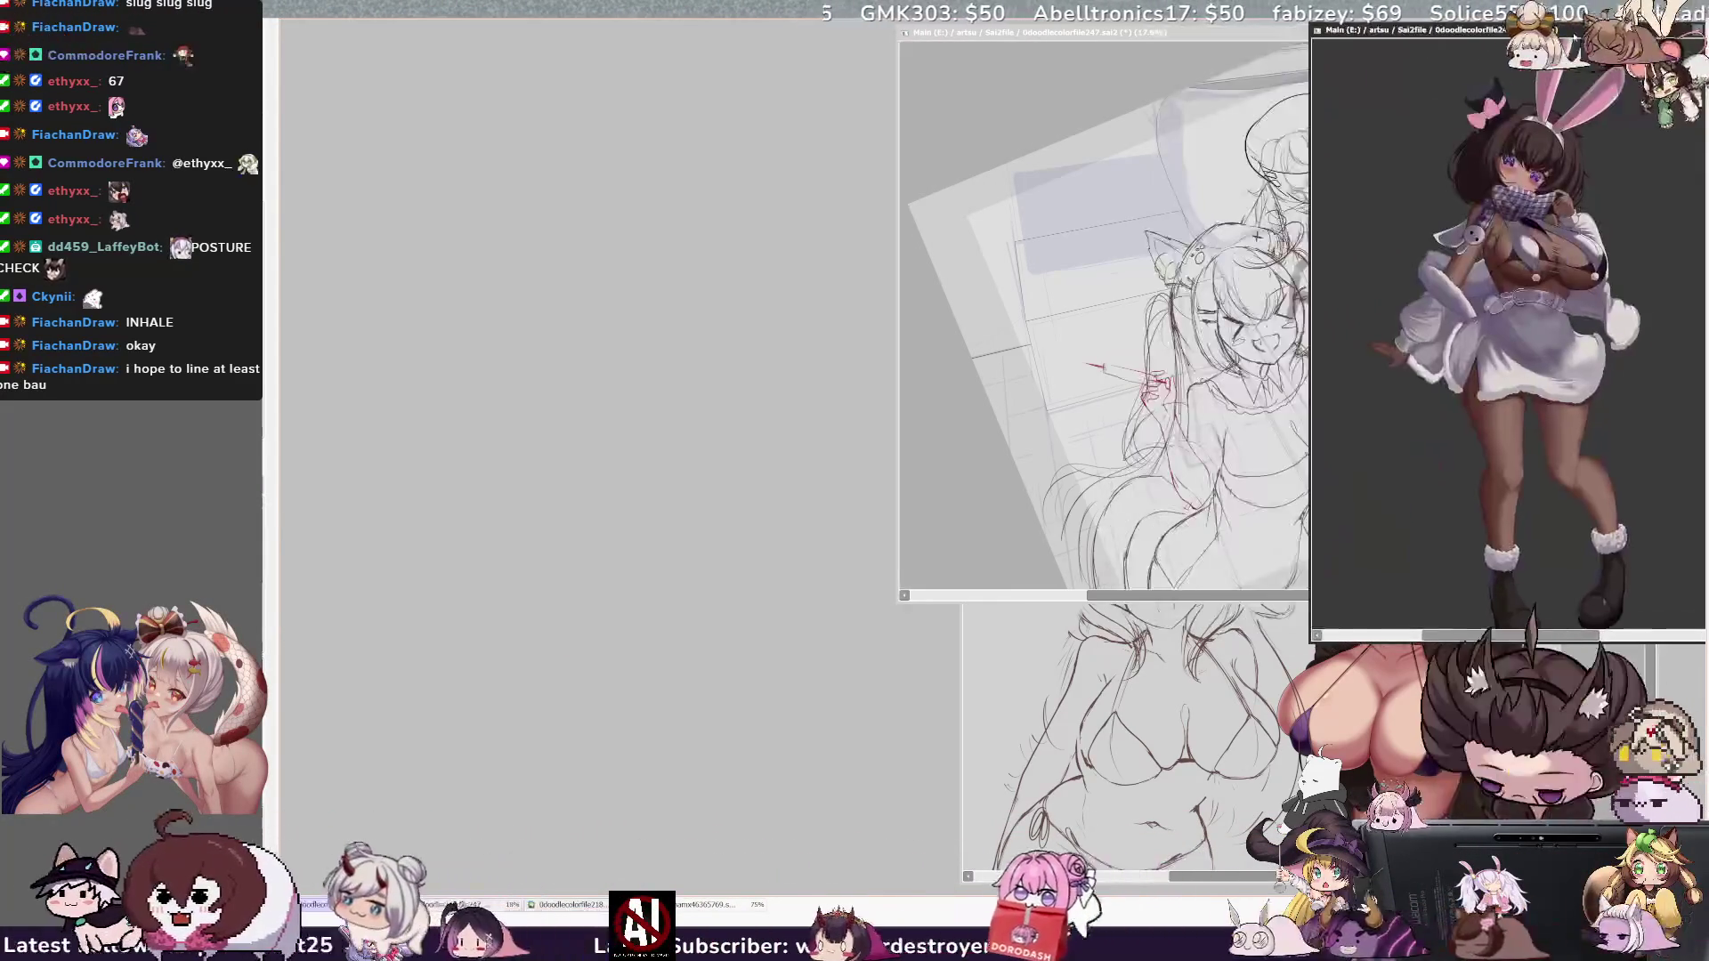
Step: Bring 0doodlecolorfile247 forward and enlarge it, close 0doodlecolorfile218, and mirror the view
left_click_drag(1068, 32, 445, 32)
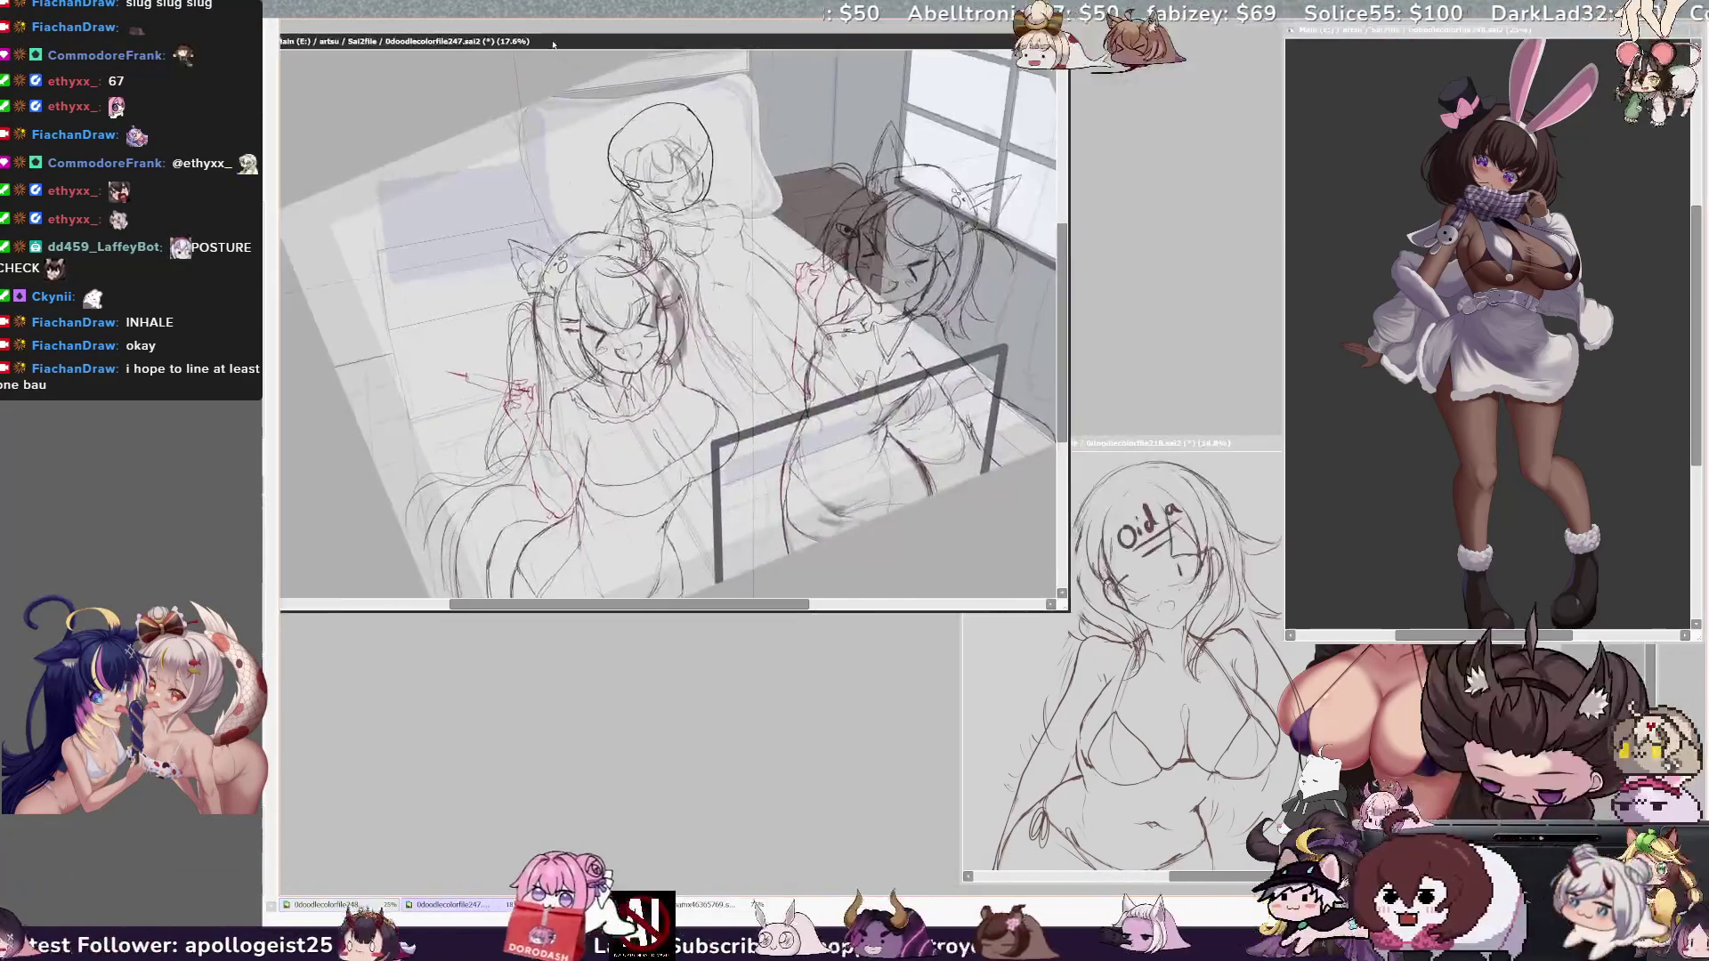
left_click(1157, 442)
scroll(1300, 659, "down", 1)
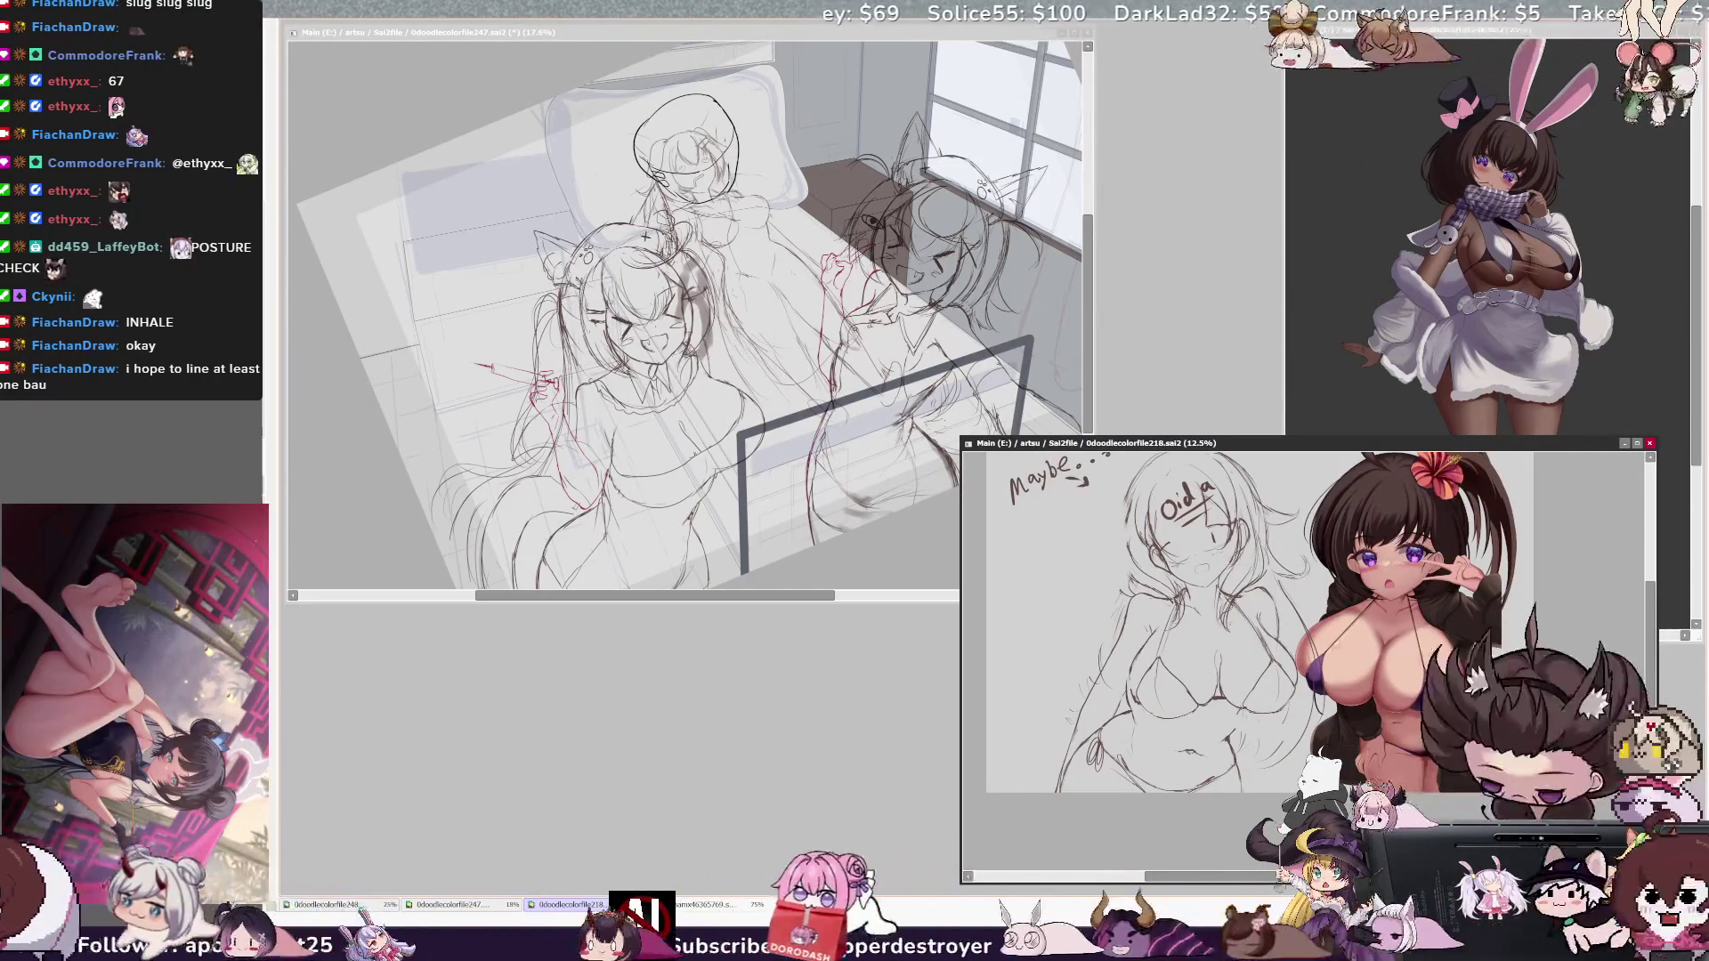
left_click(1650, 443)
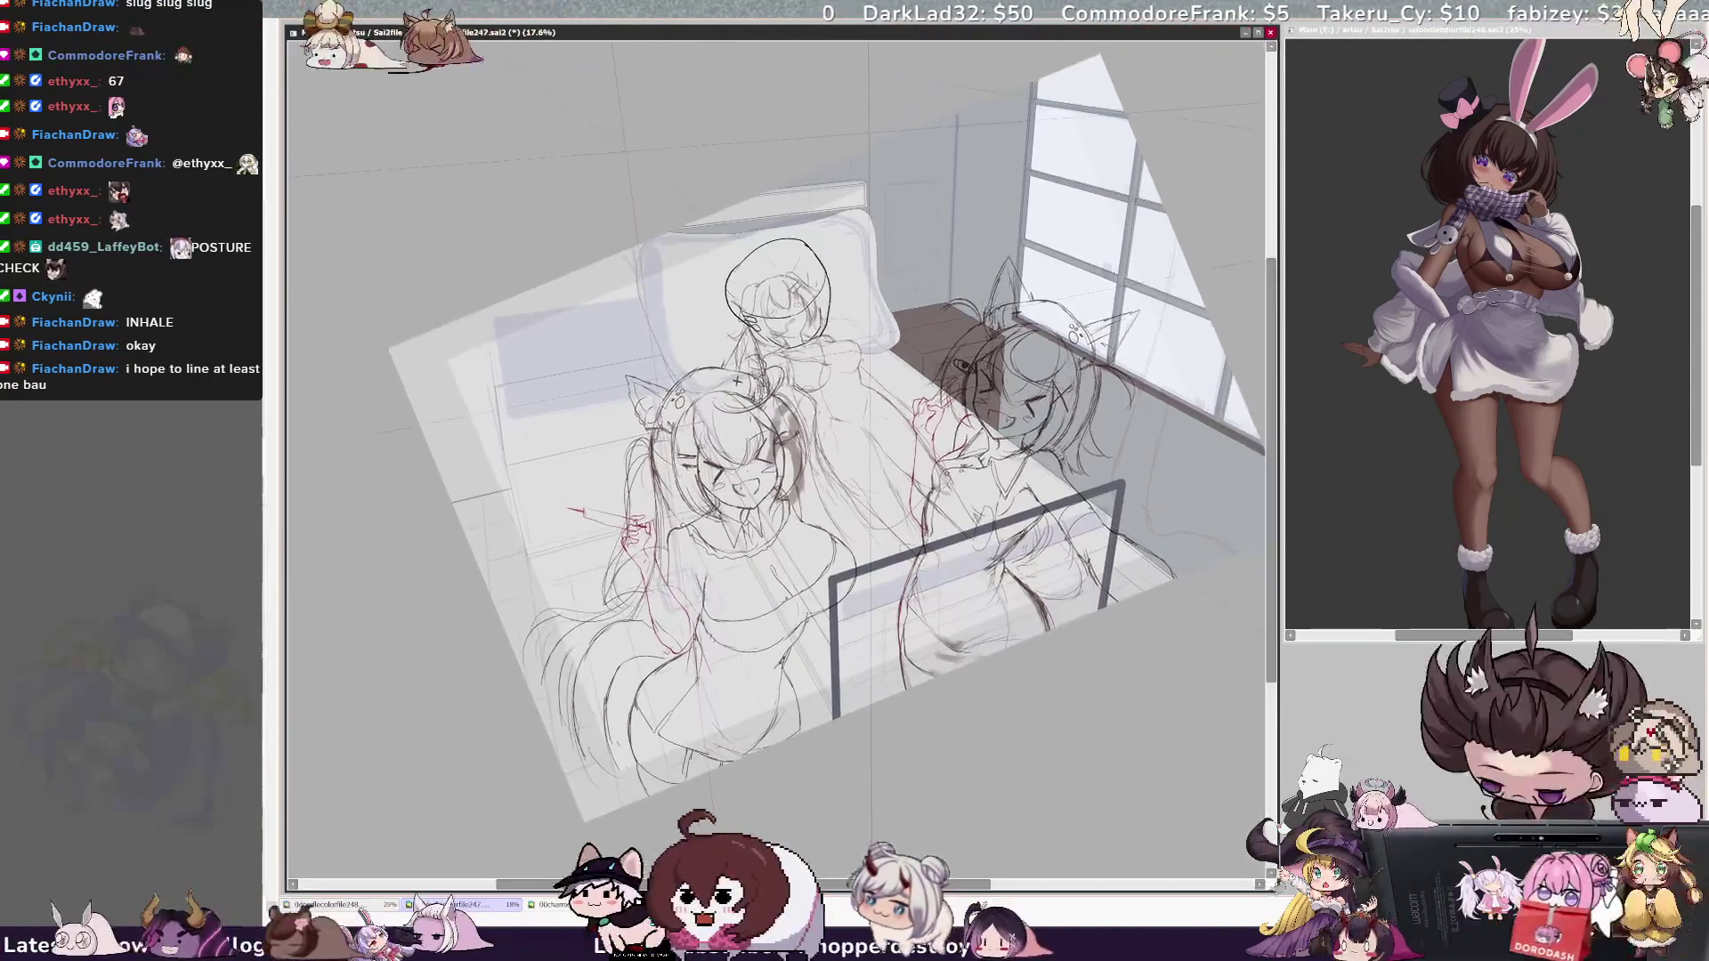
key("h")
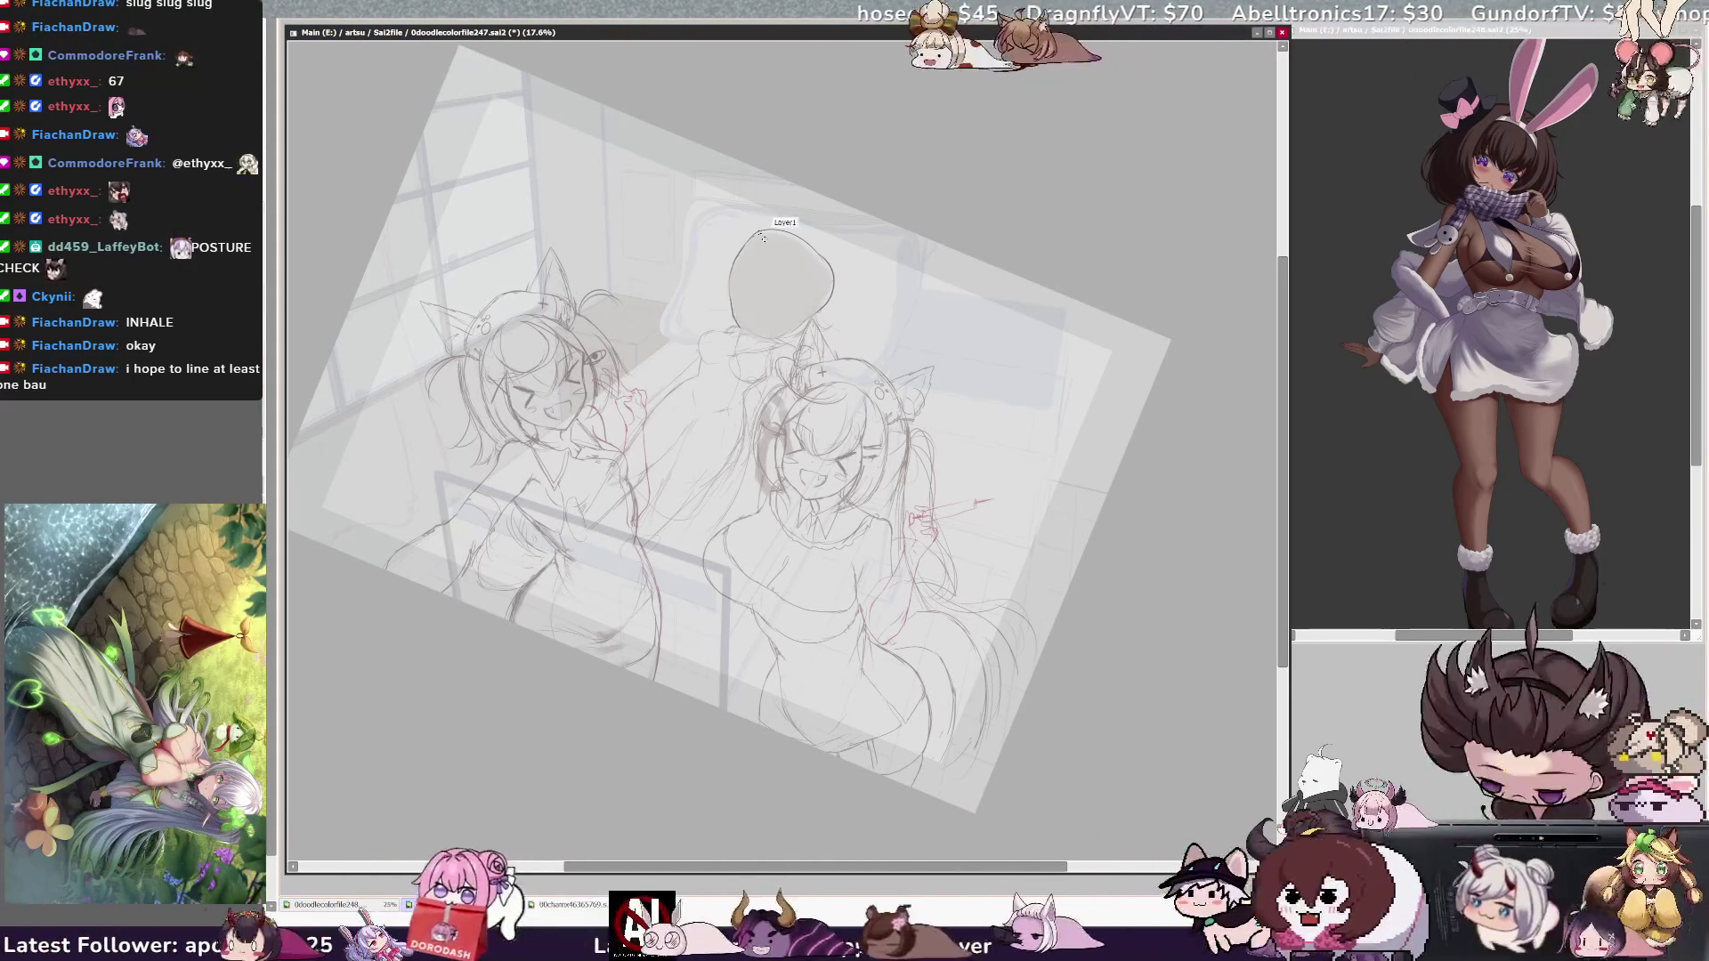
Step: Re-stroke the darker outline of the grey head shape on the pillow, then unflip the view
left_click_drag(737, 234, 835, 283)
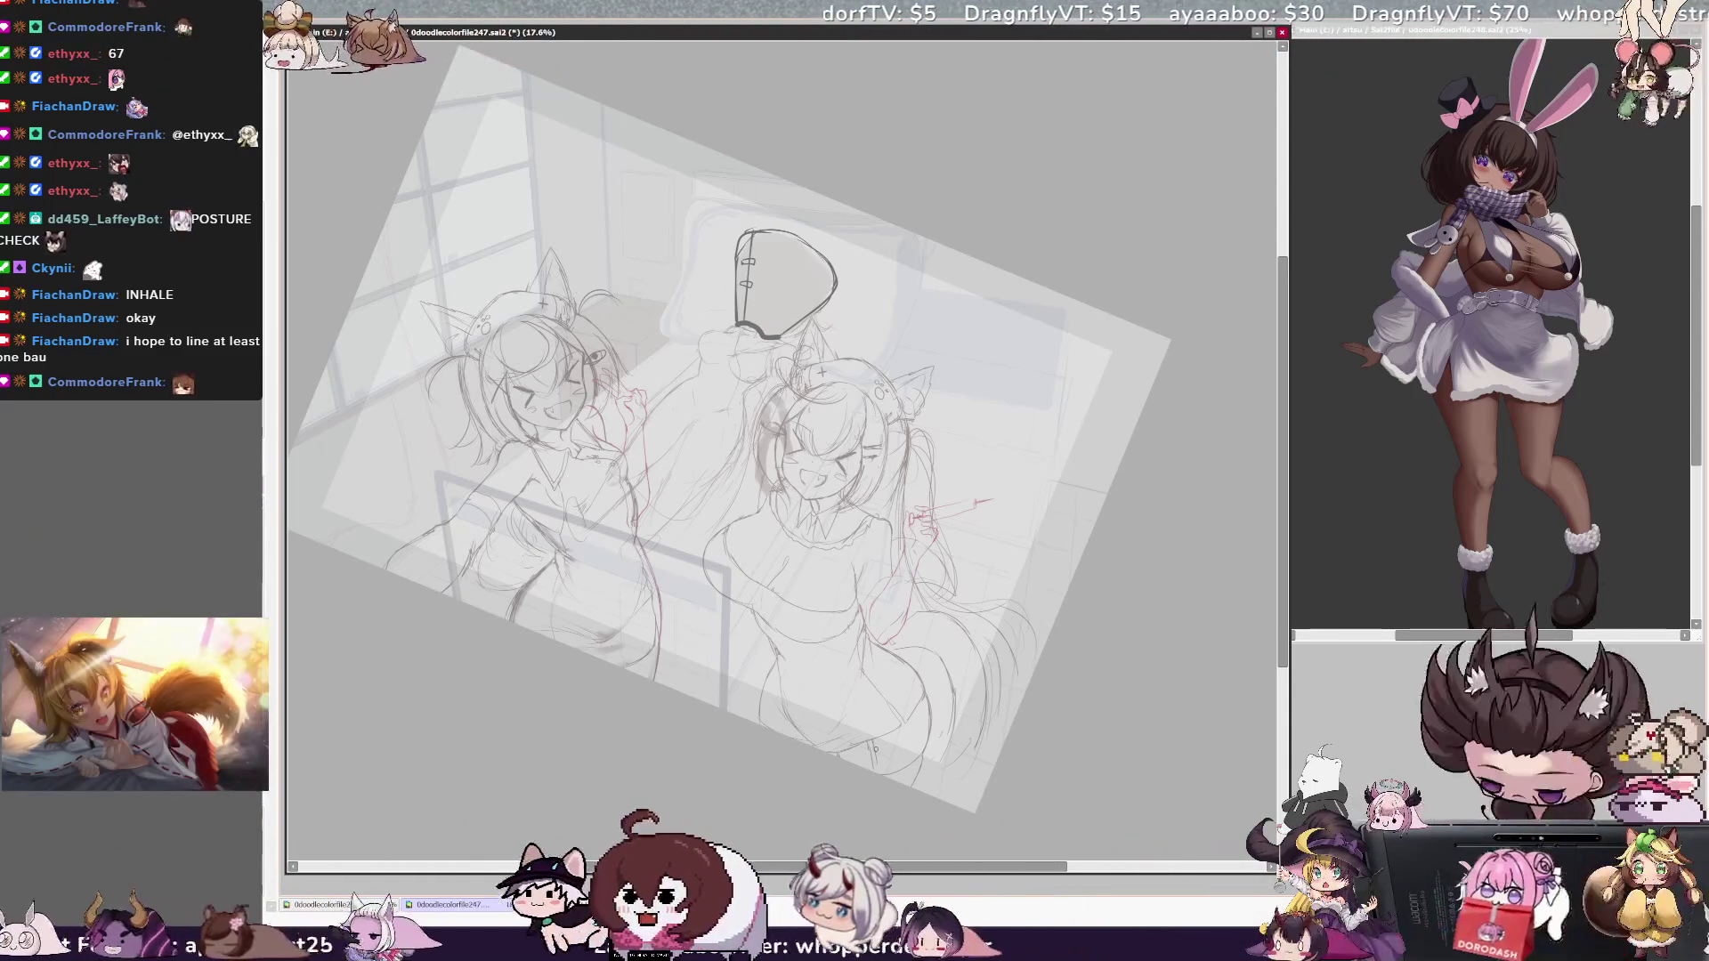
key("h")
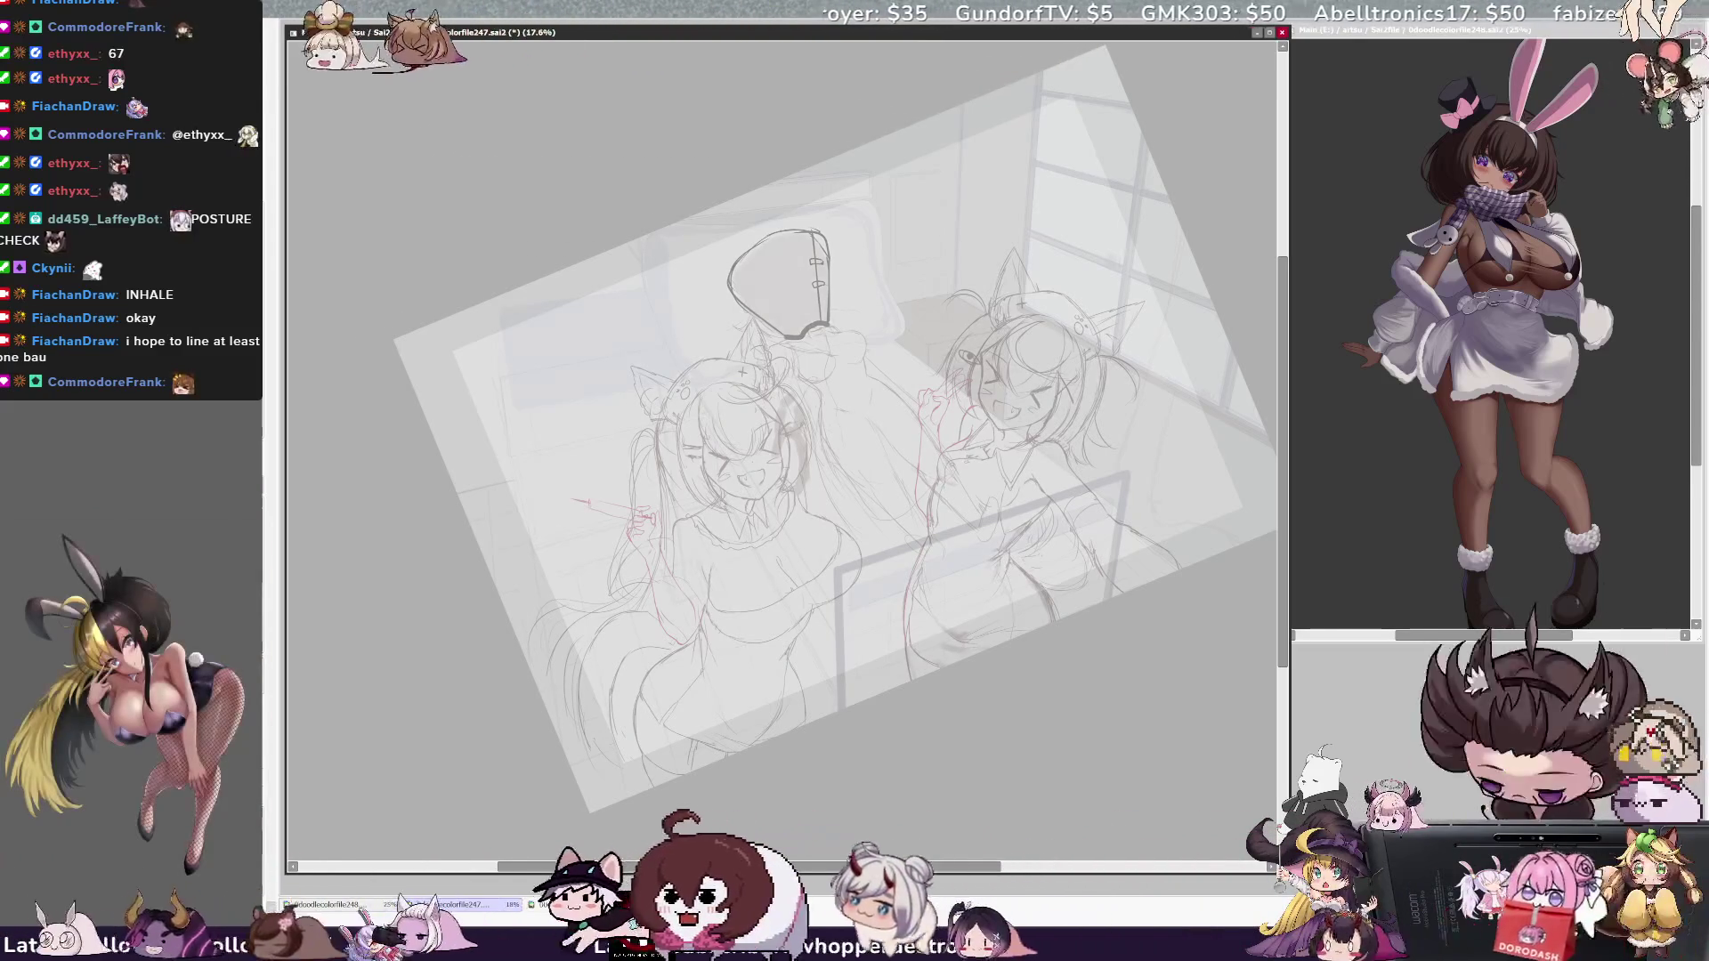
key("h")
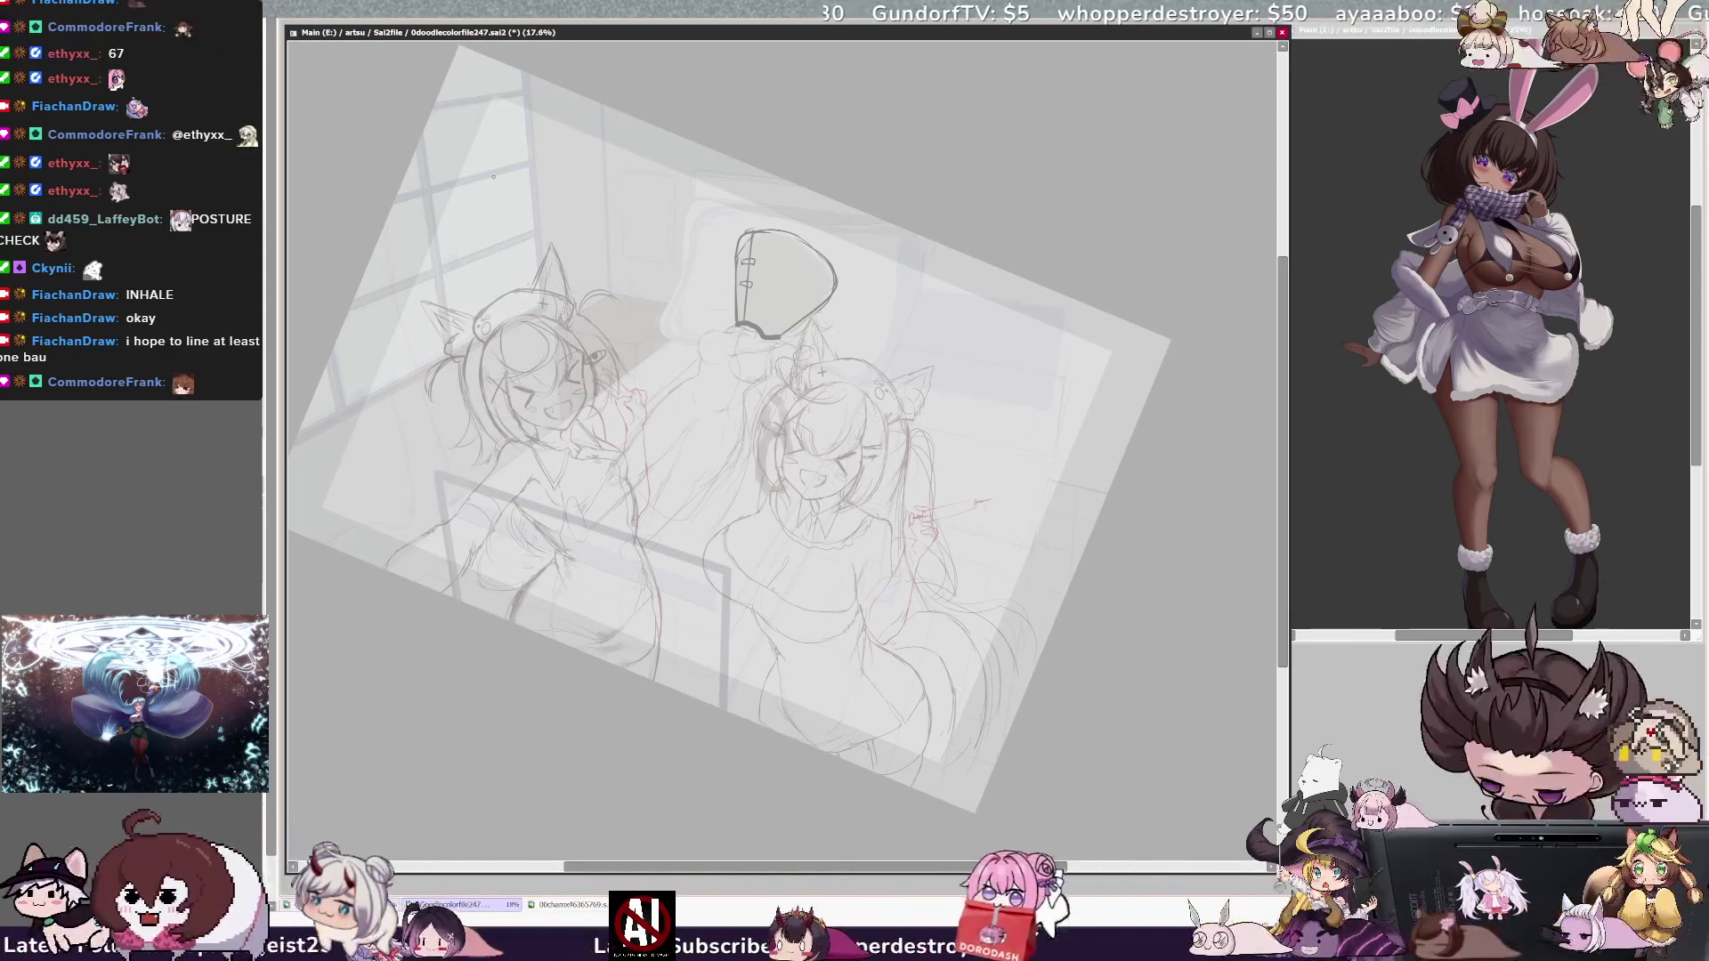
key("h")
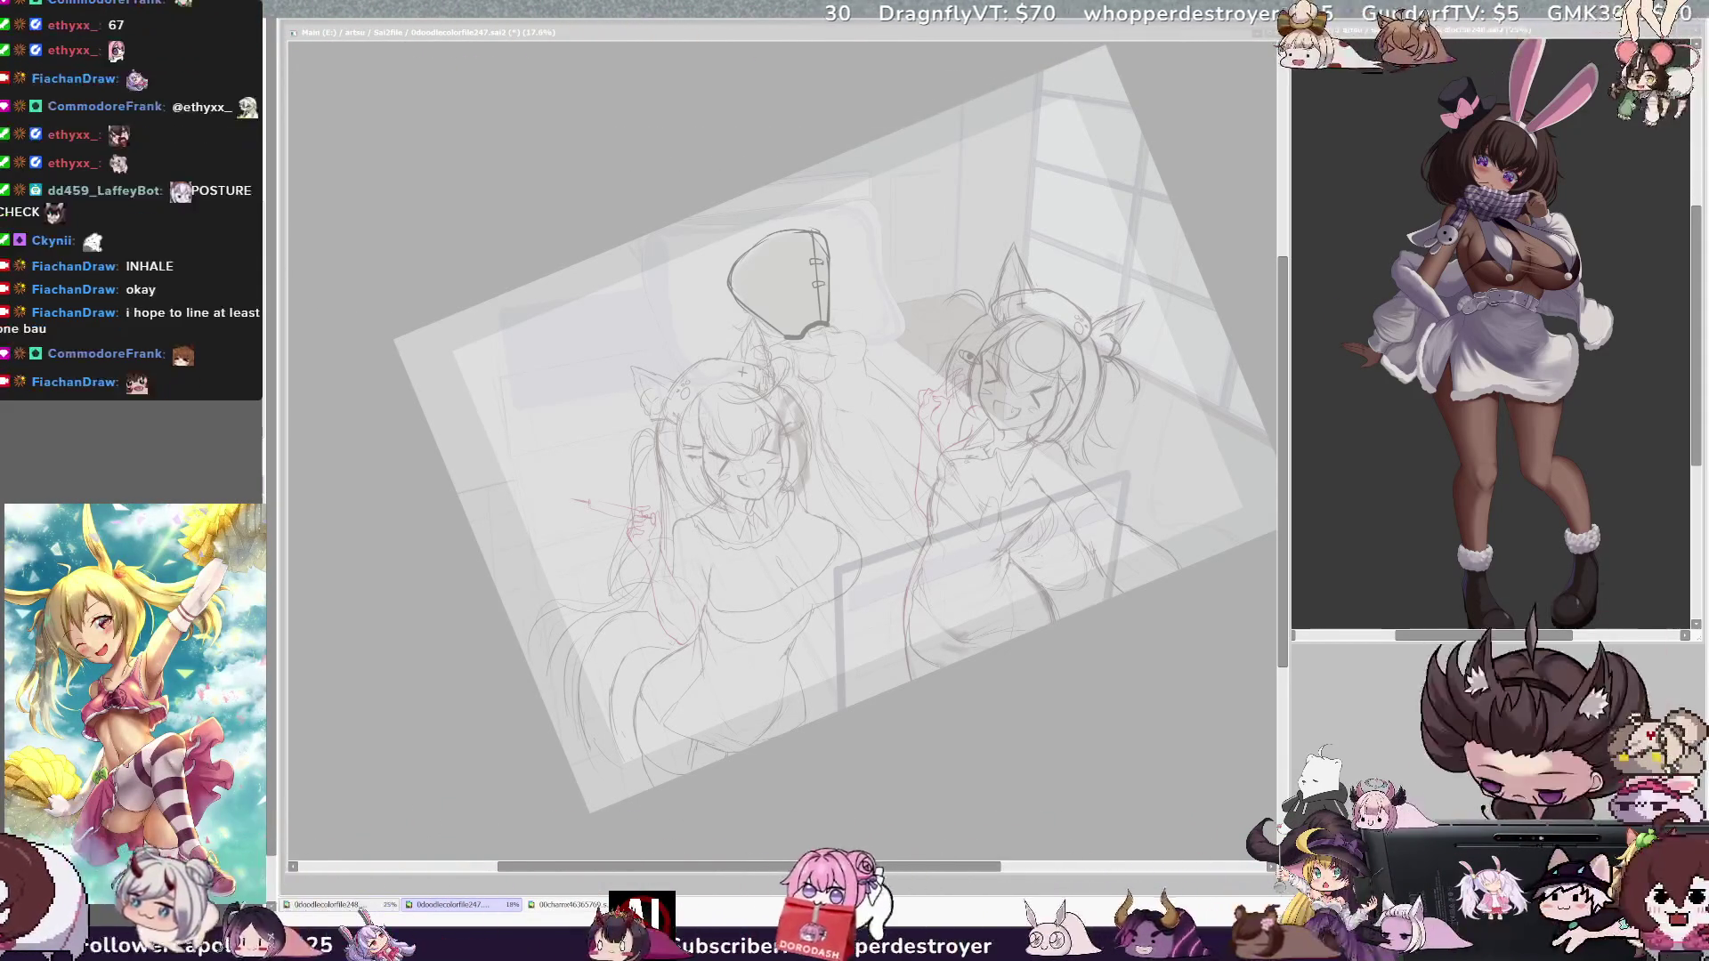
left_click_drag(958, 866, 989, 866)
scroll(783, 561, "up", 1)
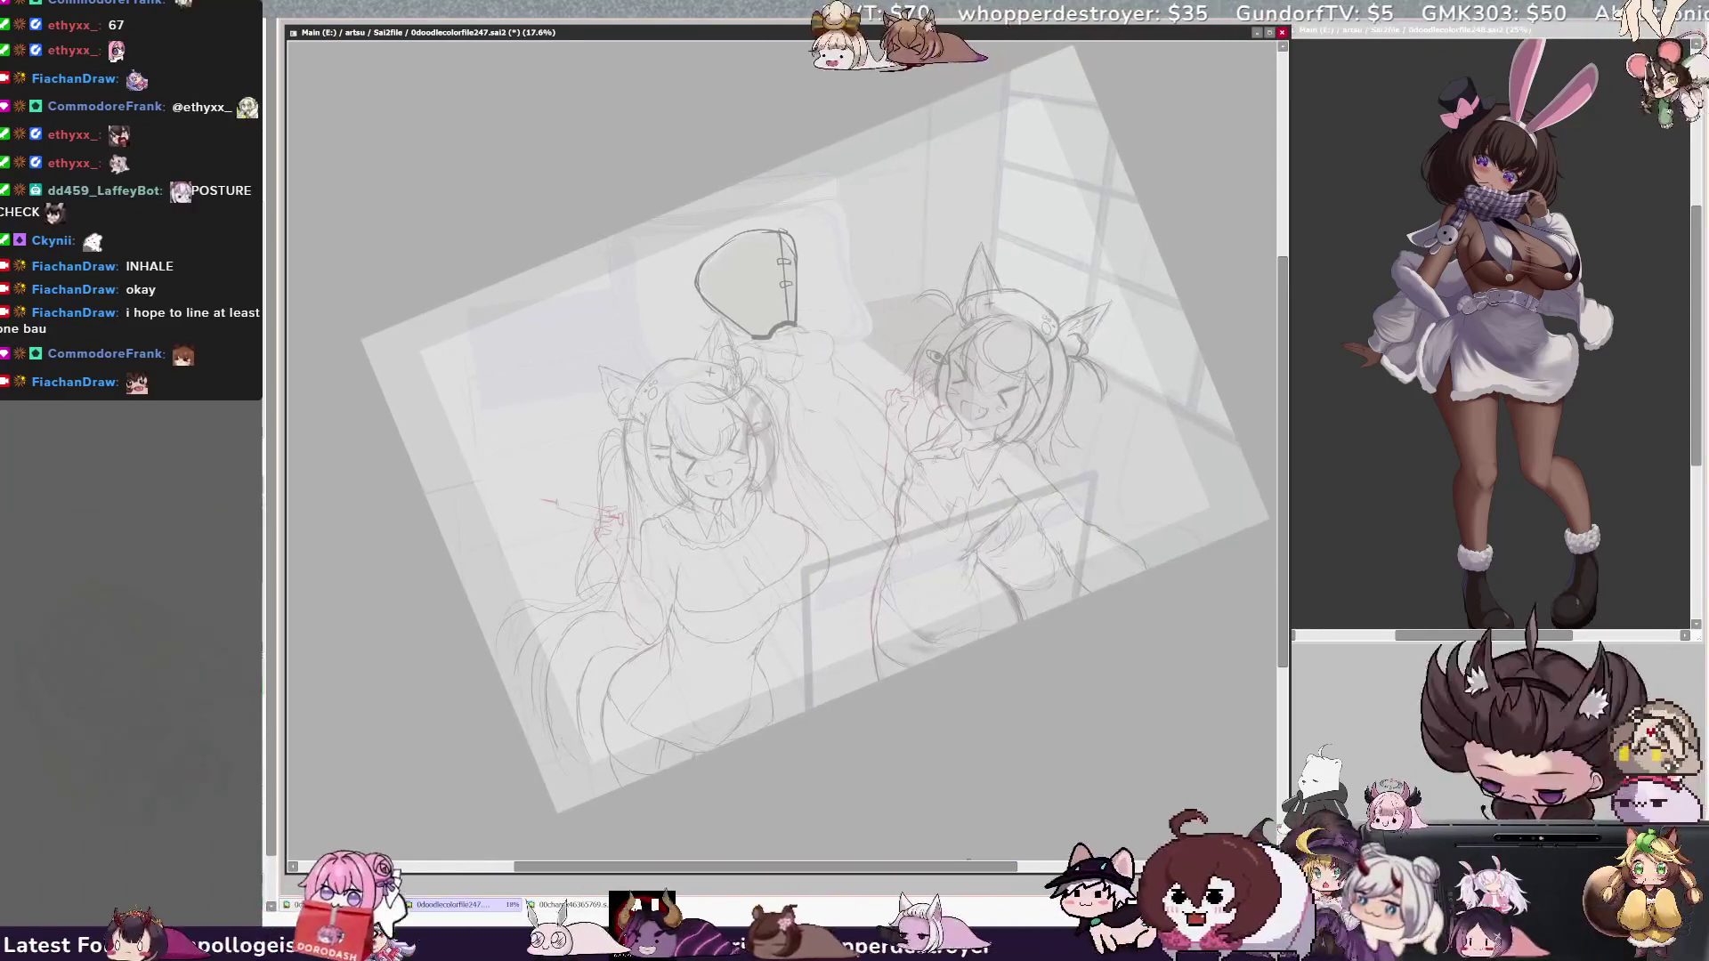
Step: After checking the mirrored view, draw a short darker pencil stroke on the right girl
scroll(783, 561, "up", 1)
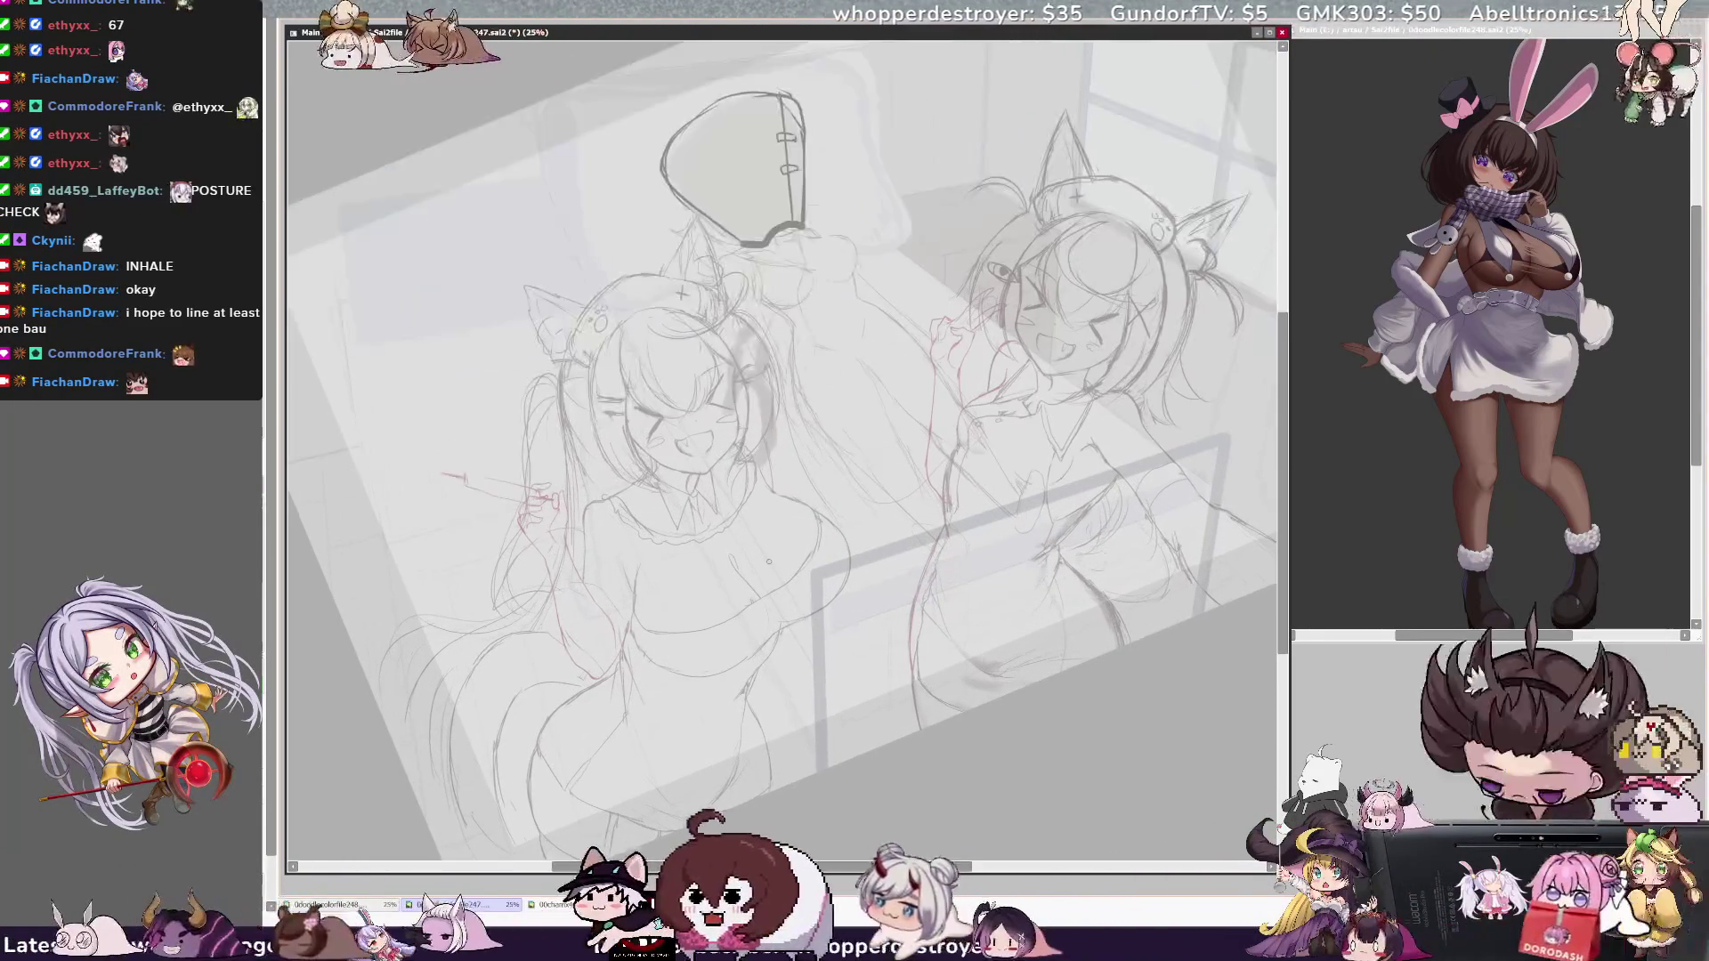
scroll(769, 561, "down", 1)
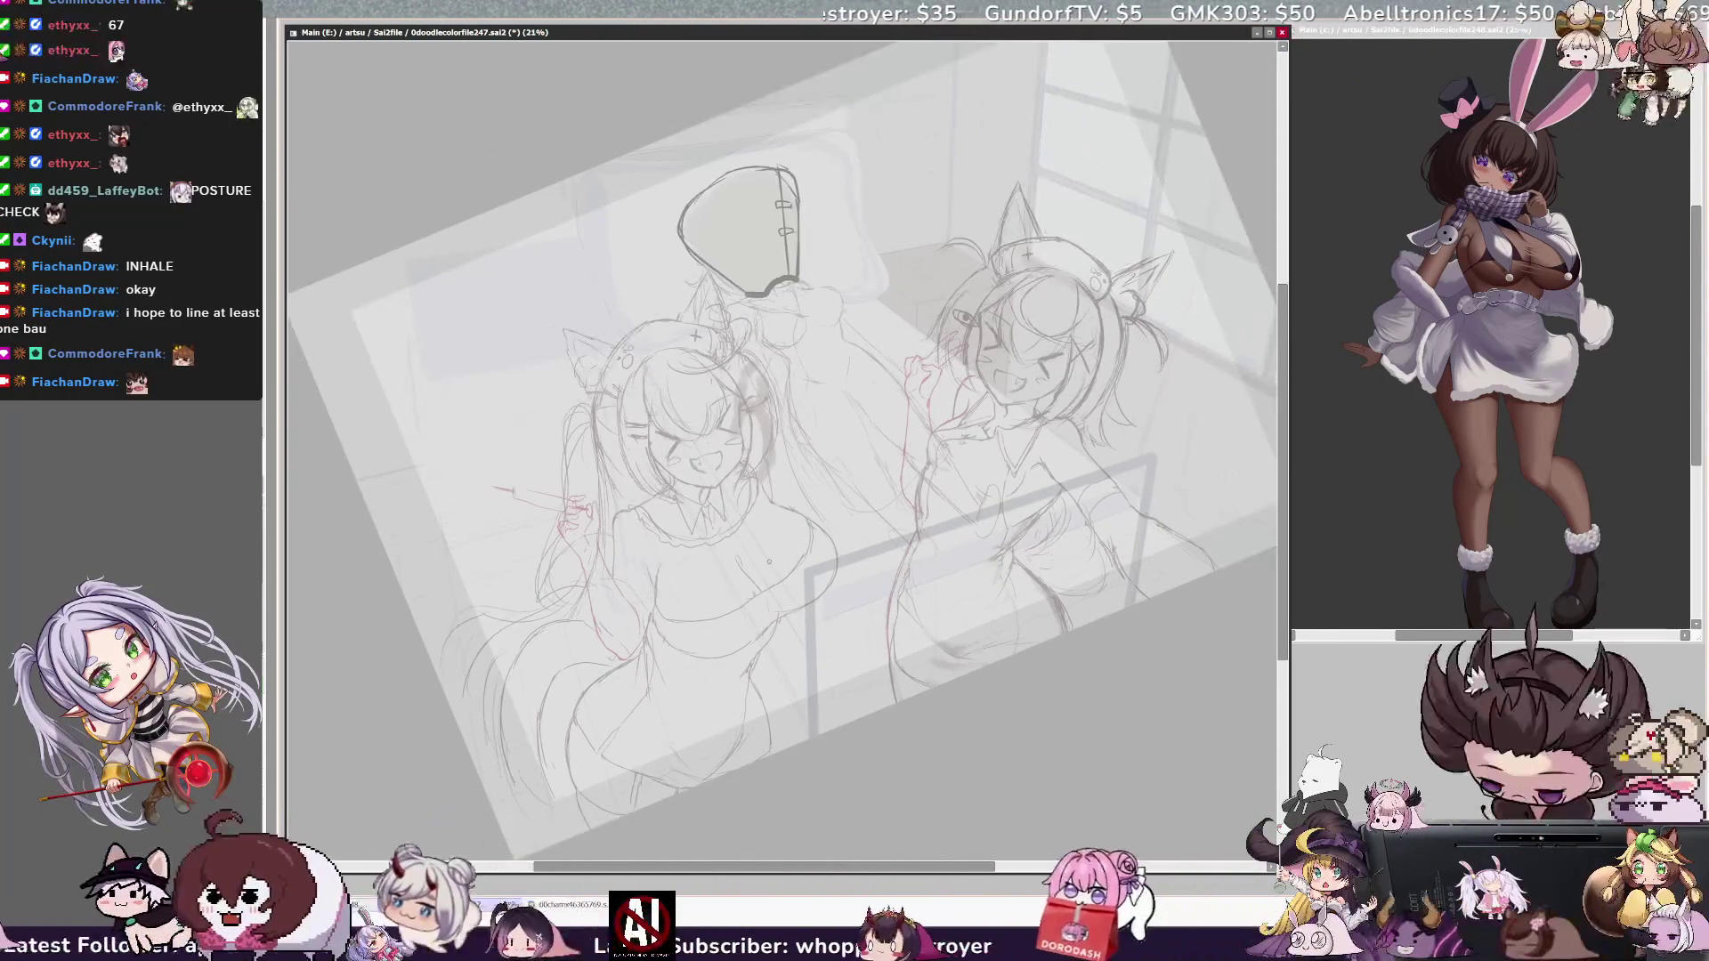
key("h")
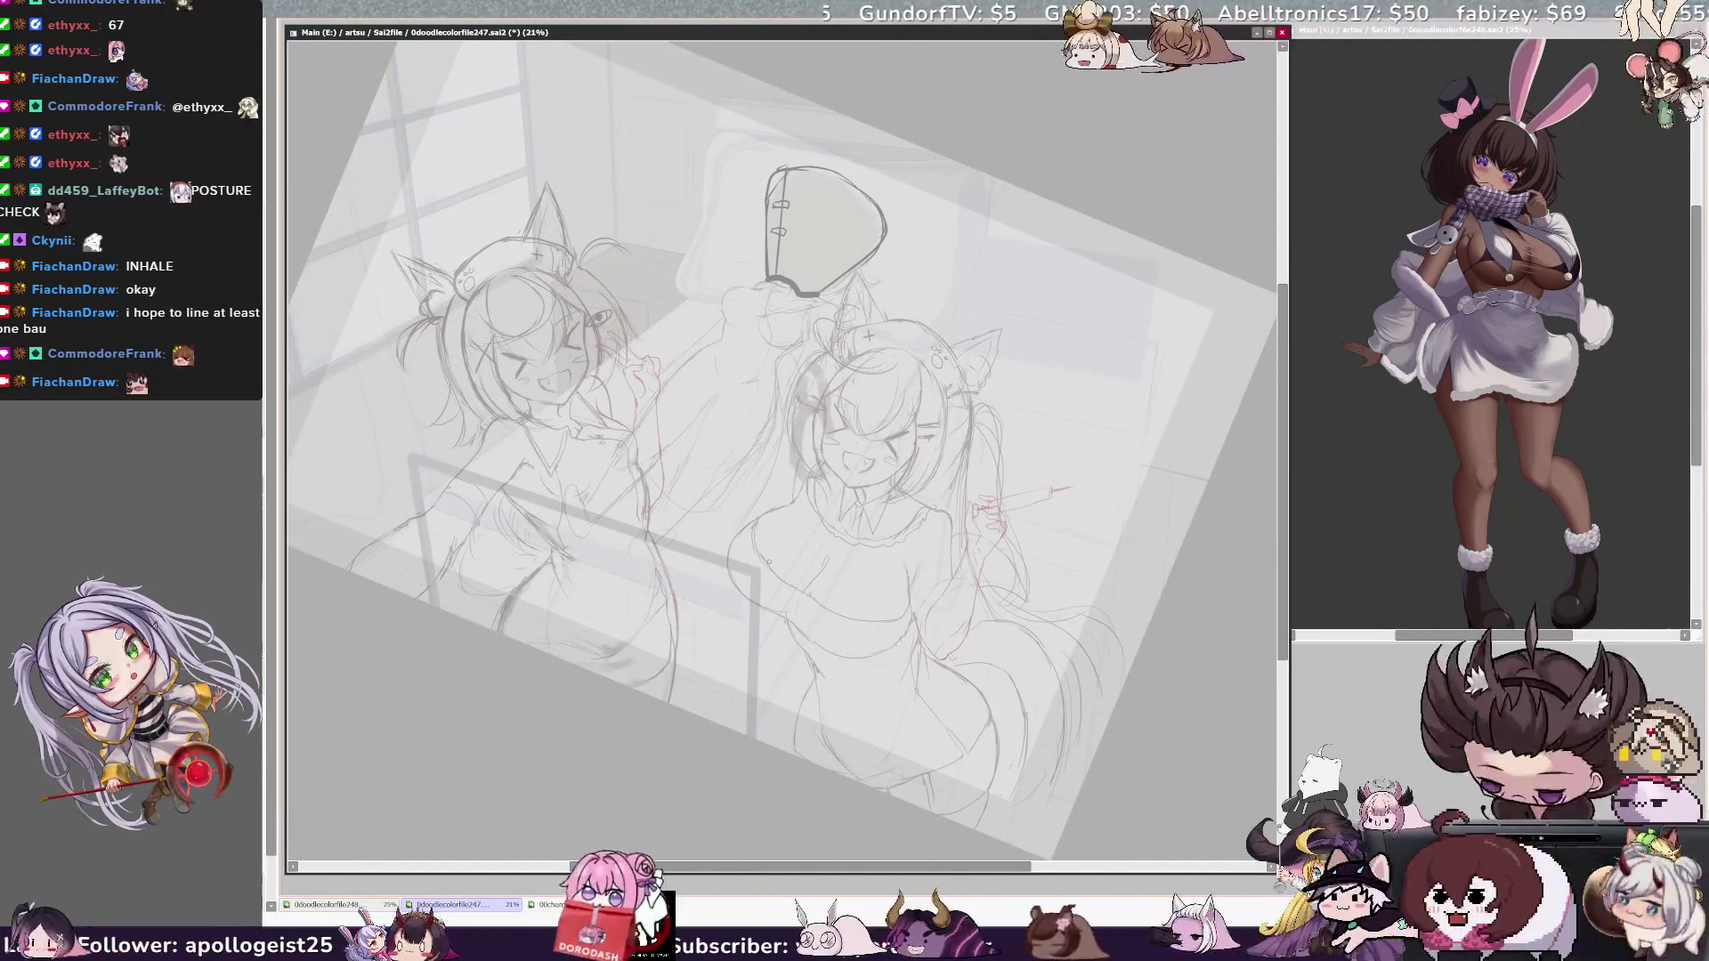
key("h")
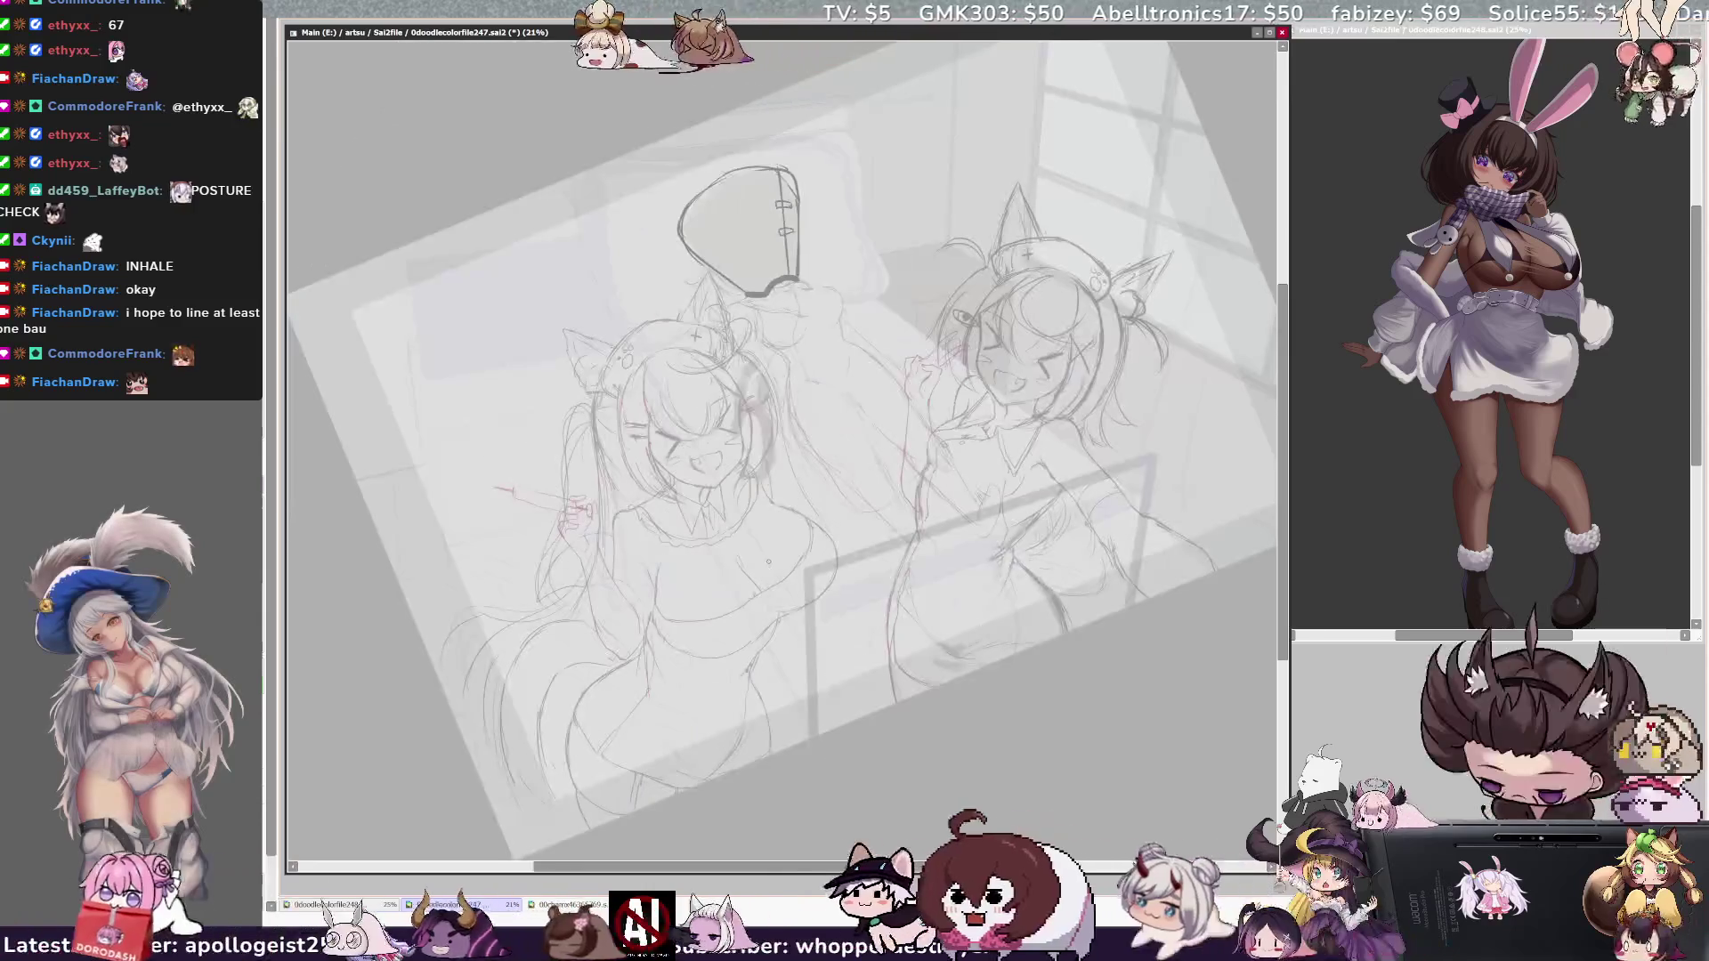
left_click_drag(930, 458, 919, 514)
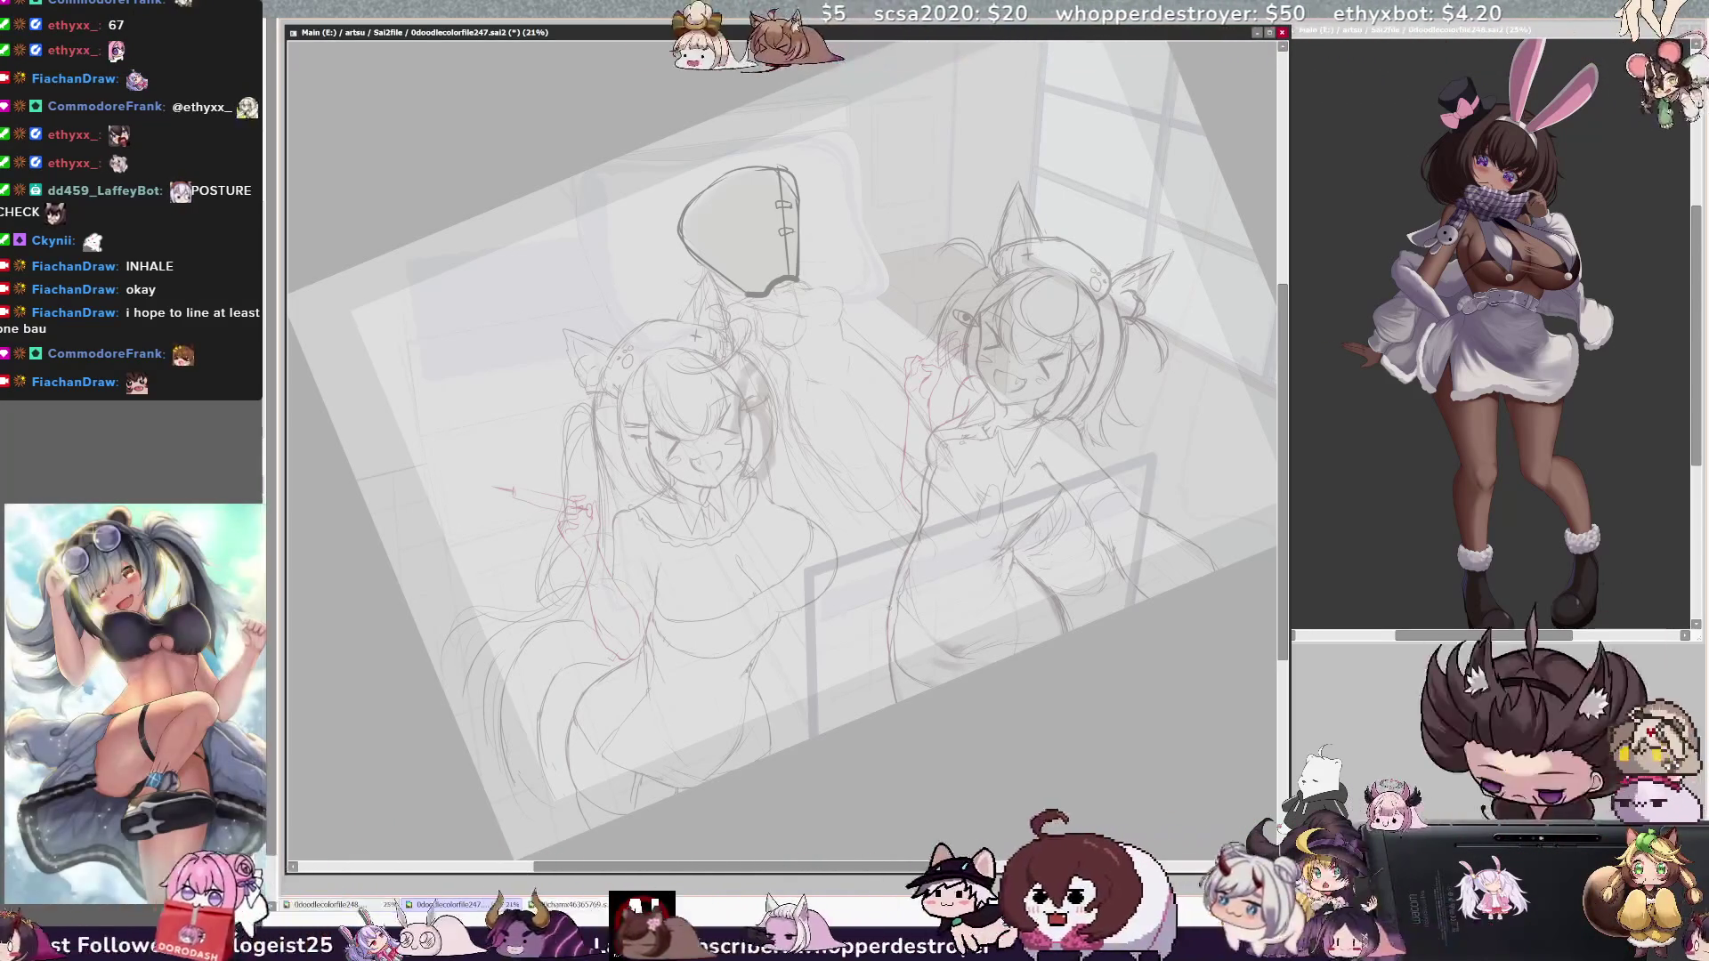
key("h")
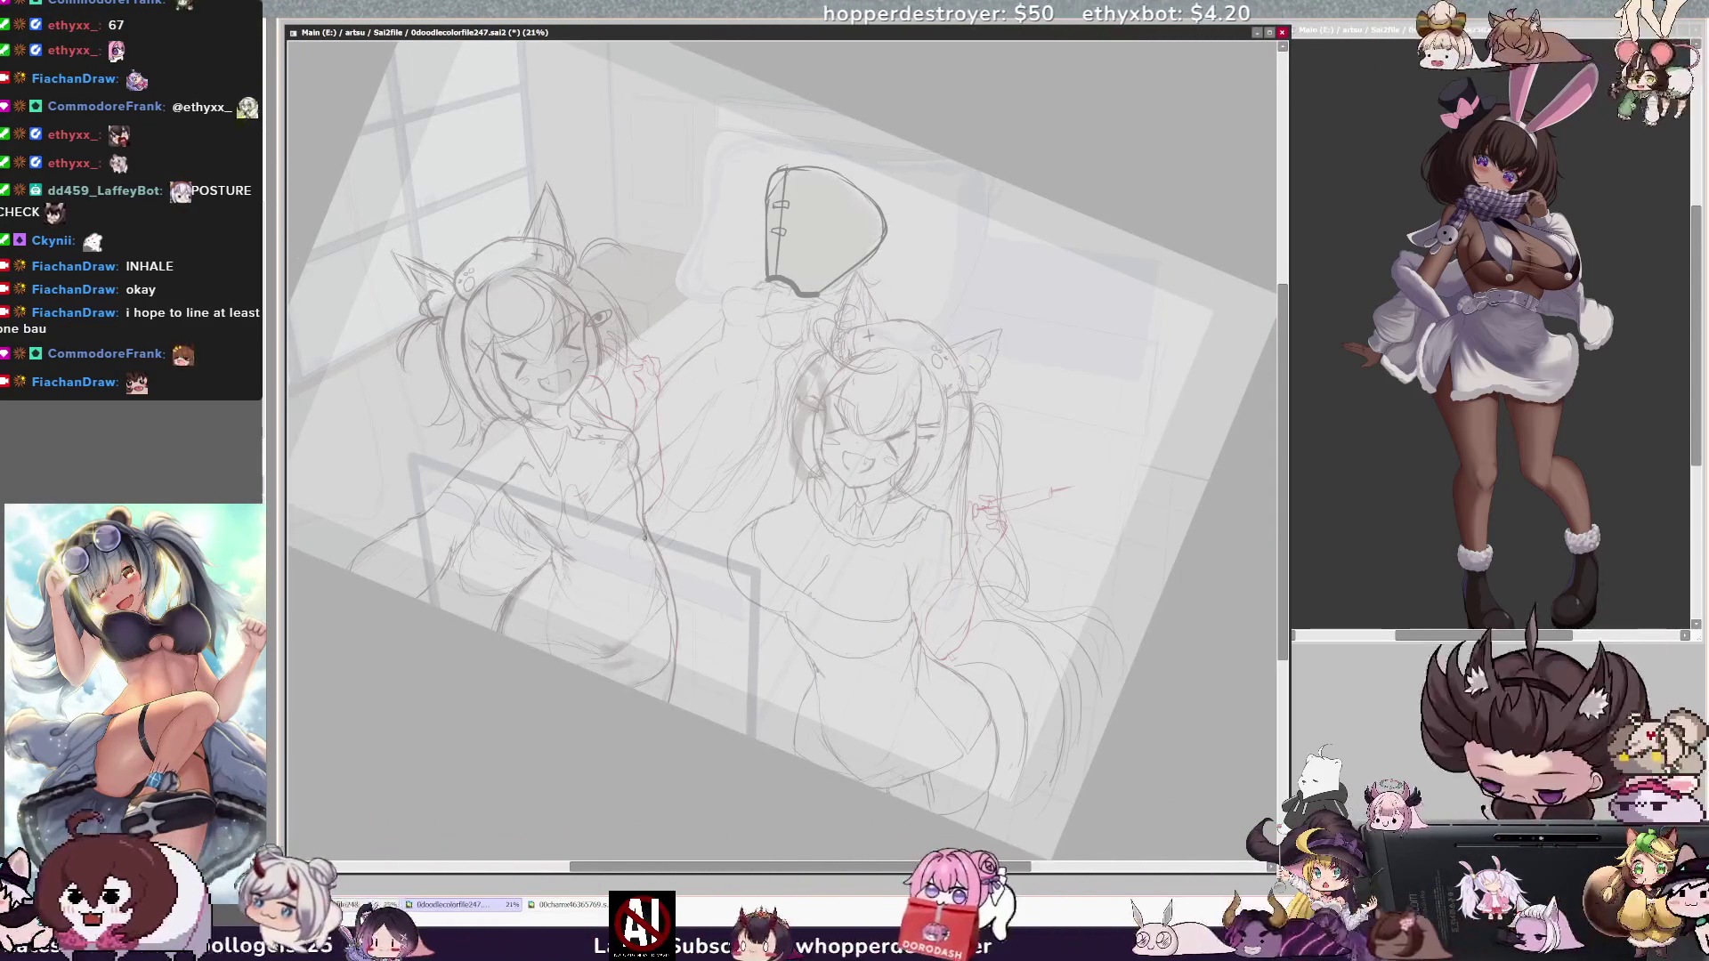
Step: Pencil the right girl's head and cat ears inside the ellipse guide, then select the guide shape
key("h")
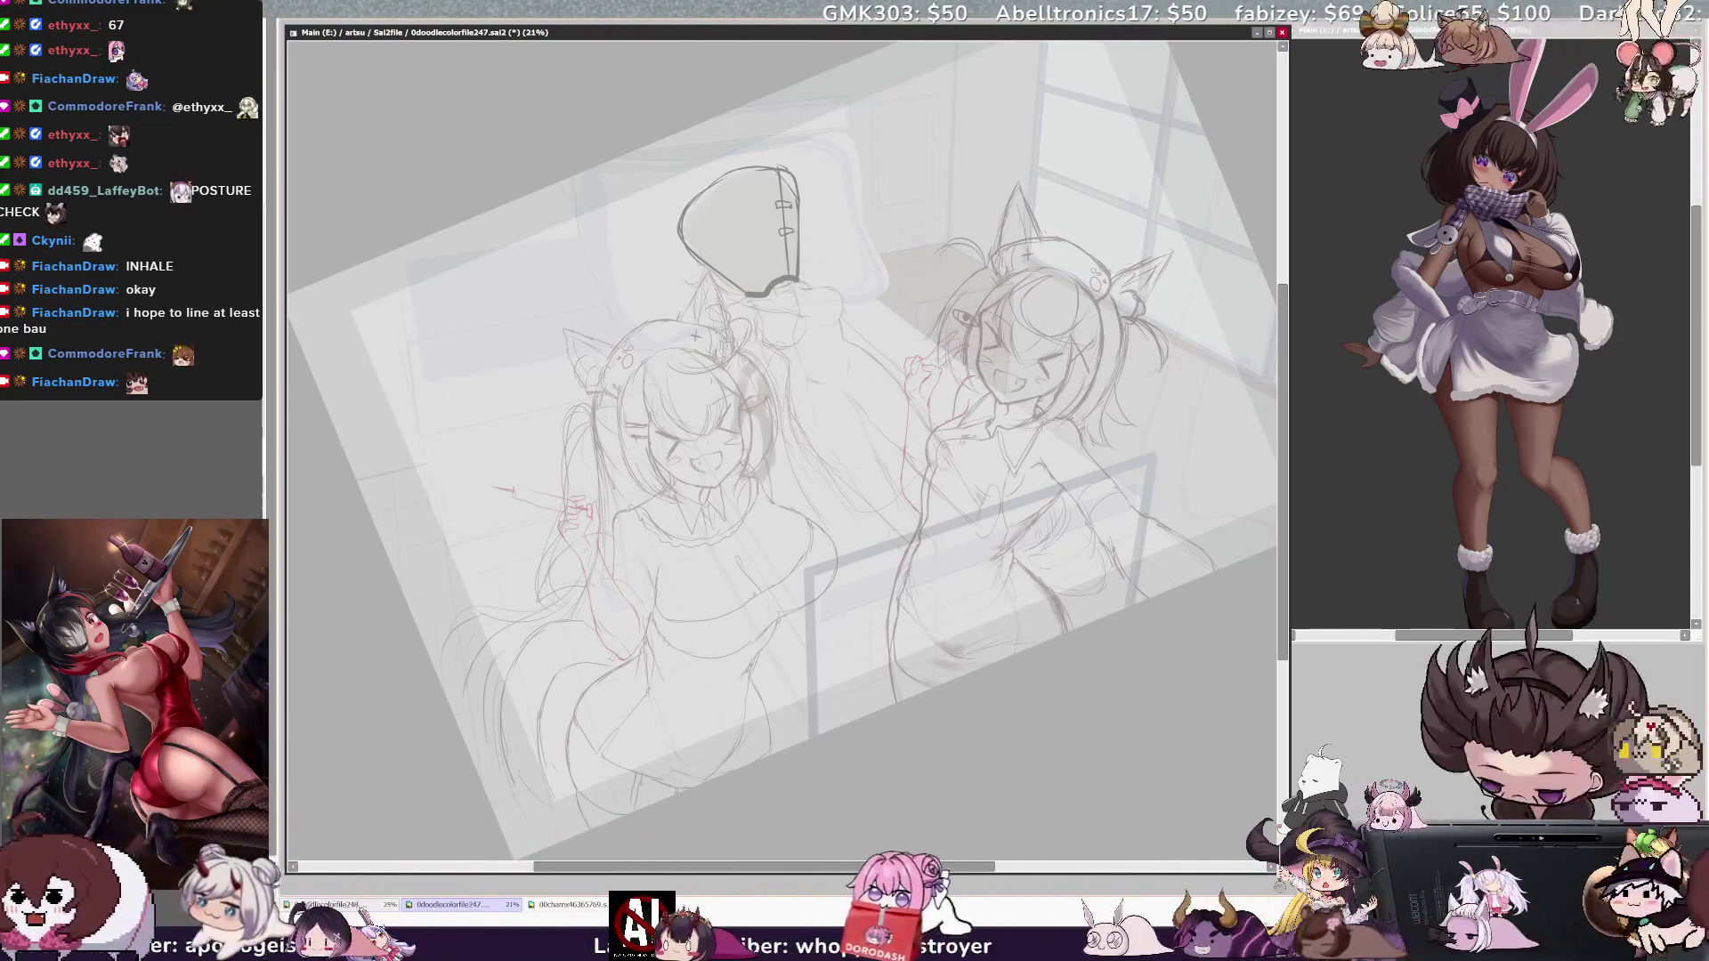
key("h")
key("h")
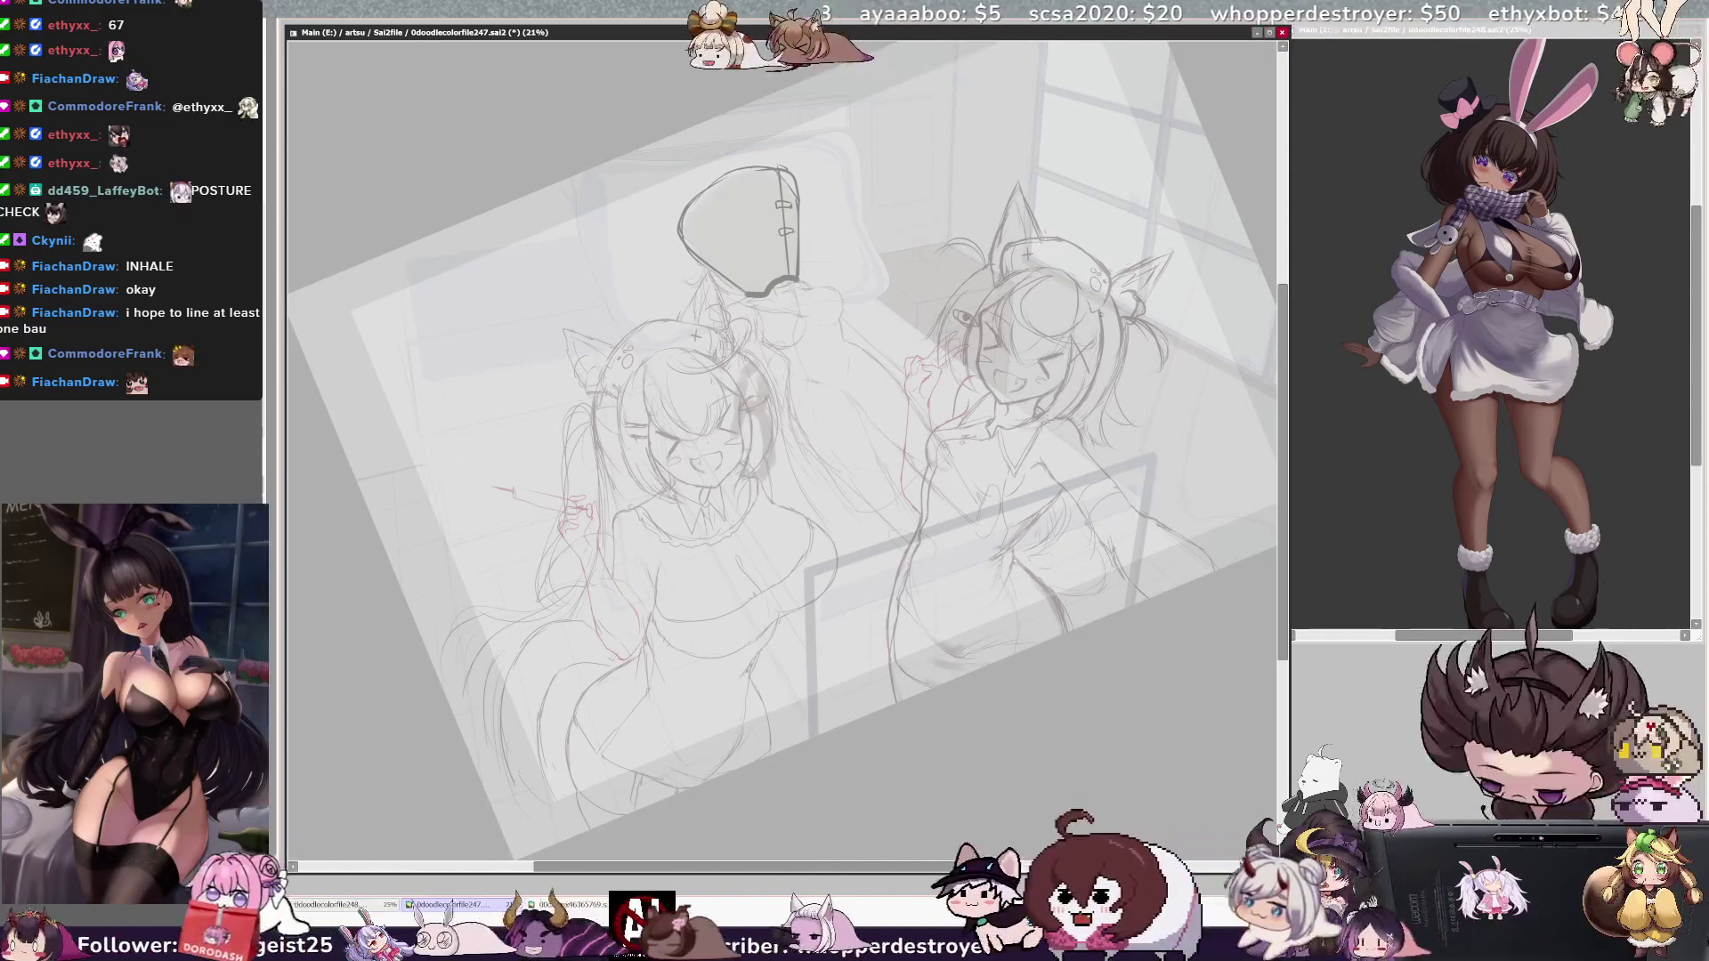
key("h")
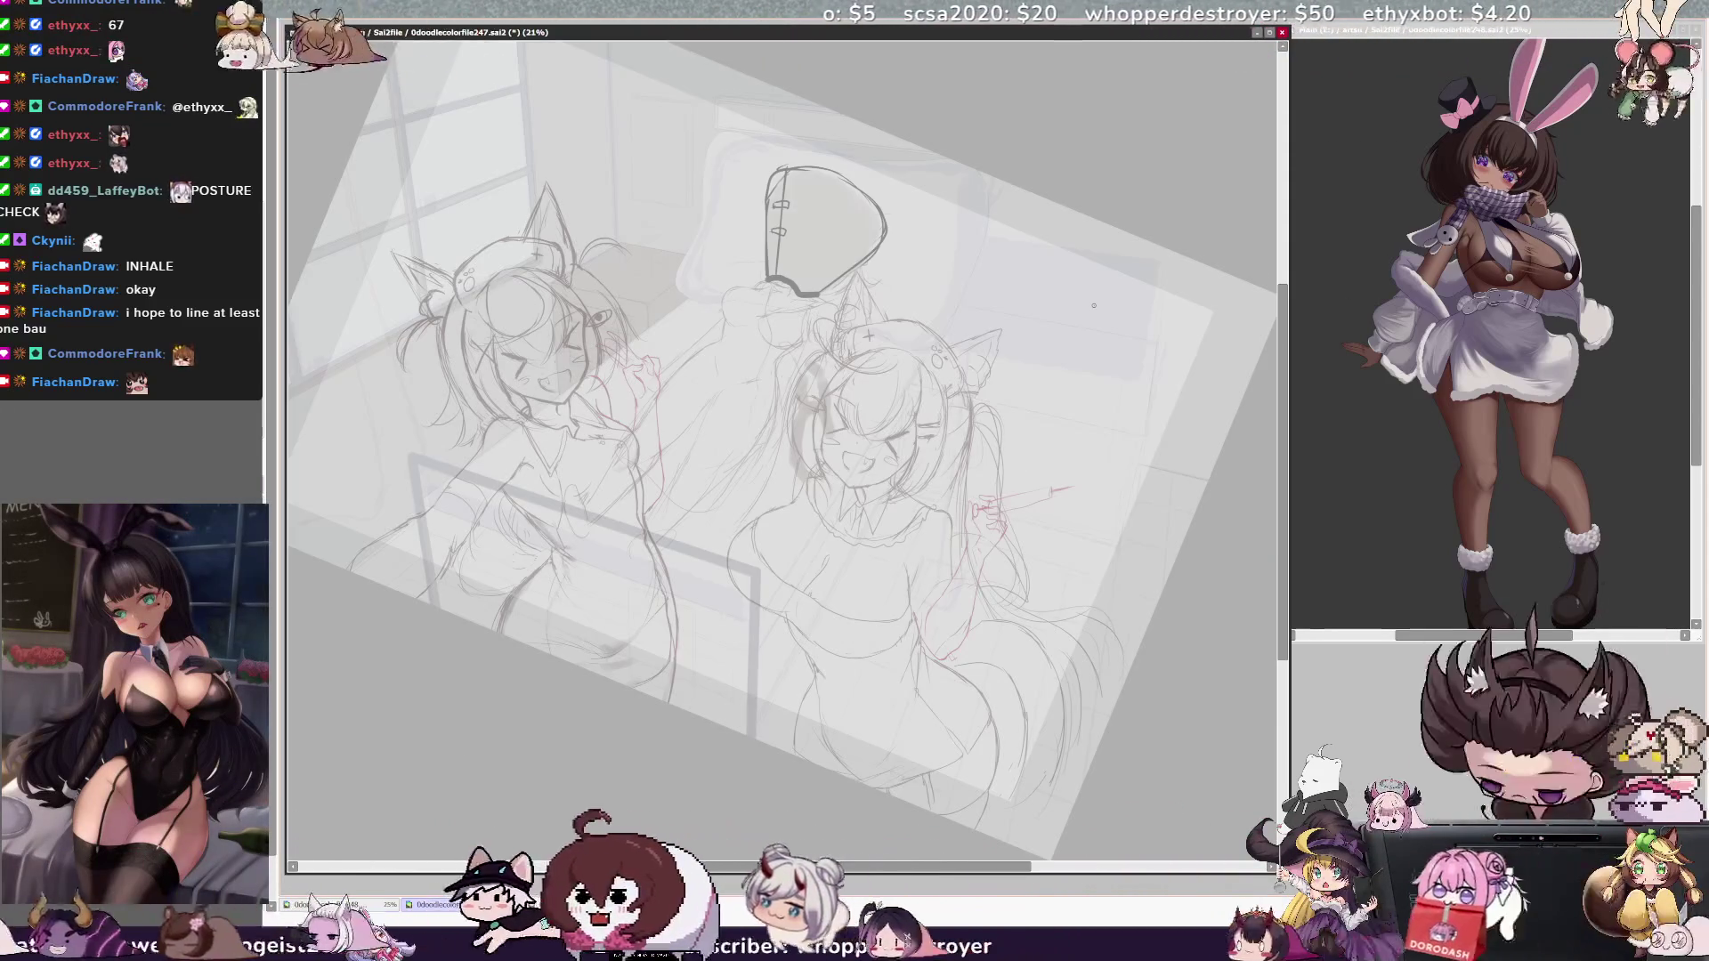
key("h")
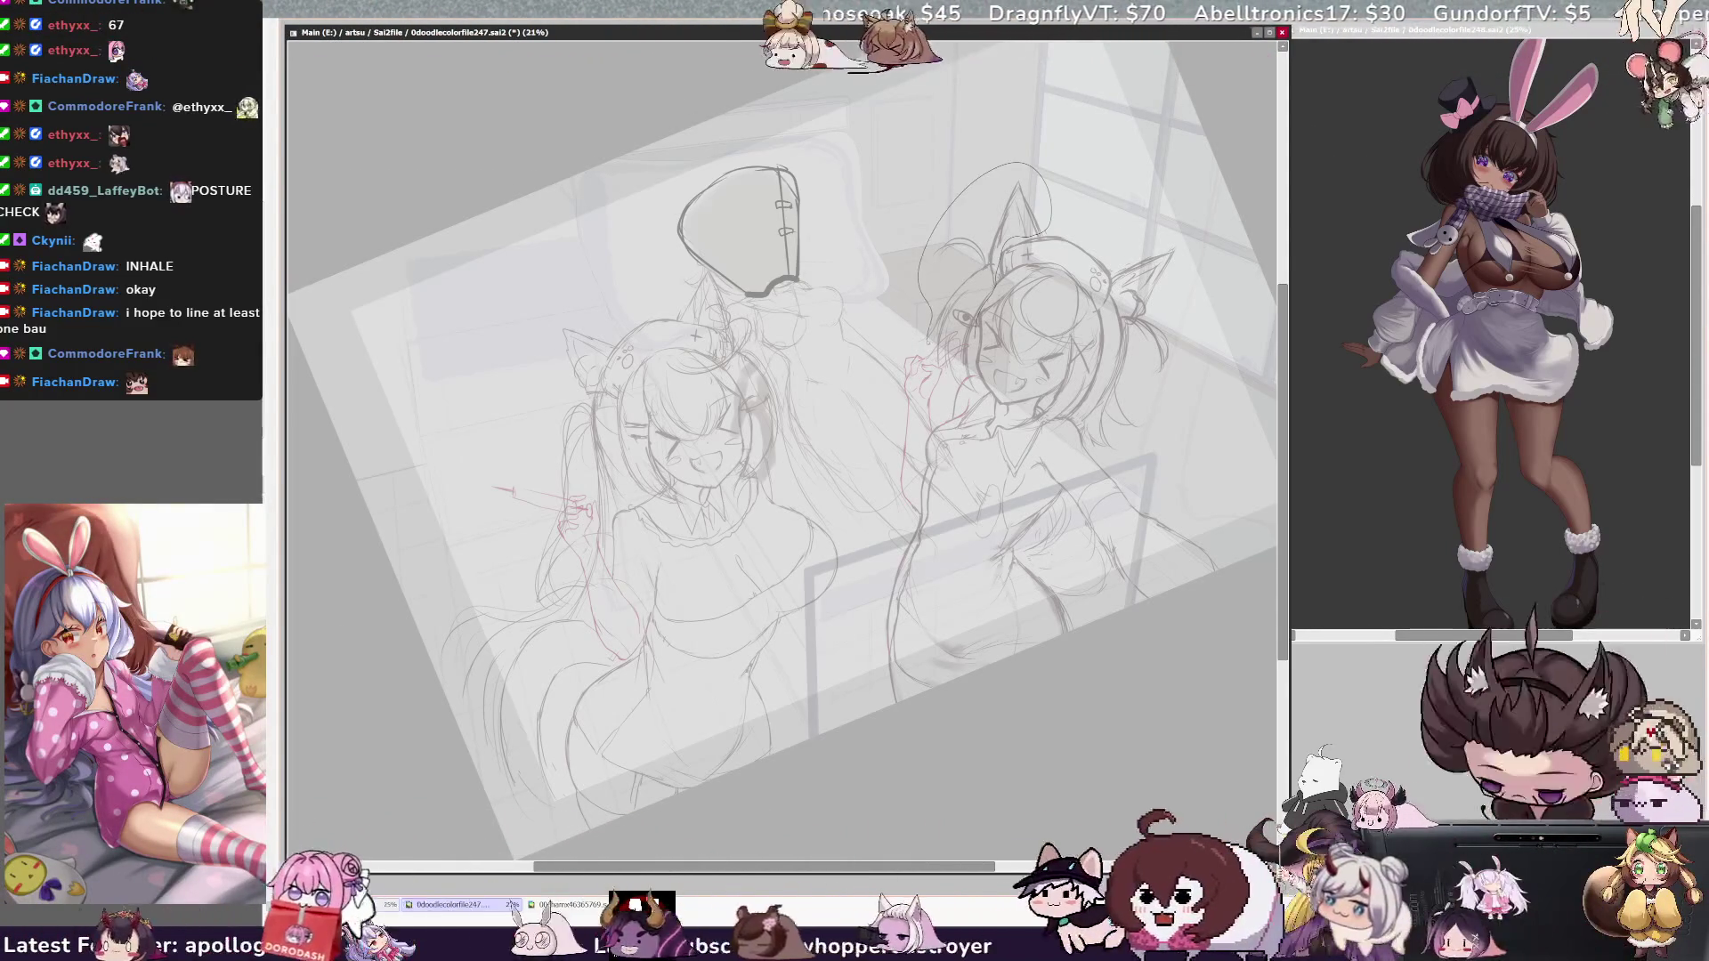
left_click(968, 328)
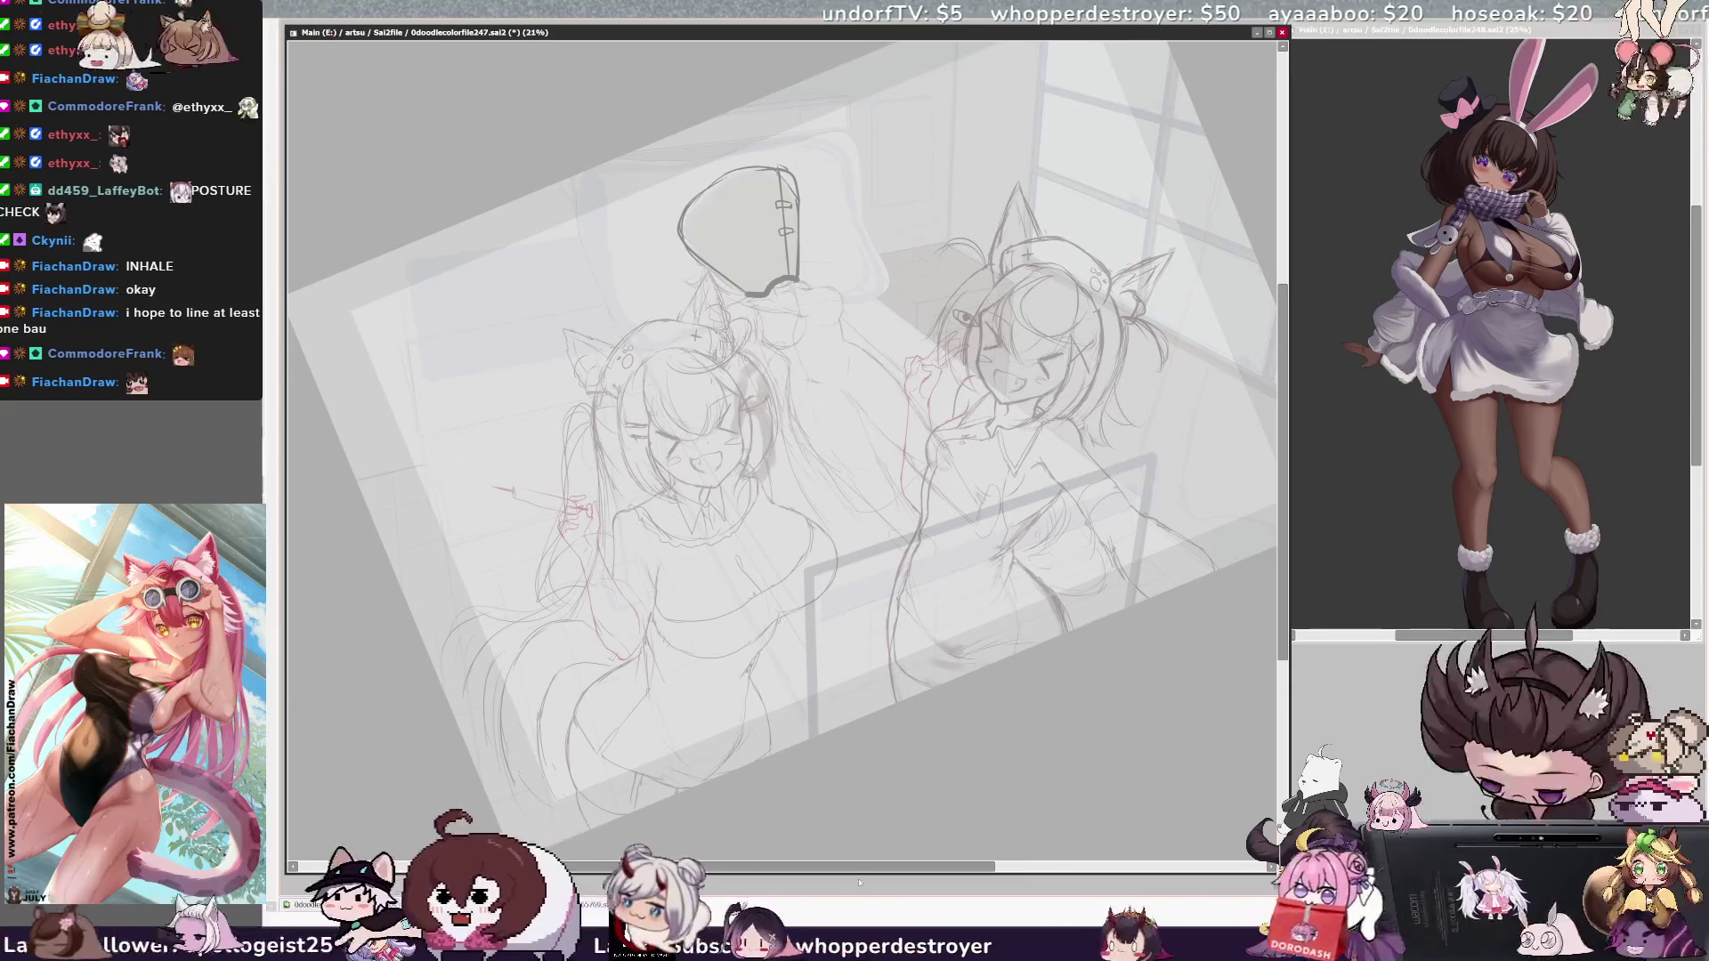
Step: Mask the right girl's ear, hair and face with a larger Selection Pen, then rotate and move her head
left_click_drag(930, 236, 918, 237)
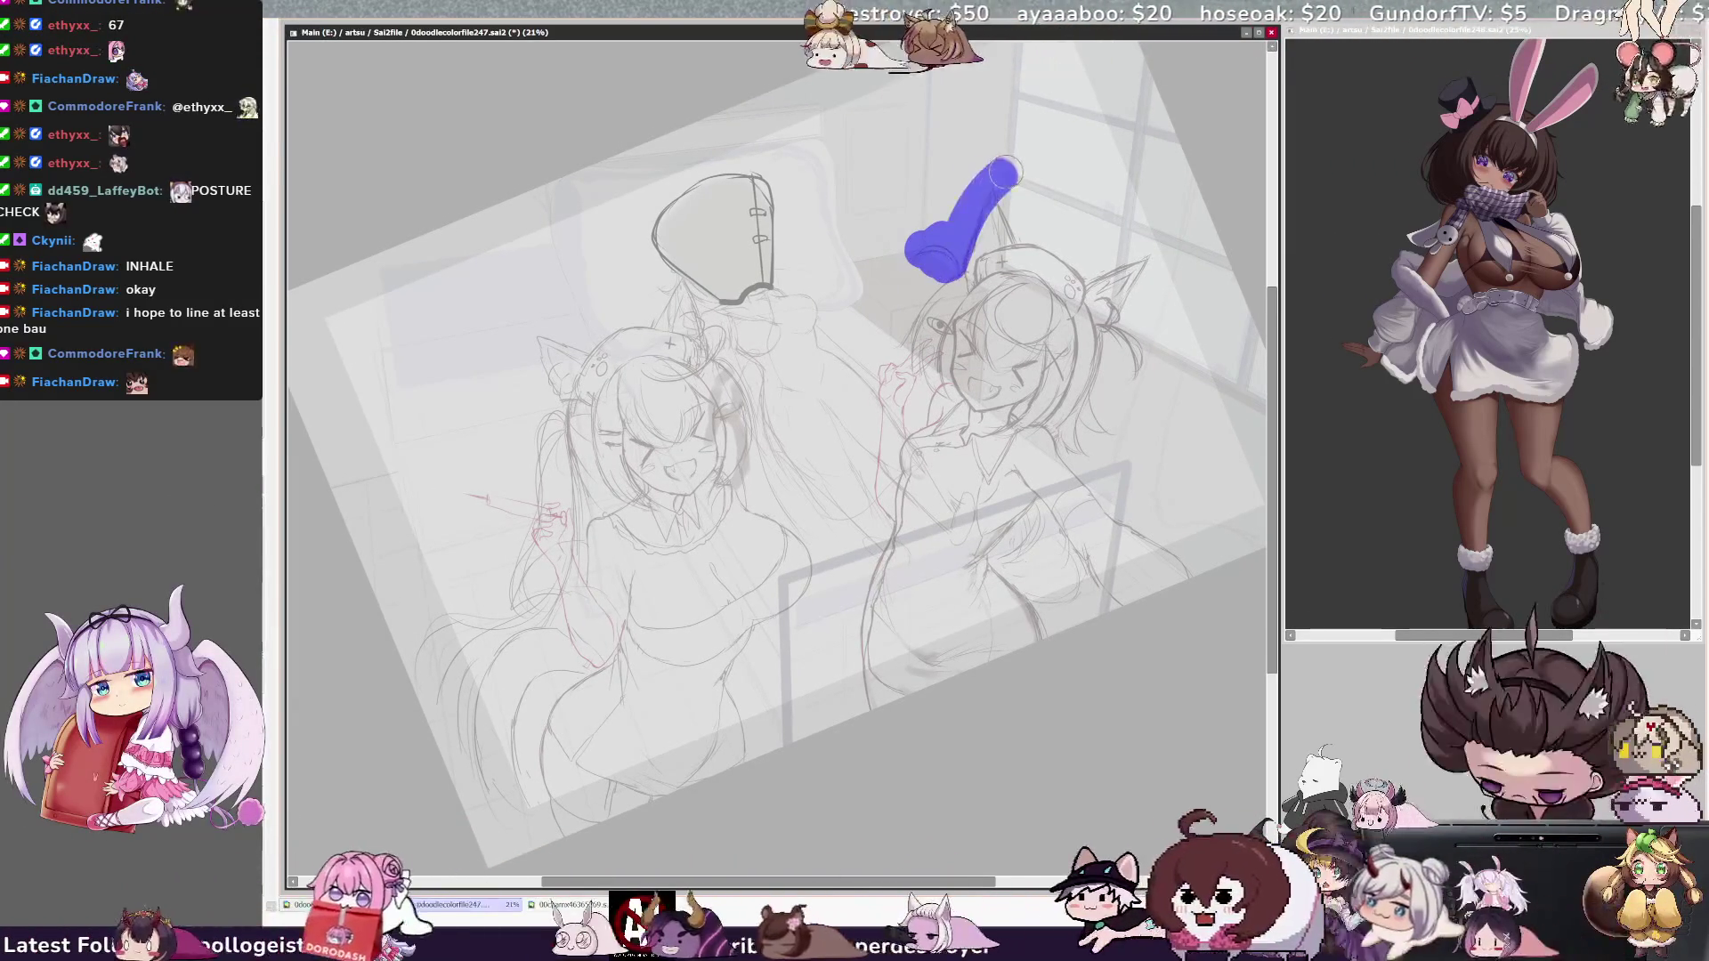
left_click_drag(1009, 224, 907, 335)
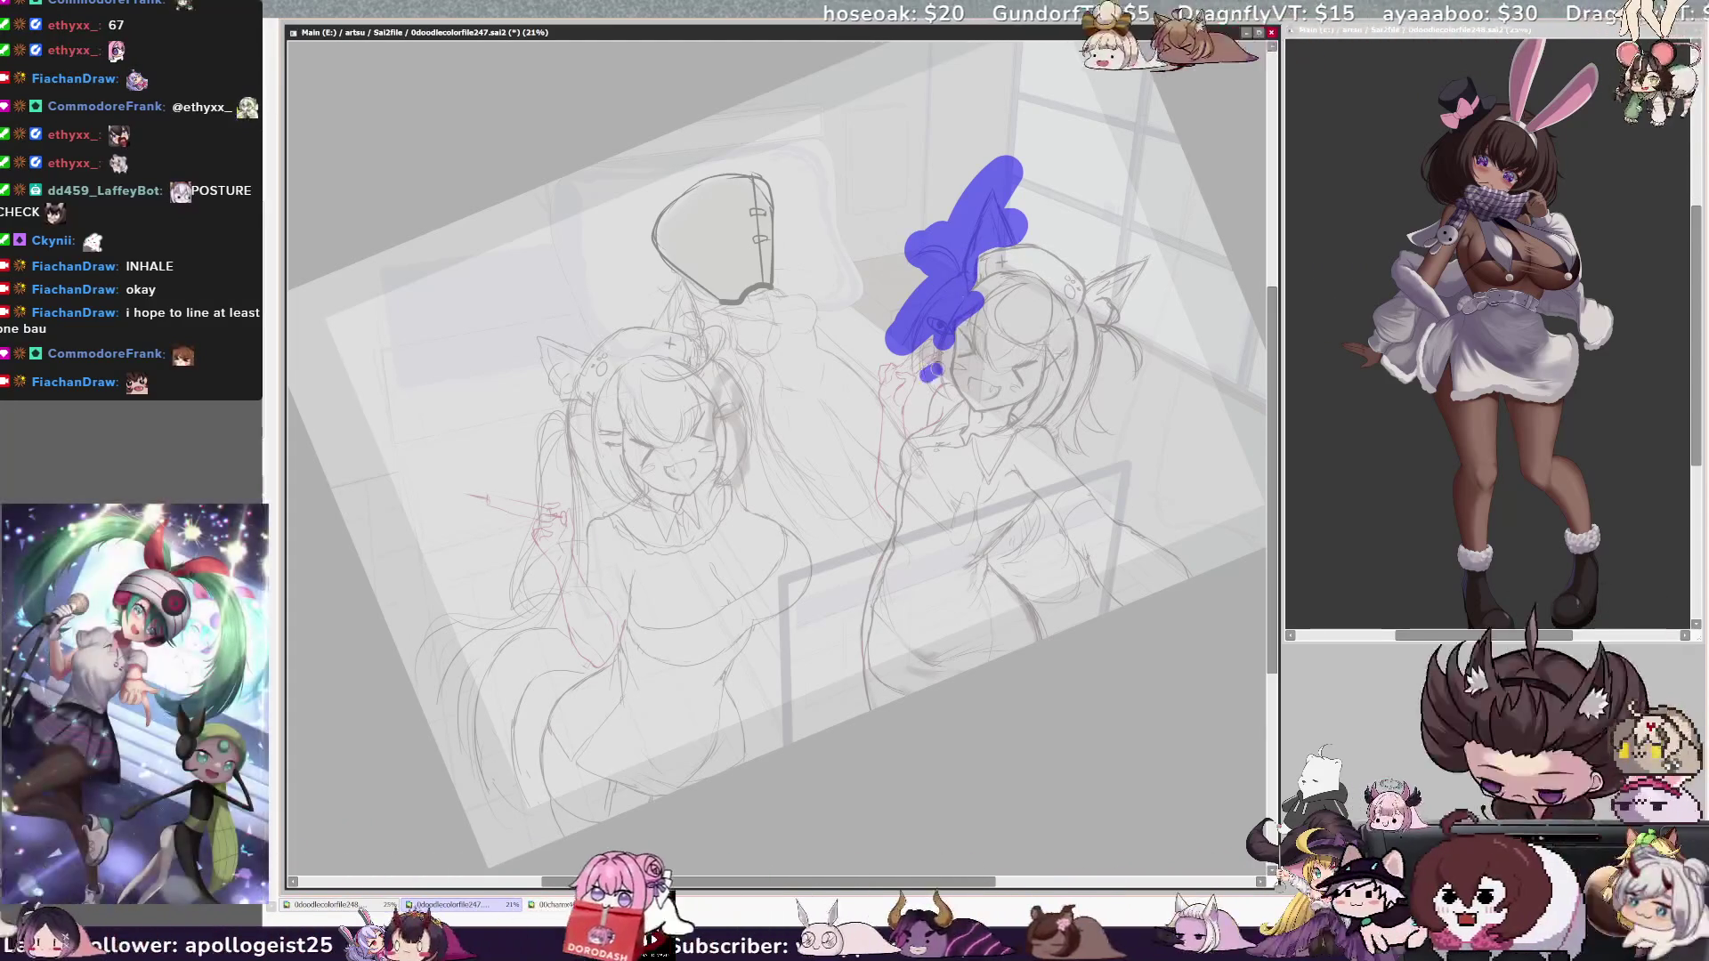
left_click_drag(935, 378, 951, 397)
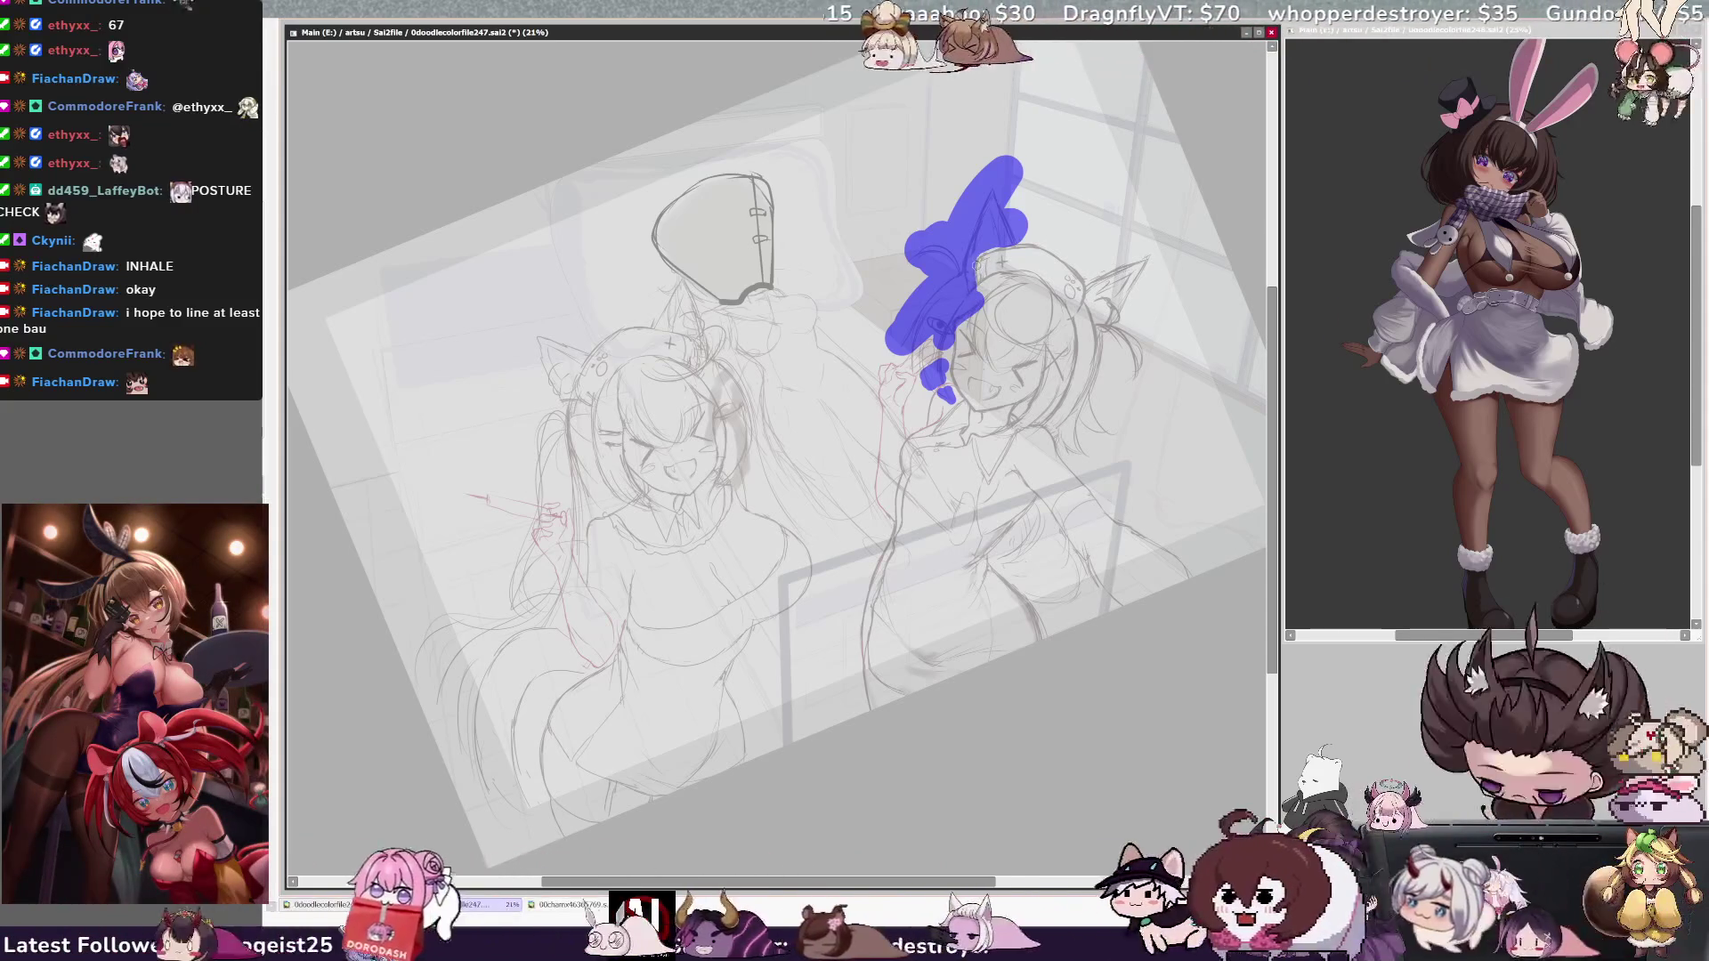
key("b")
key("ctrl+t")
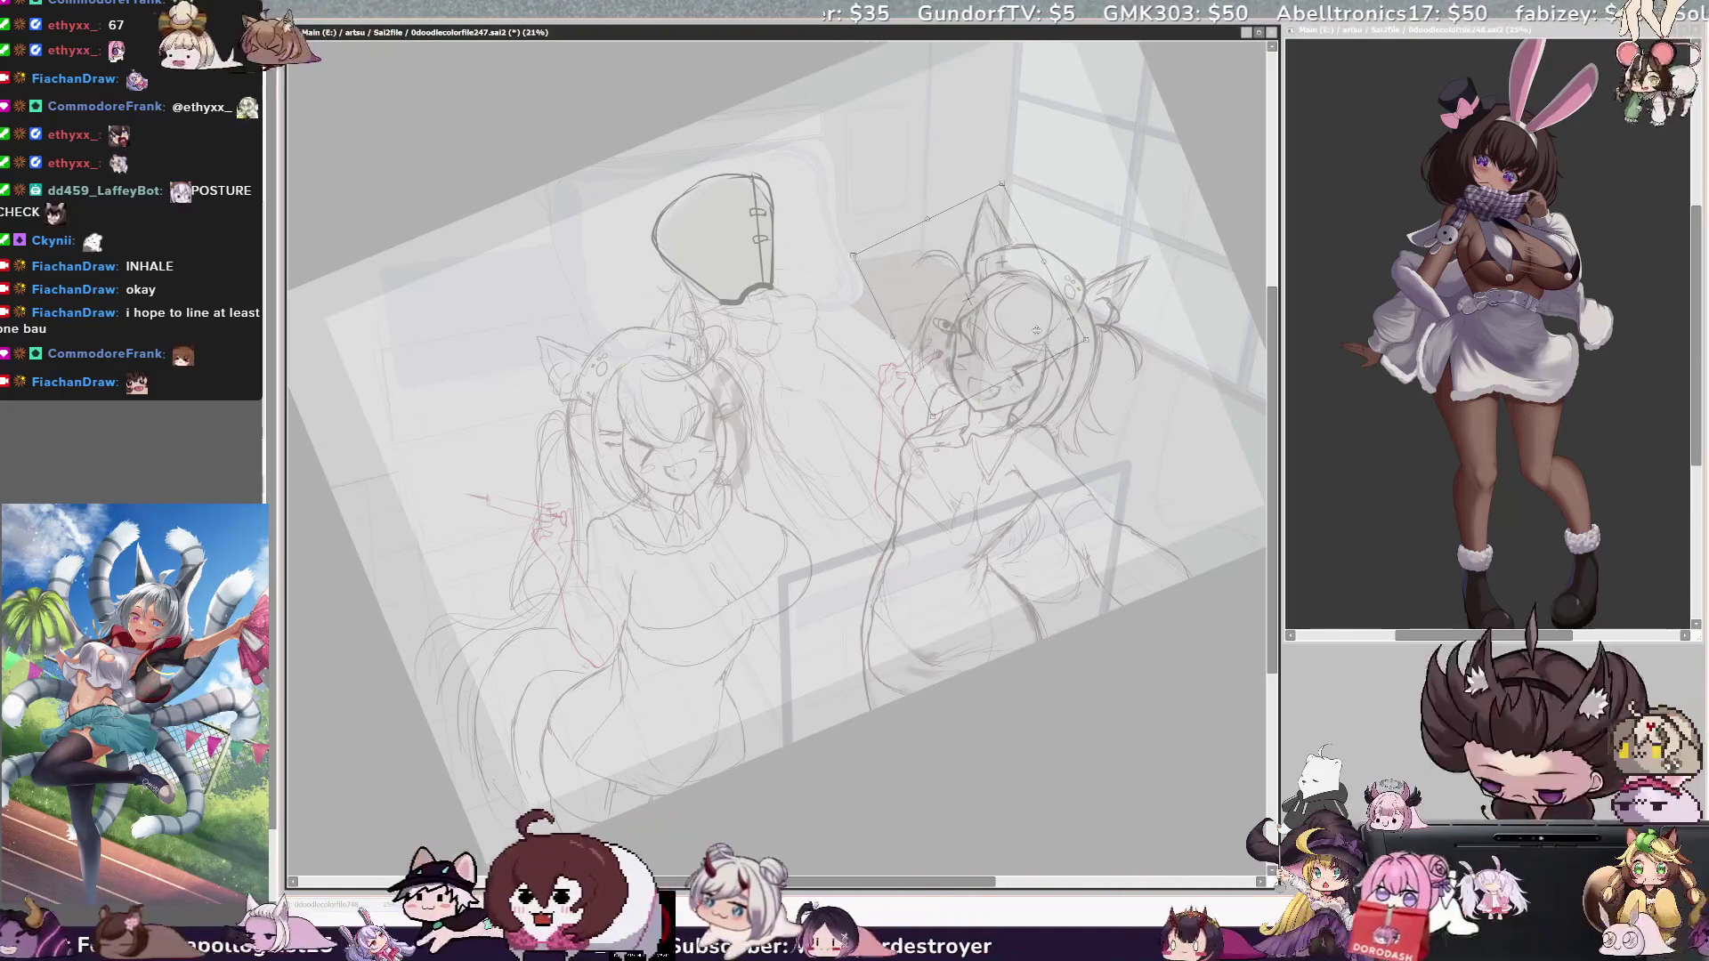
key("Return")
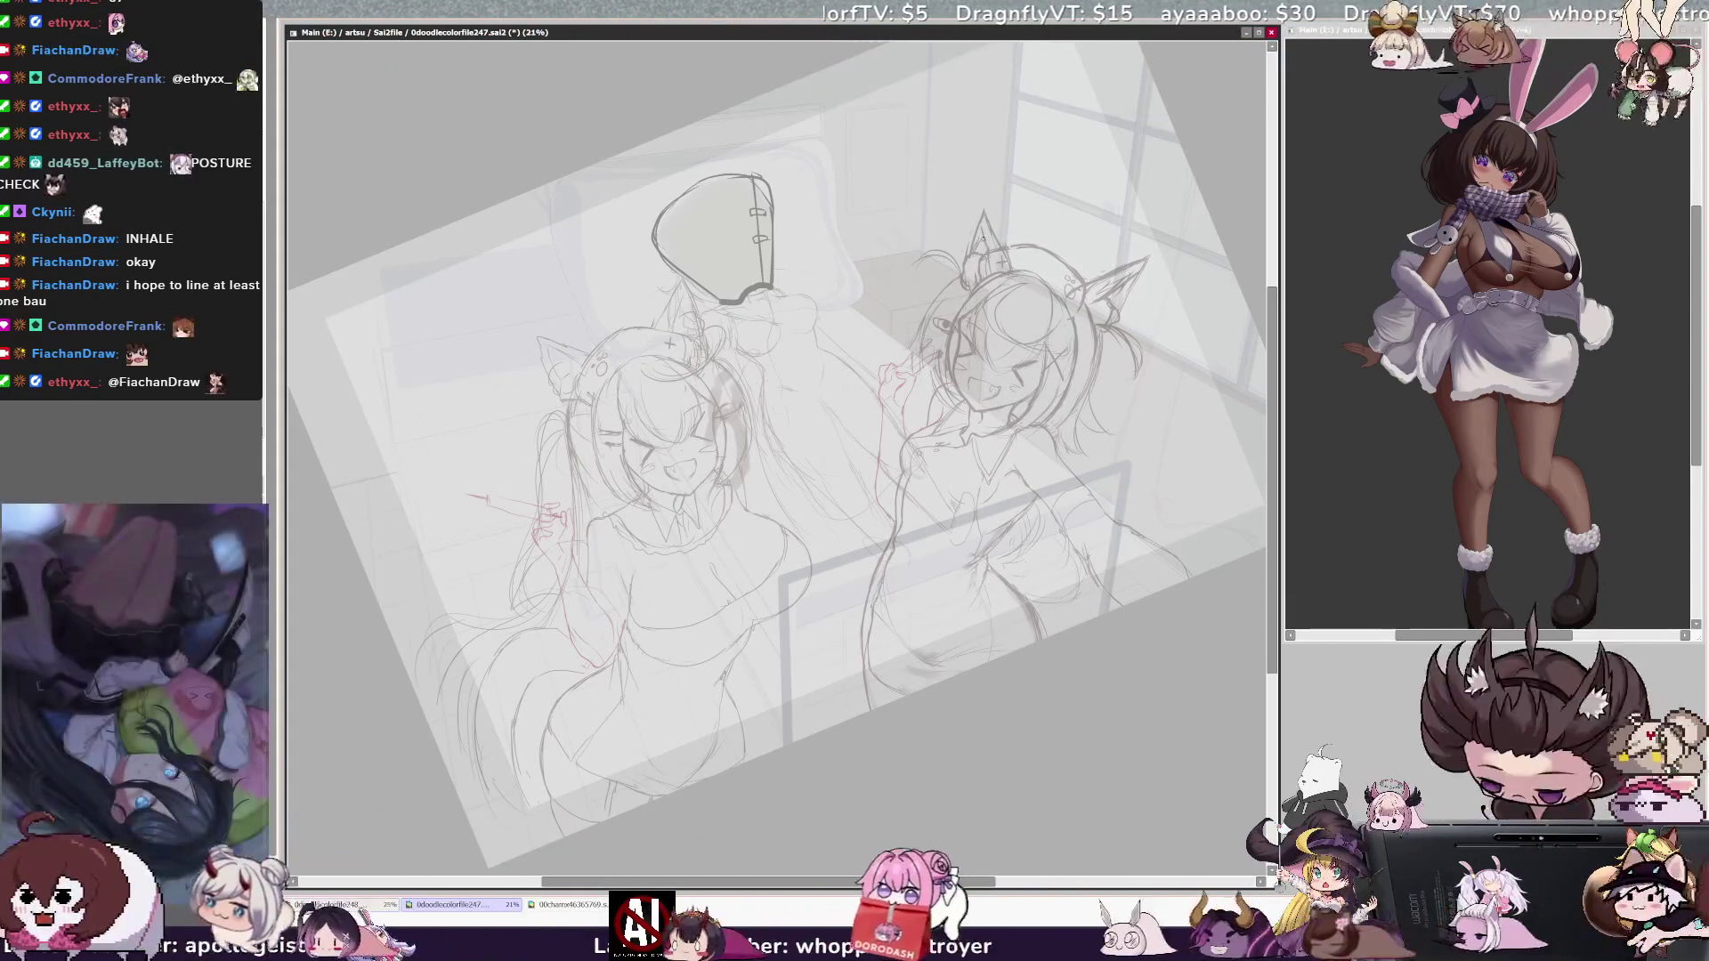
Step: Flip the canvas view horizontally with H to compare the repositioned head
key("h")
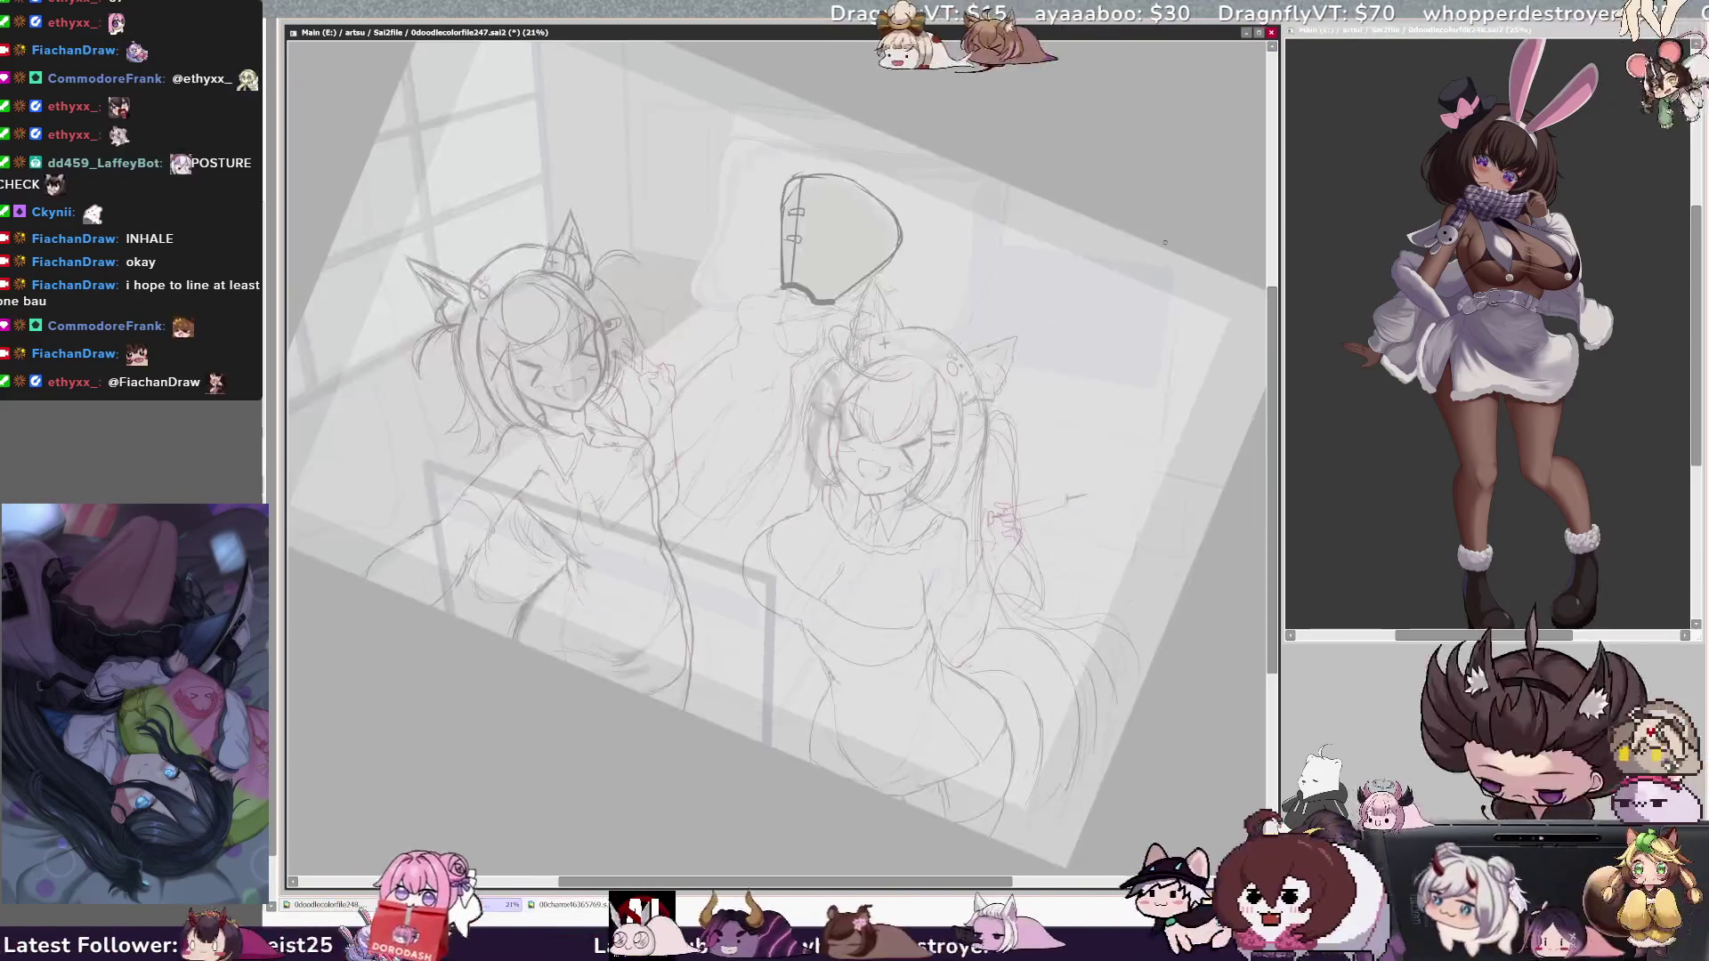
Step: Select the right girl's outer cat ear and stretch its top corner outward, nudging it slightly left
mouse_move(414, 219)
left_mouse_down()
mouse_move(391, 385)
mouse_move(414, 223)
left_mouse_up()
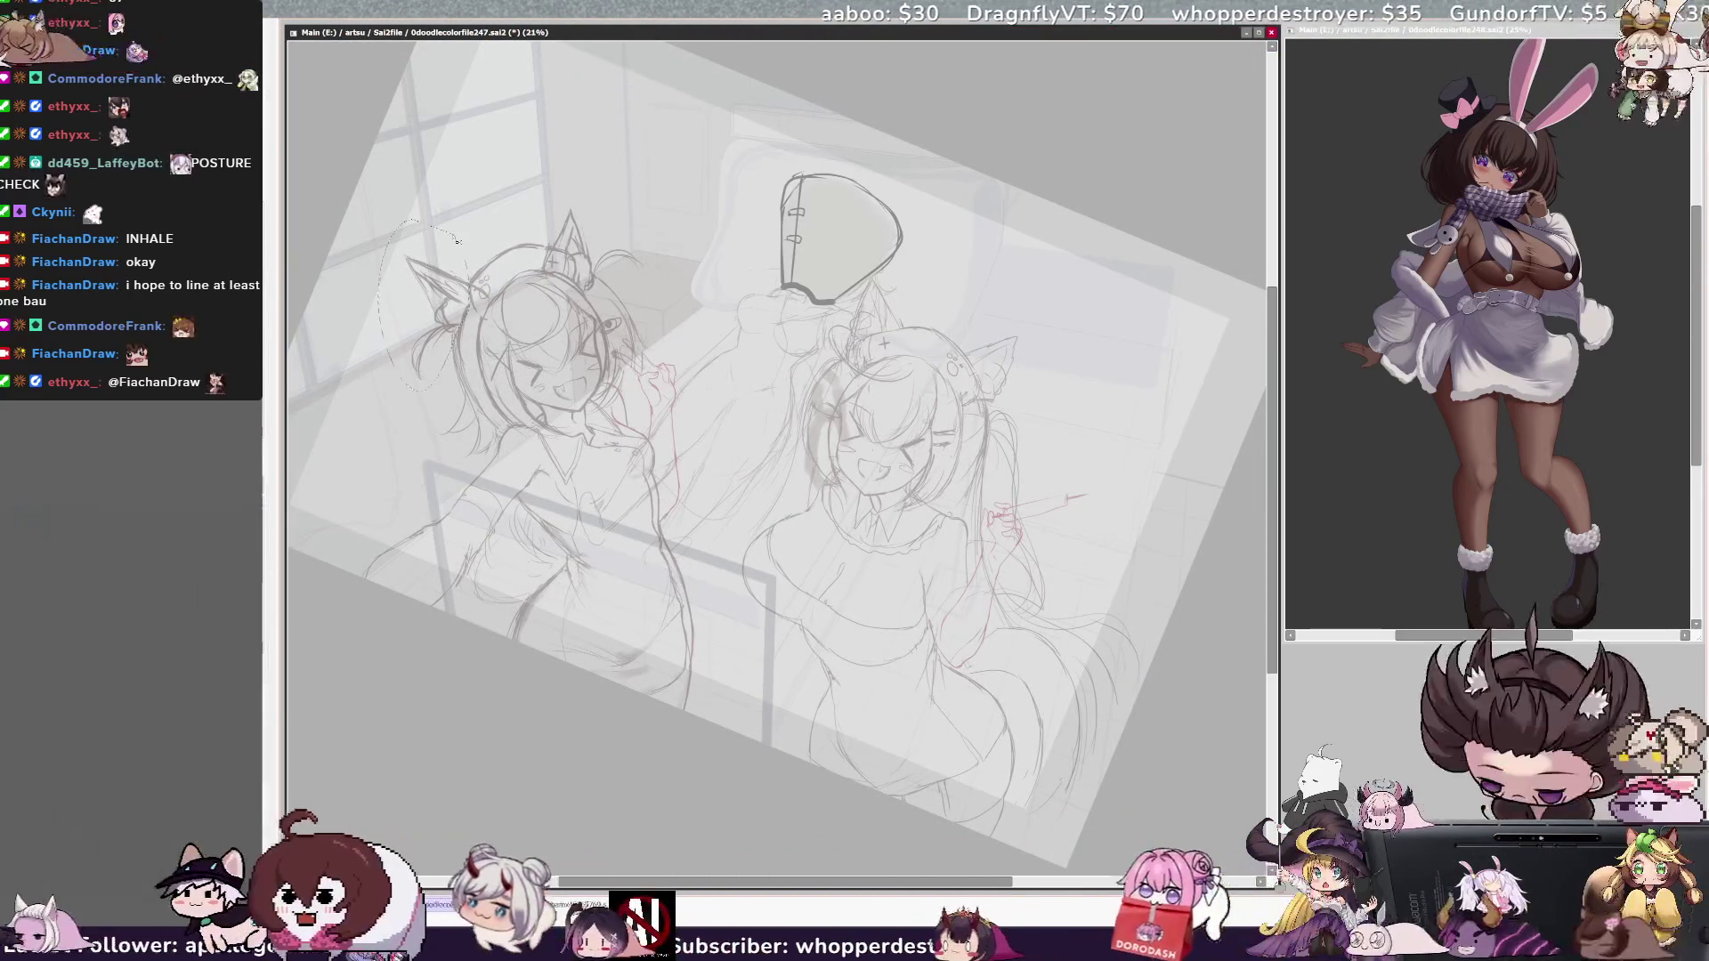
left_click_drag(415, 264, 429, 257)
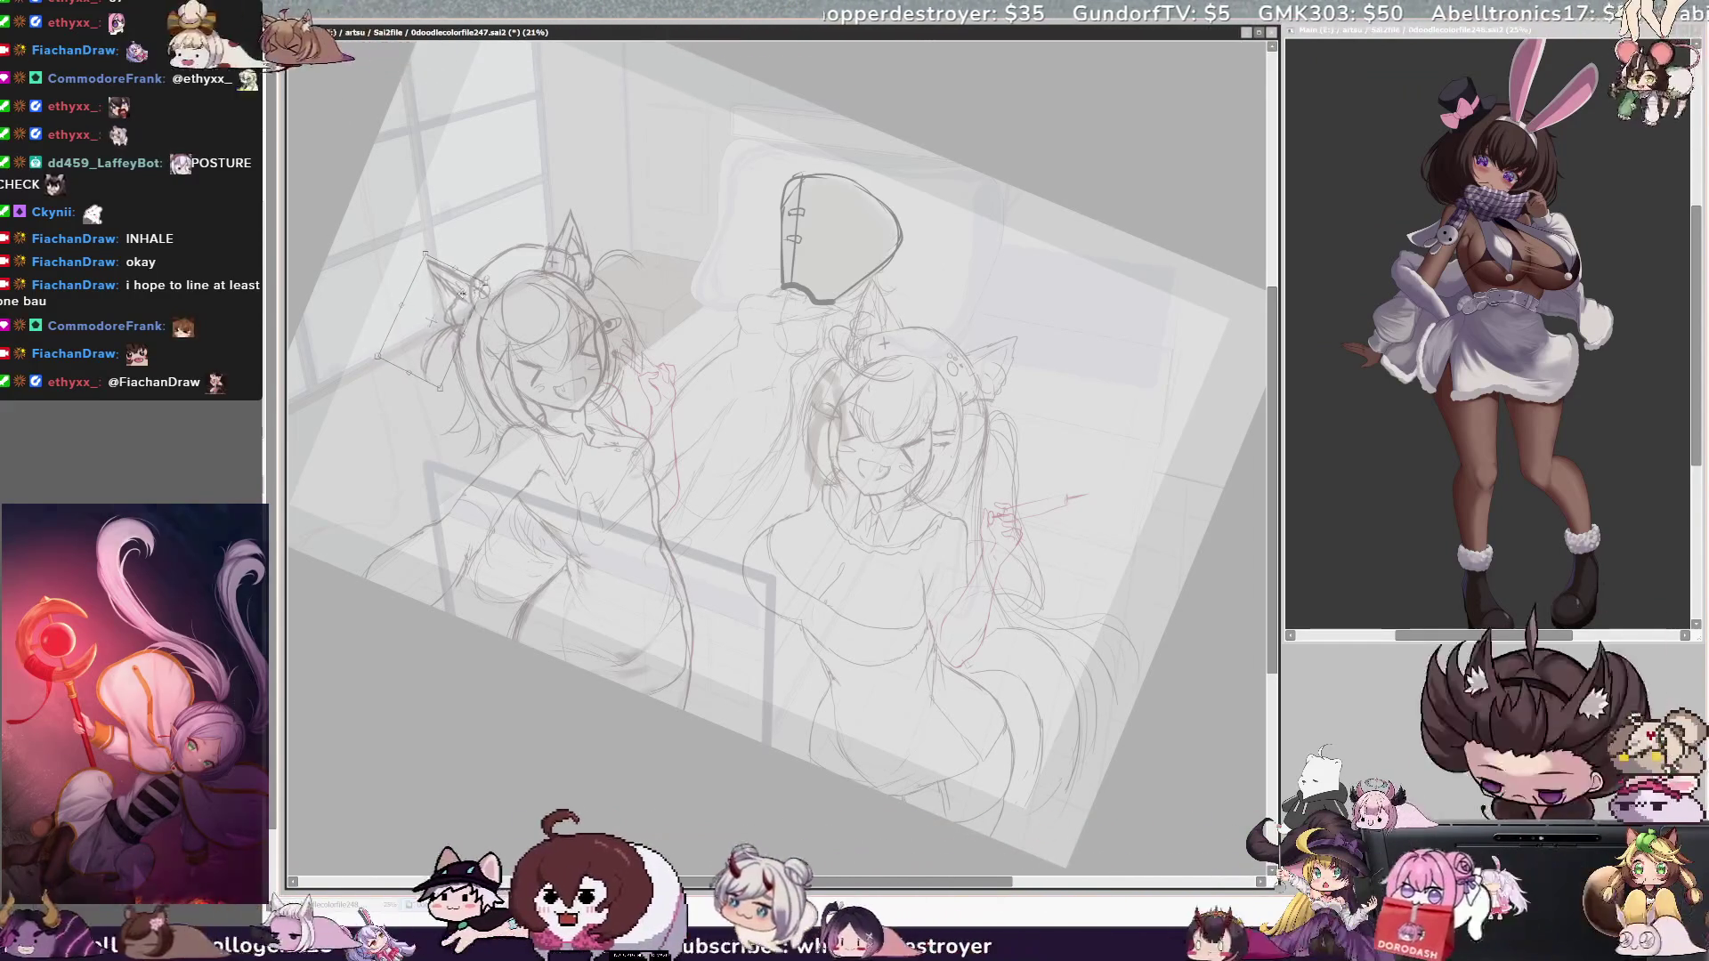
key("h")
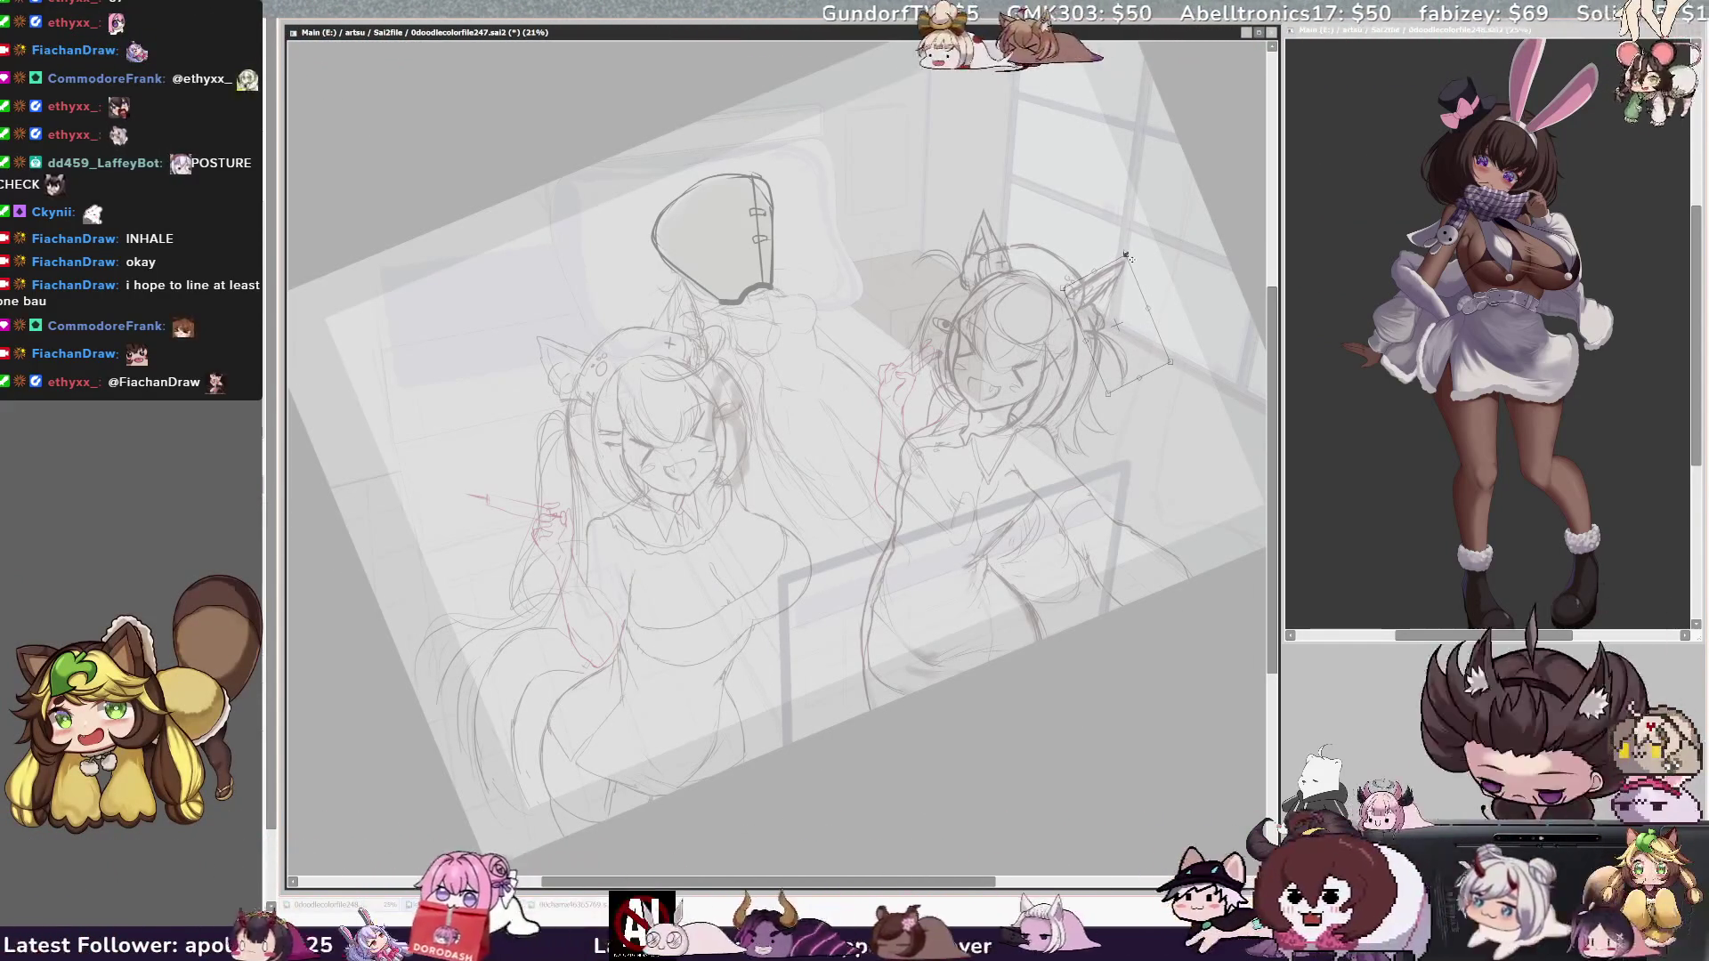
left_click_drag(1164, 321, 1159, 320)
key("Return")
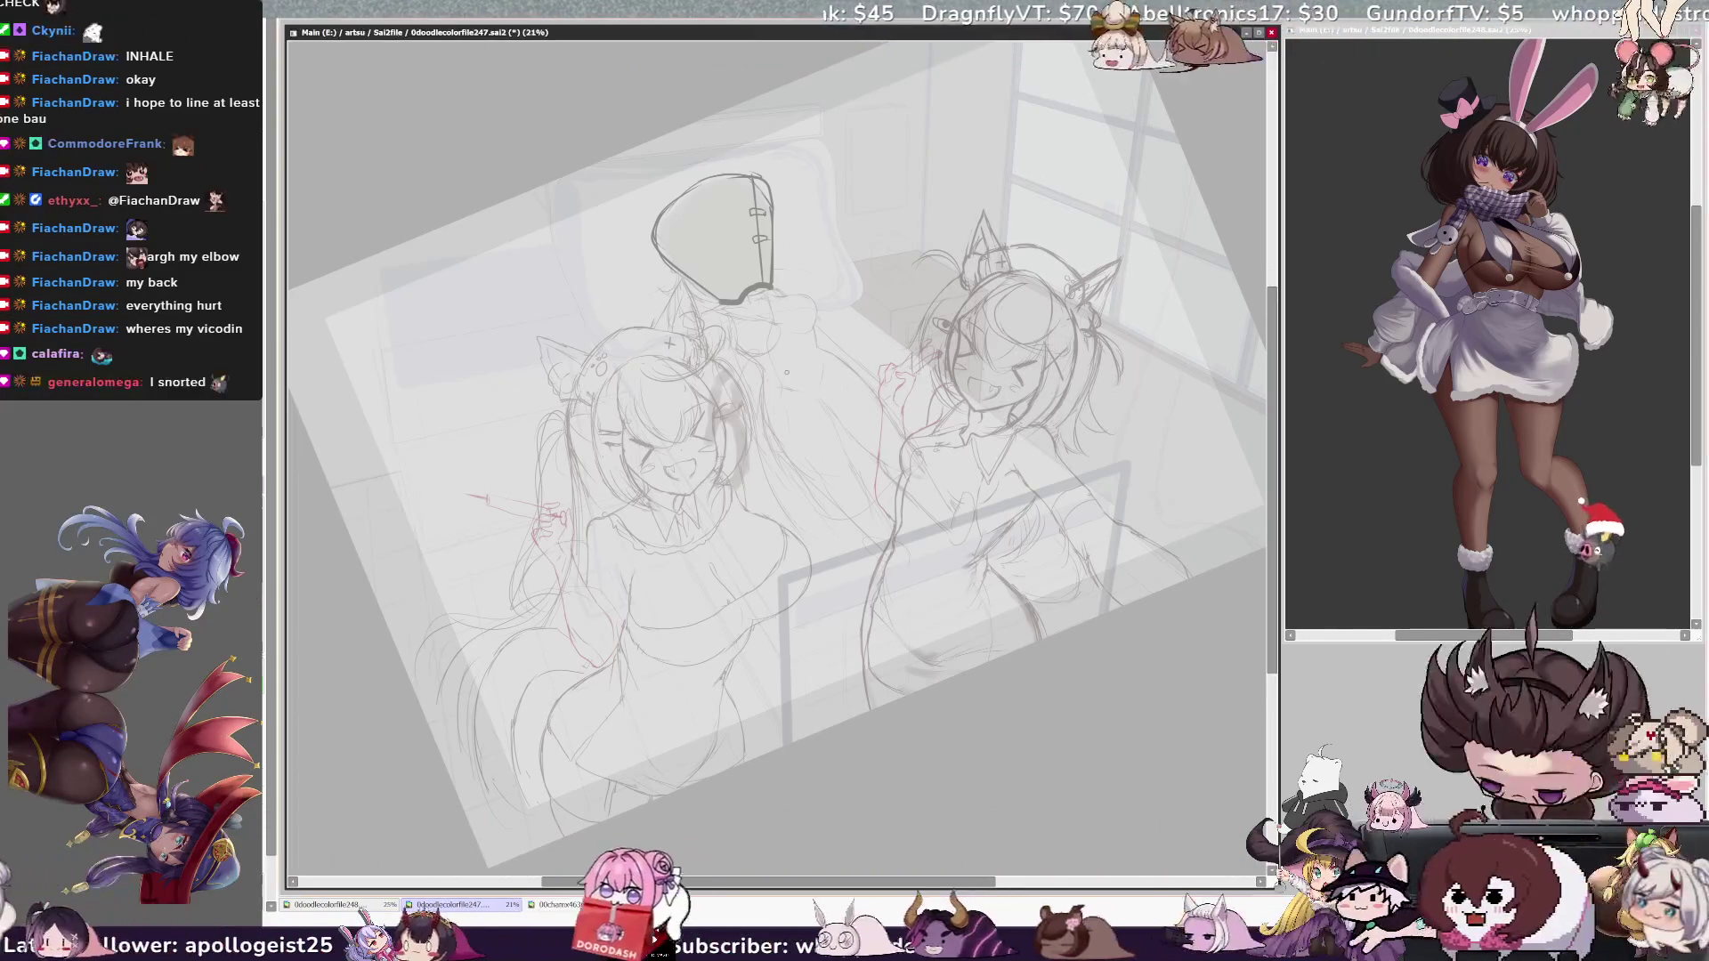
Step: Mirror the canvas to review the adjusted head and ear, then restore normal orientation
key("h")
scroll(777, 445, "right", 2)
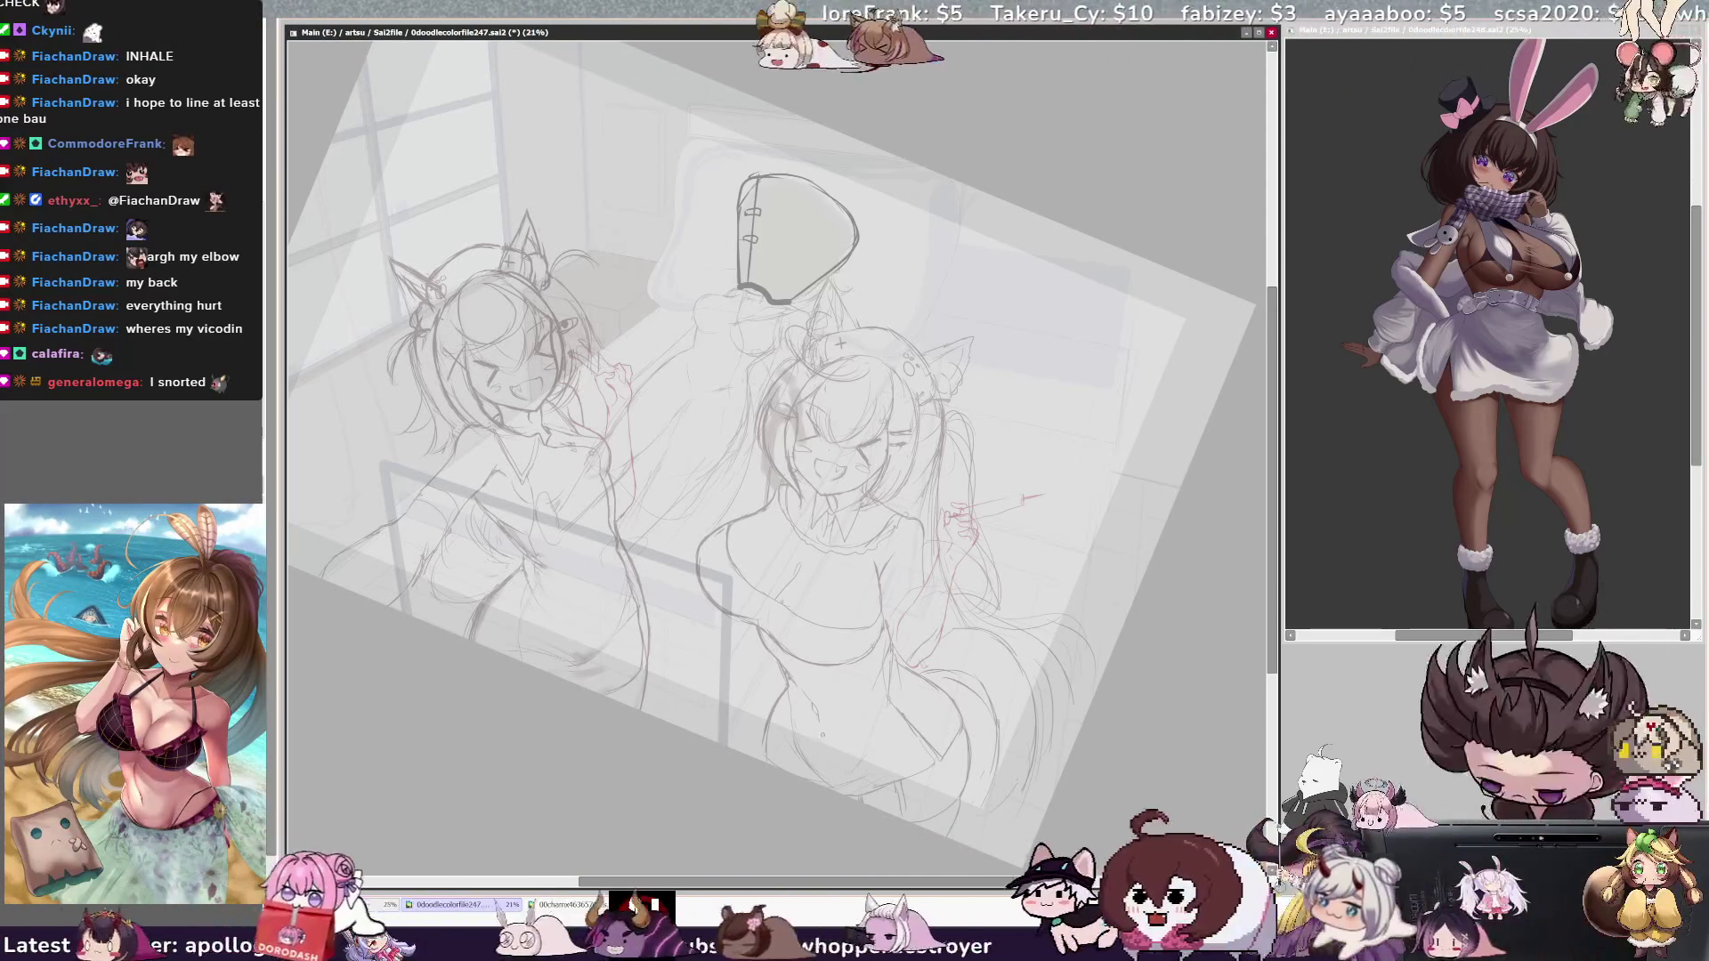
key("h")
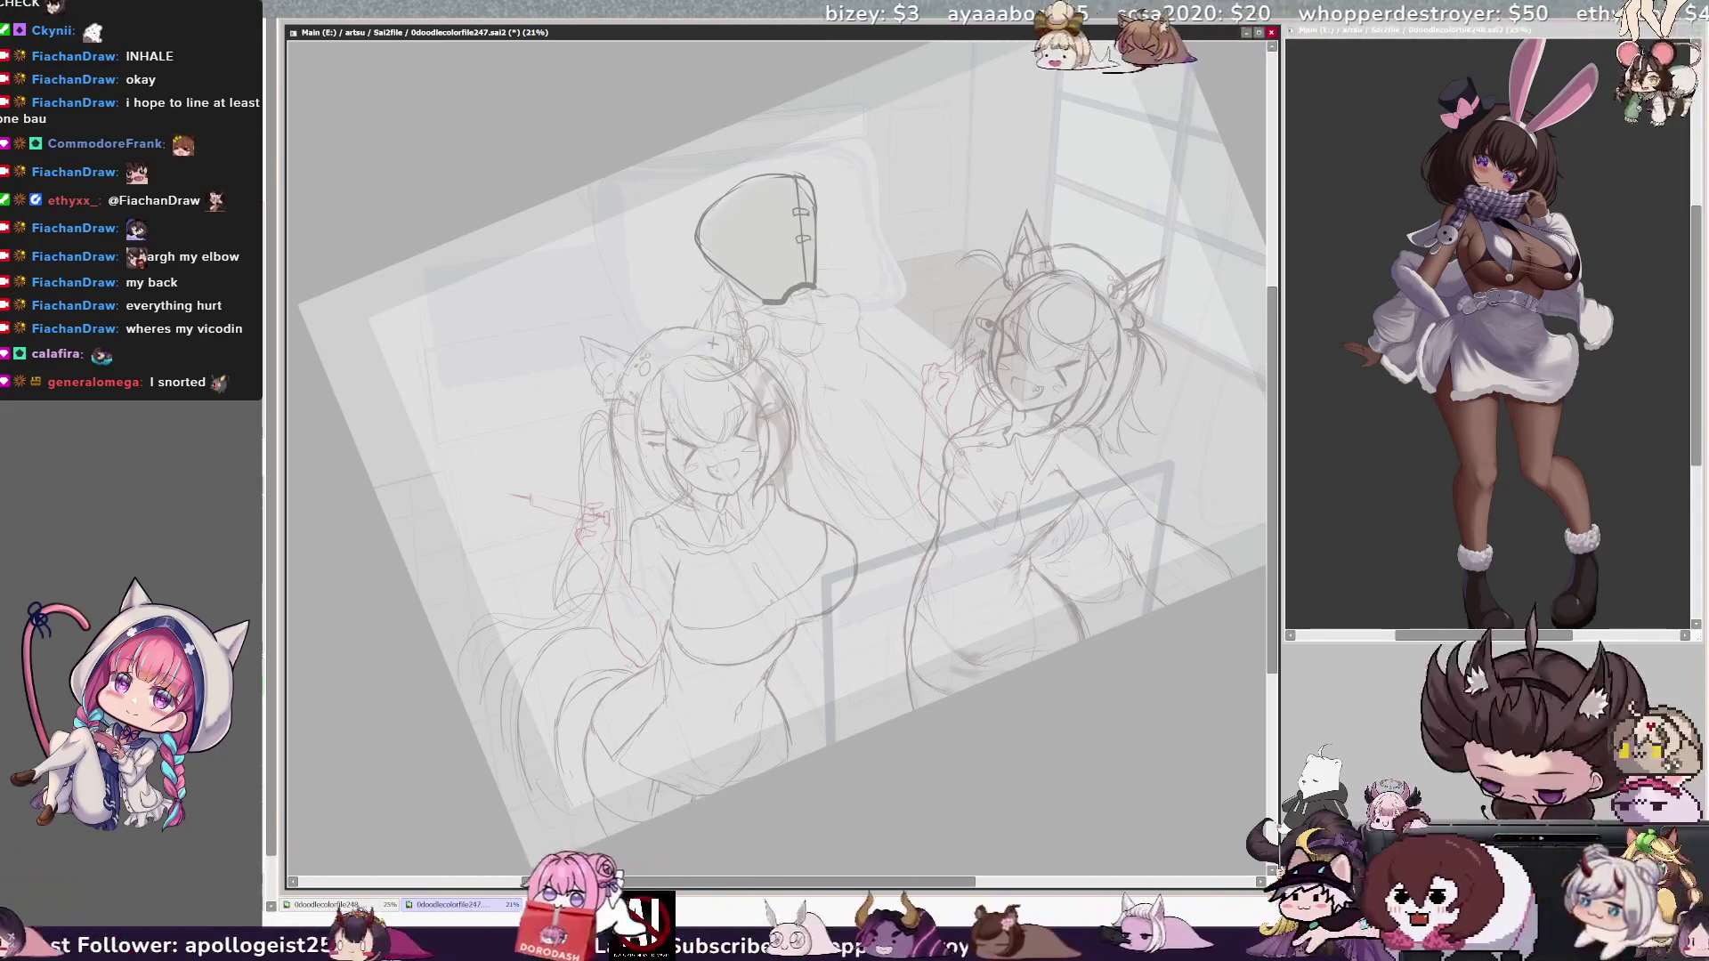
Step: Add a short pencil touch-up stroke to the sketch
left_click_drag(971, 574, 970, 596)
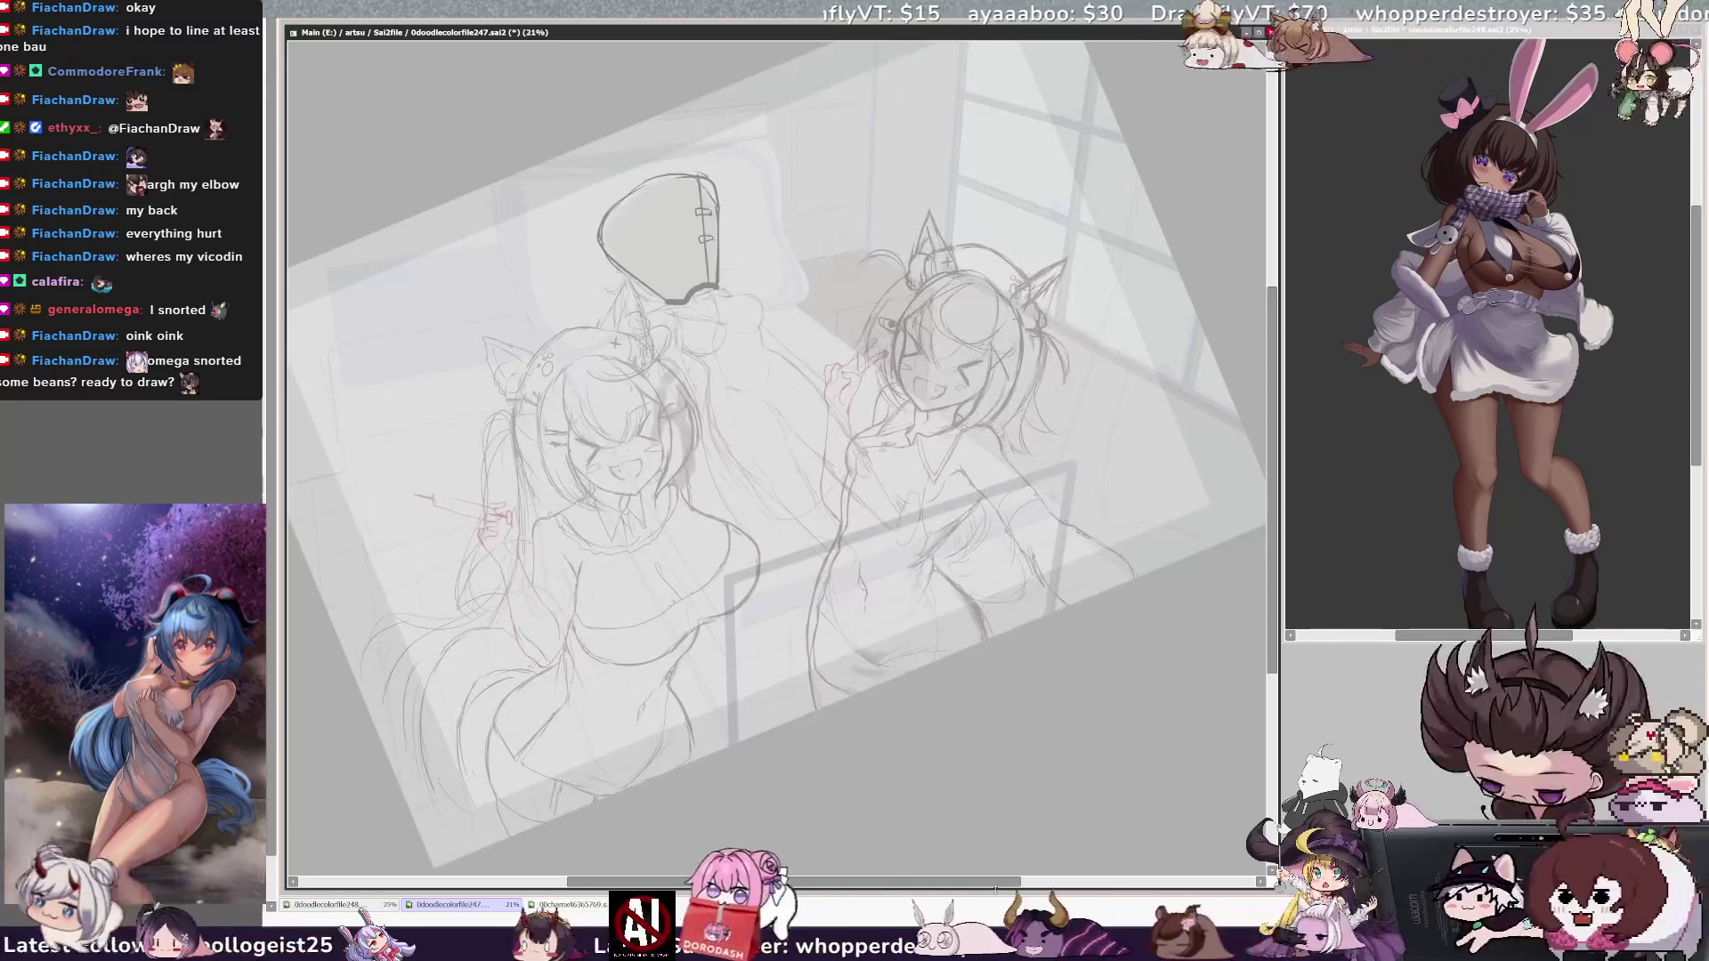
Step: Compare the drawing mirrored, normal, then mirrored again, leaving it flipped
key("h")
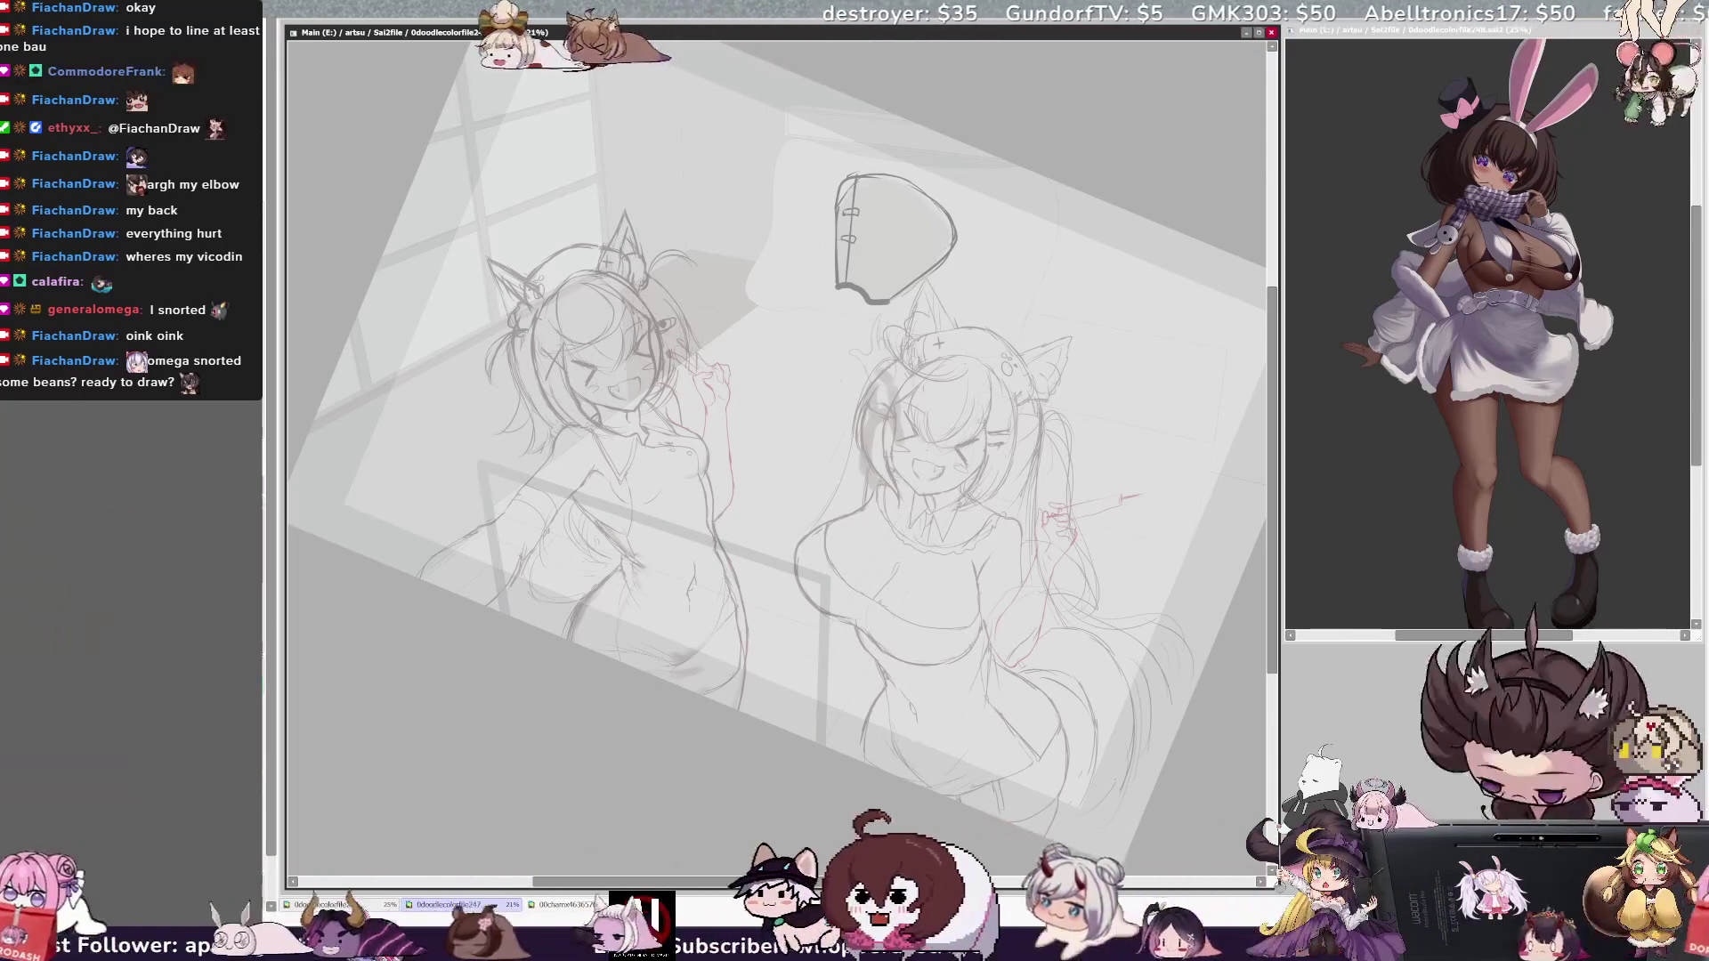
key("h")
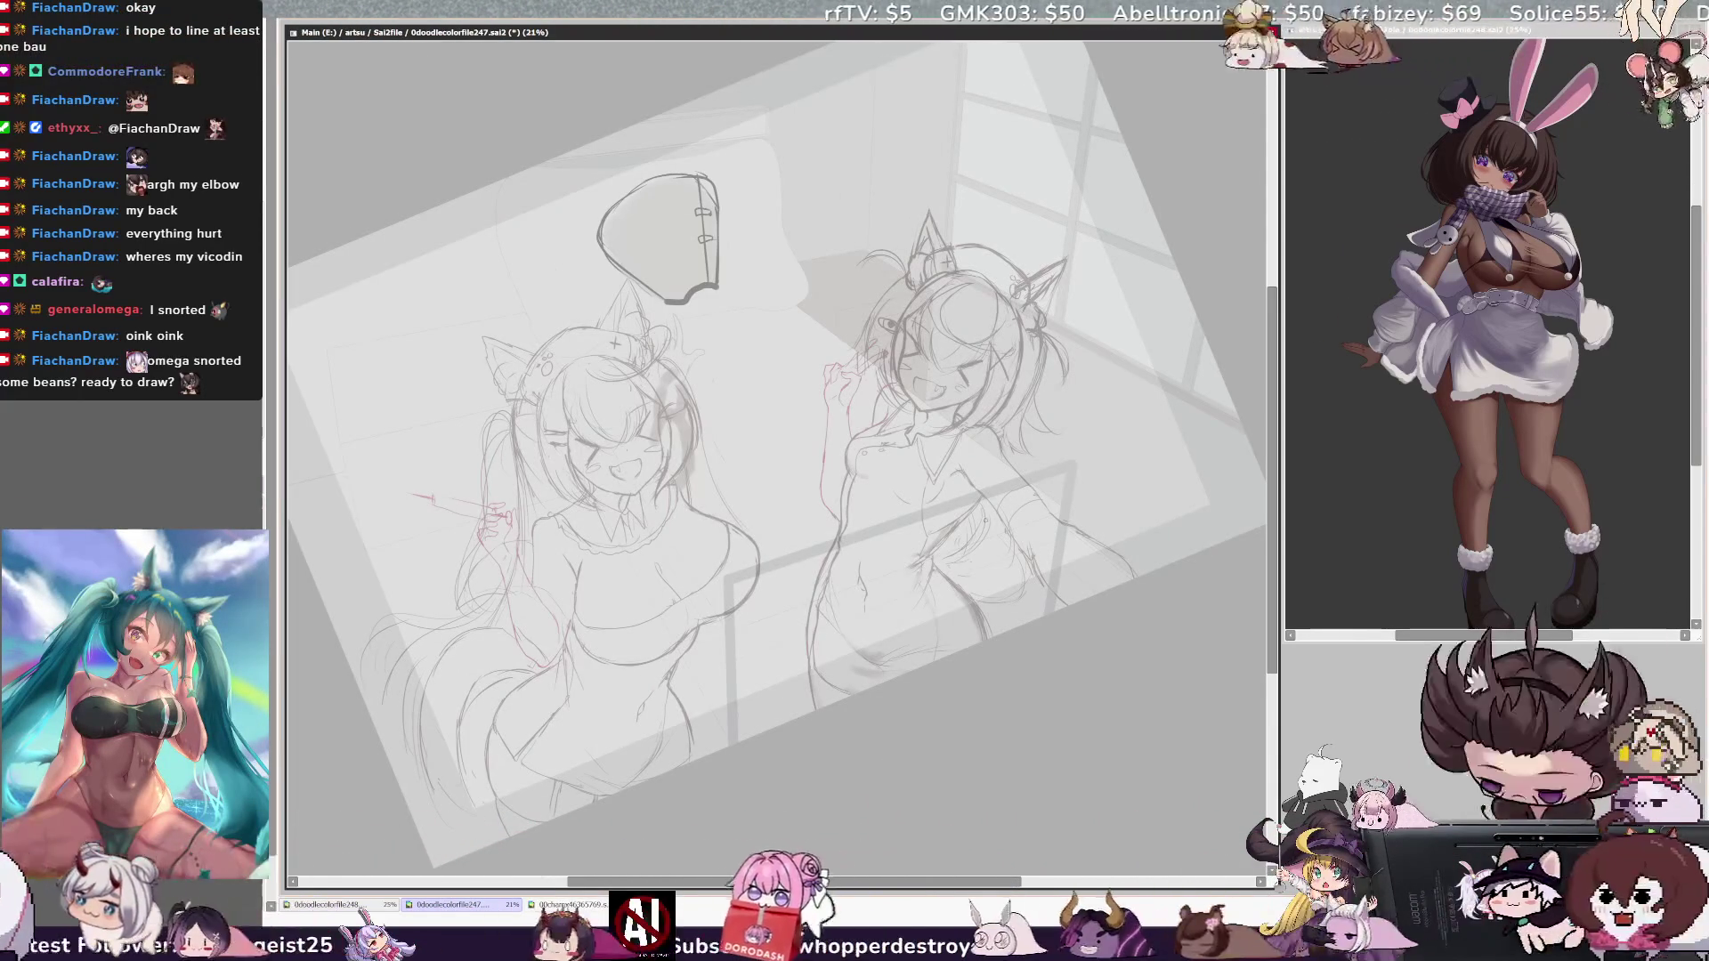
key("h")
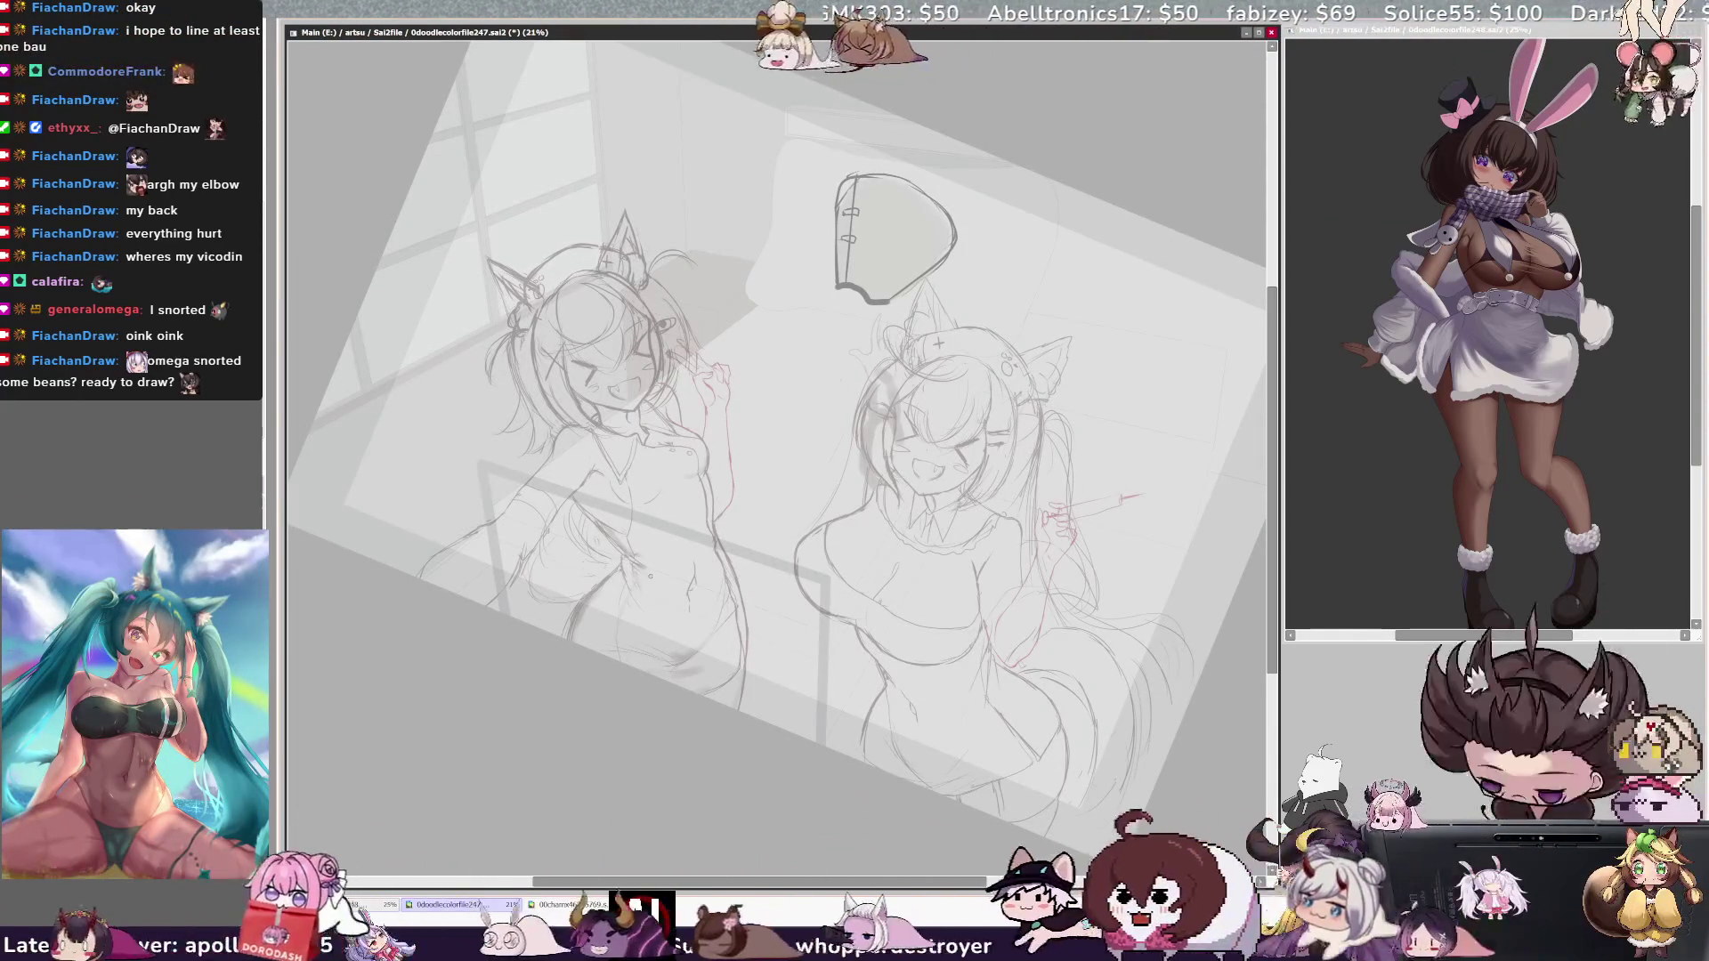
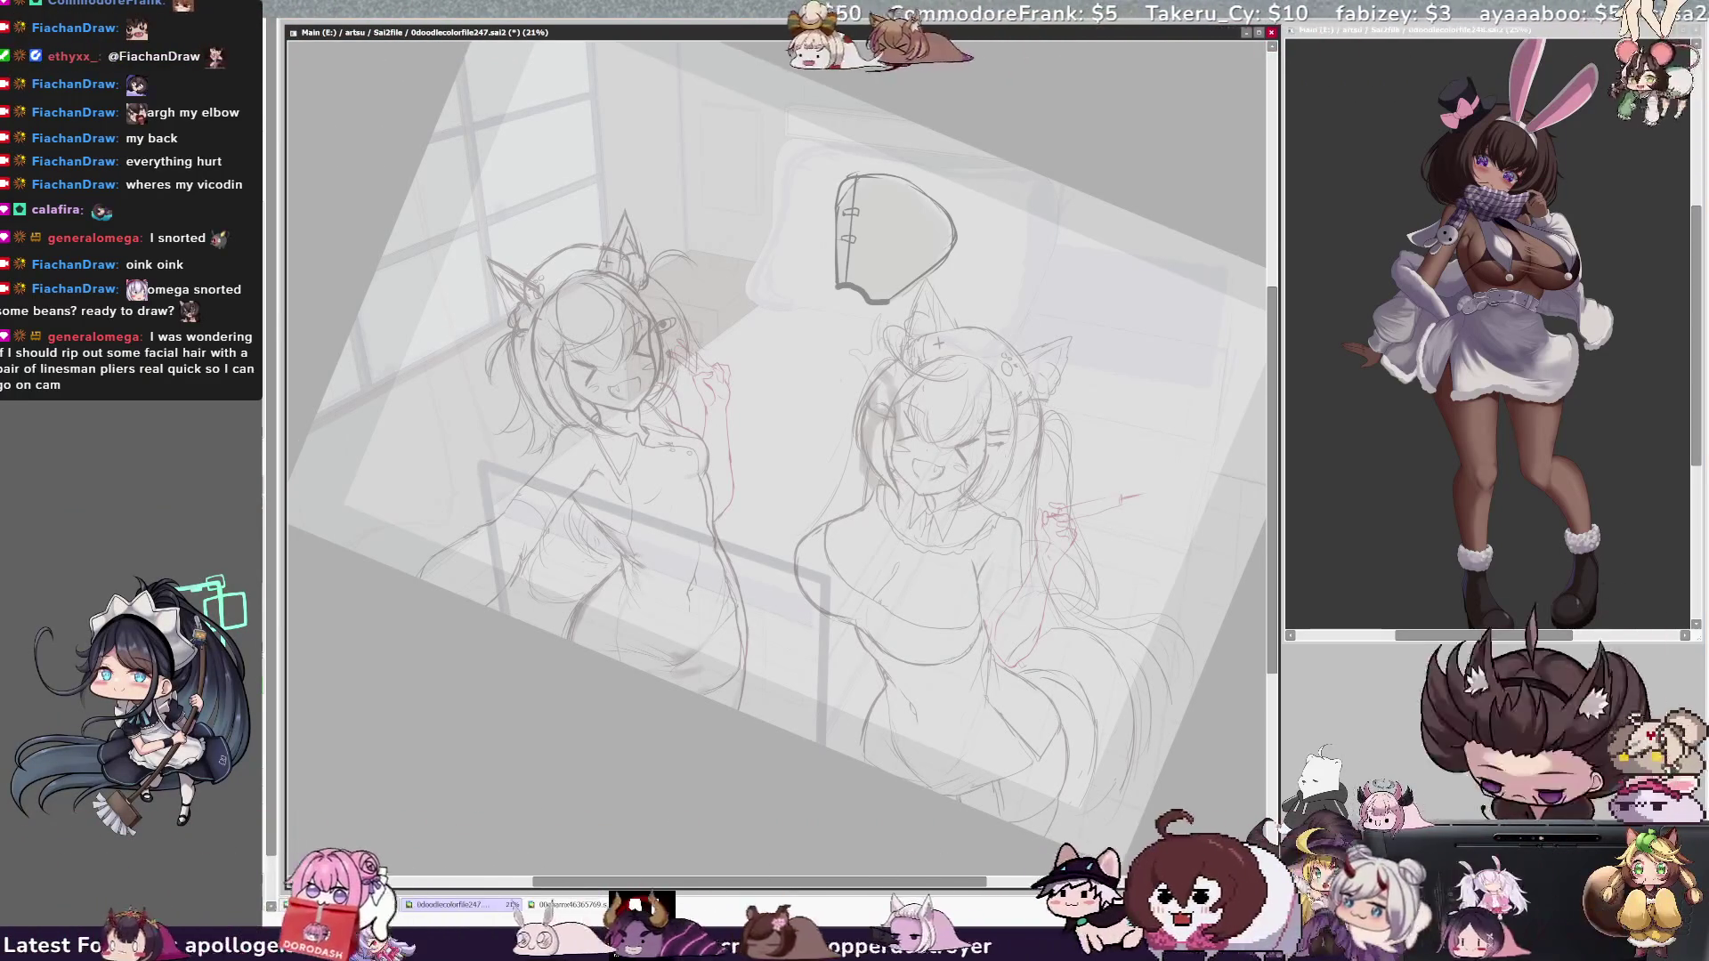
Step: Check the sketch mirrored, then mirror it again and draw red face lines on the window-side girl
left_click_drag(757, 882, 789, 882)
left_click_drag(1273, 614, 1274, 595)
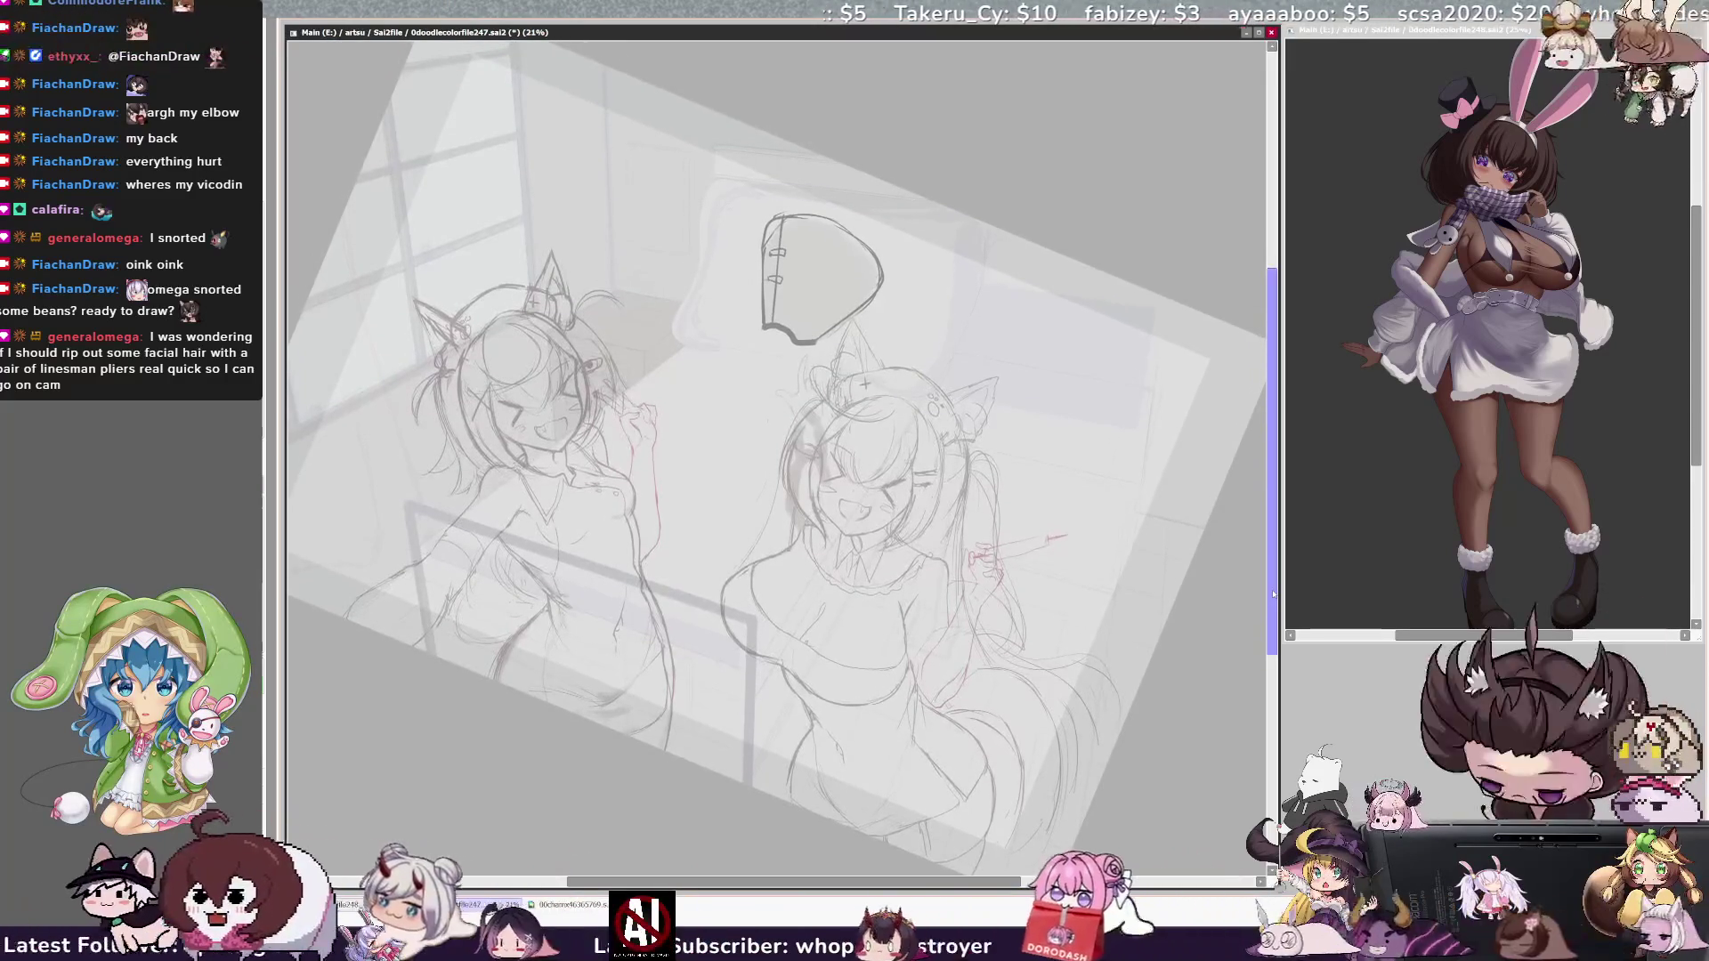
key("h")
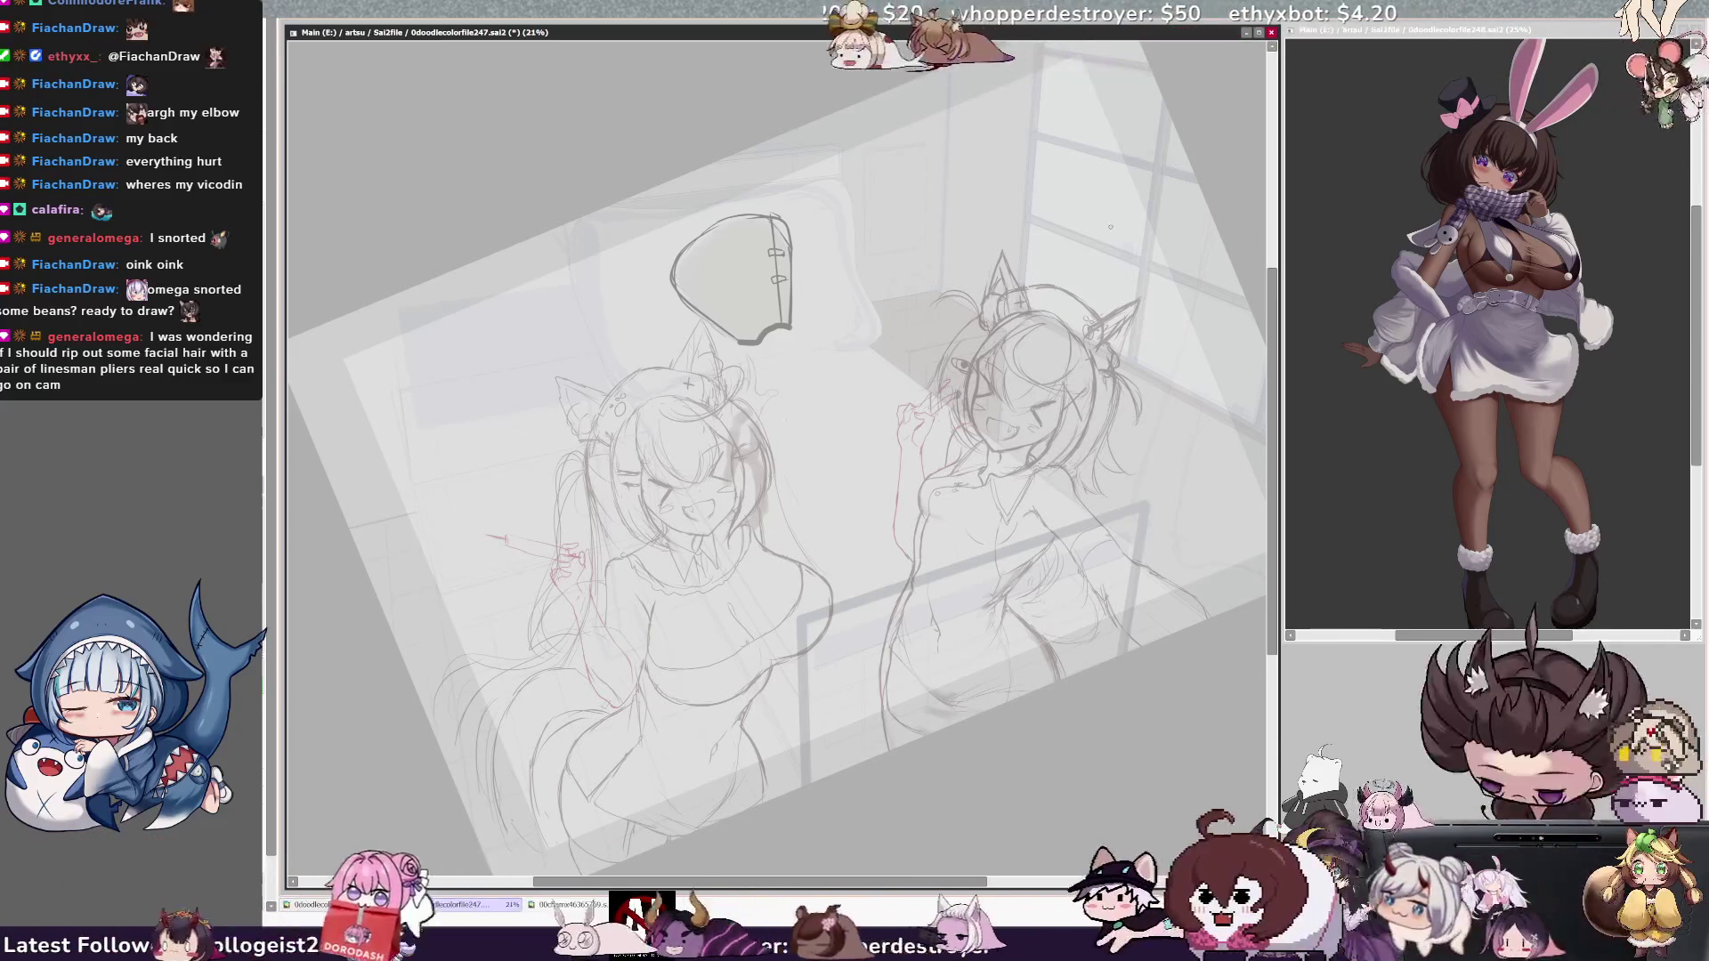
key("h")
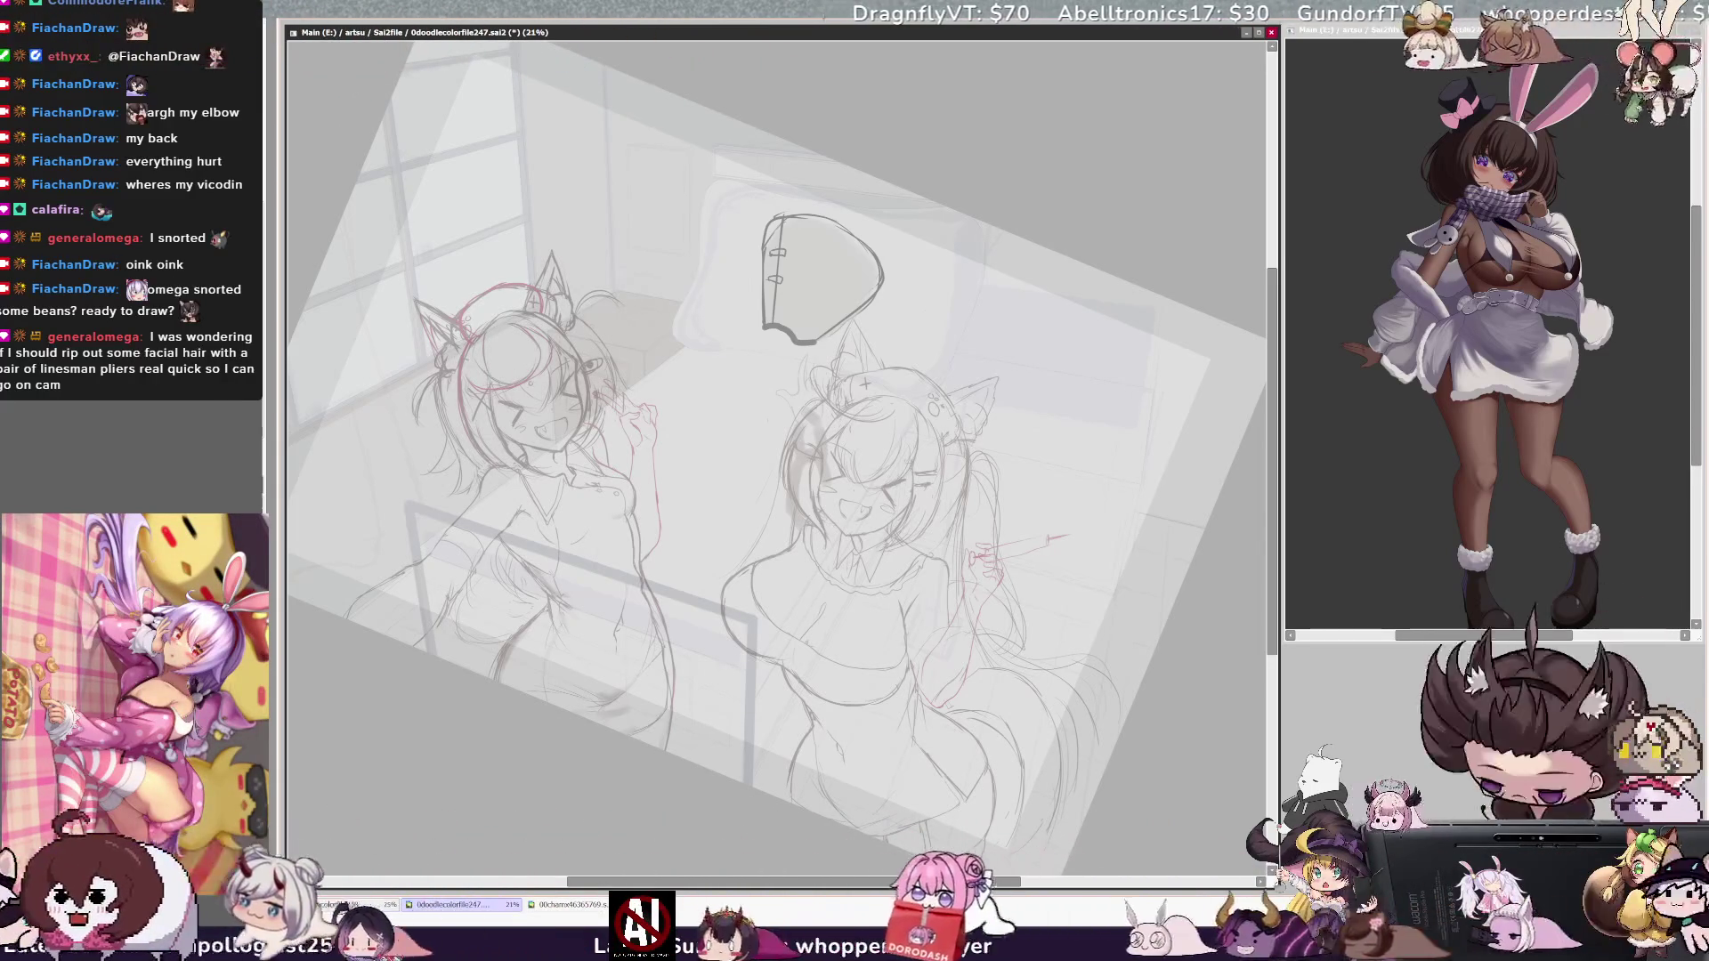
key("h")
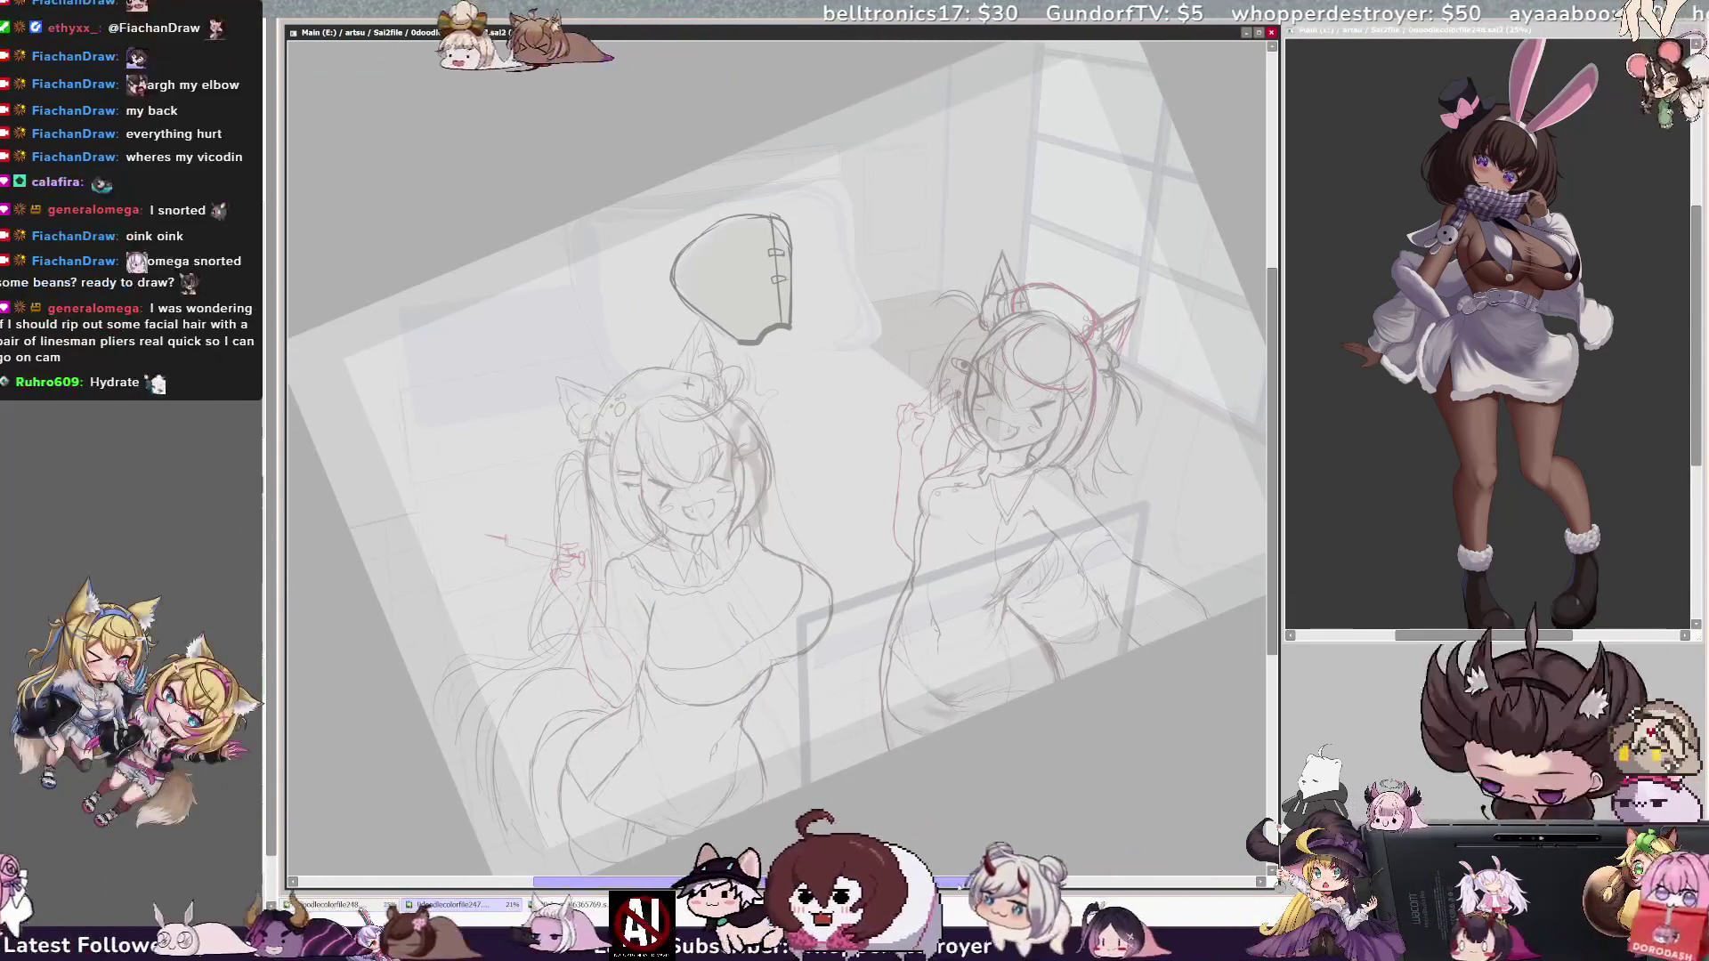
left_click_drag(941, 884, 968, 884)
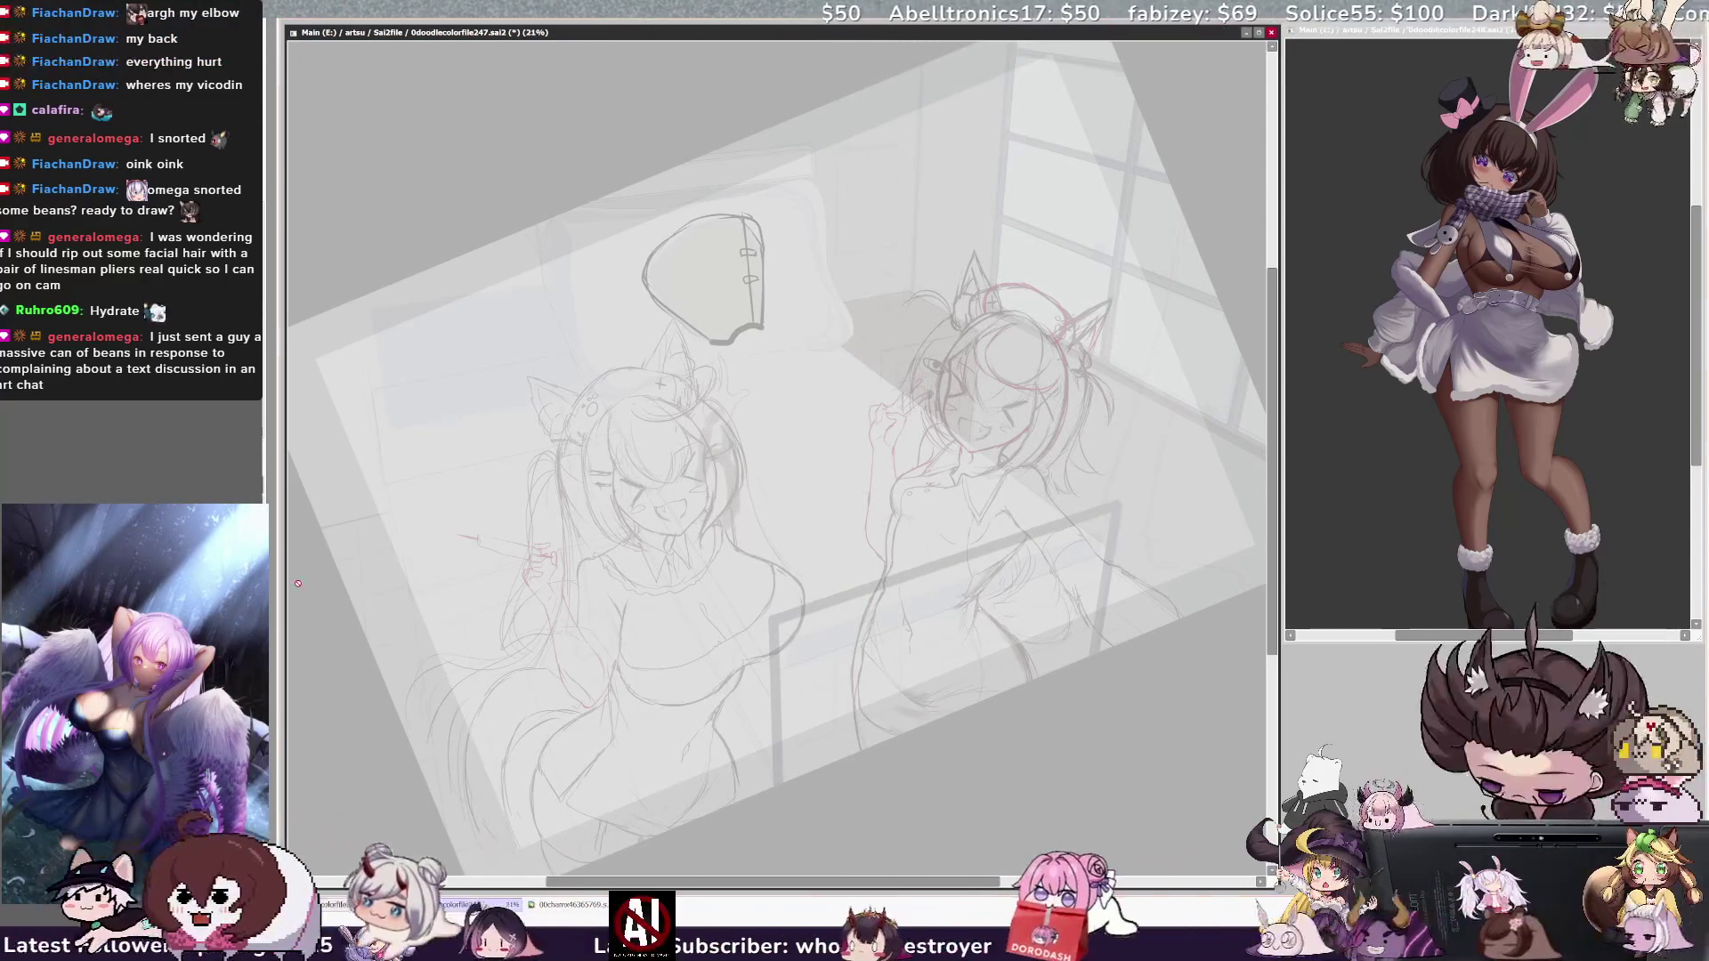
Step: Glance at the other open drawing, then return to the main bedroom sketch
left_click(1597, 33)
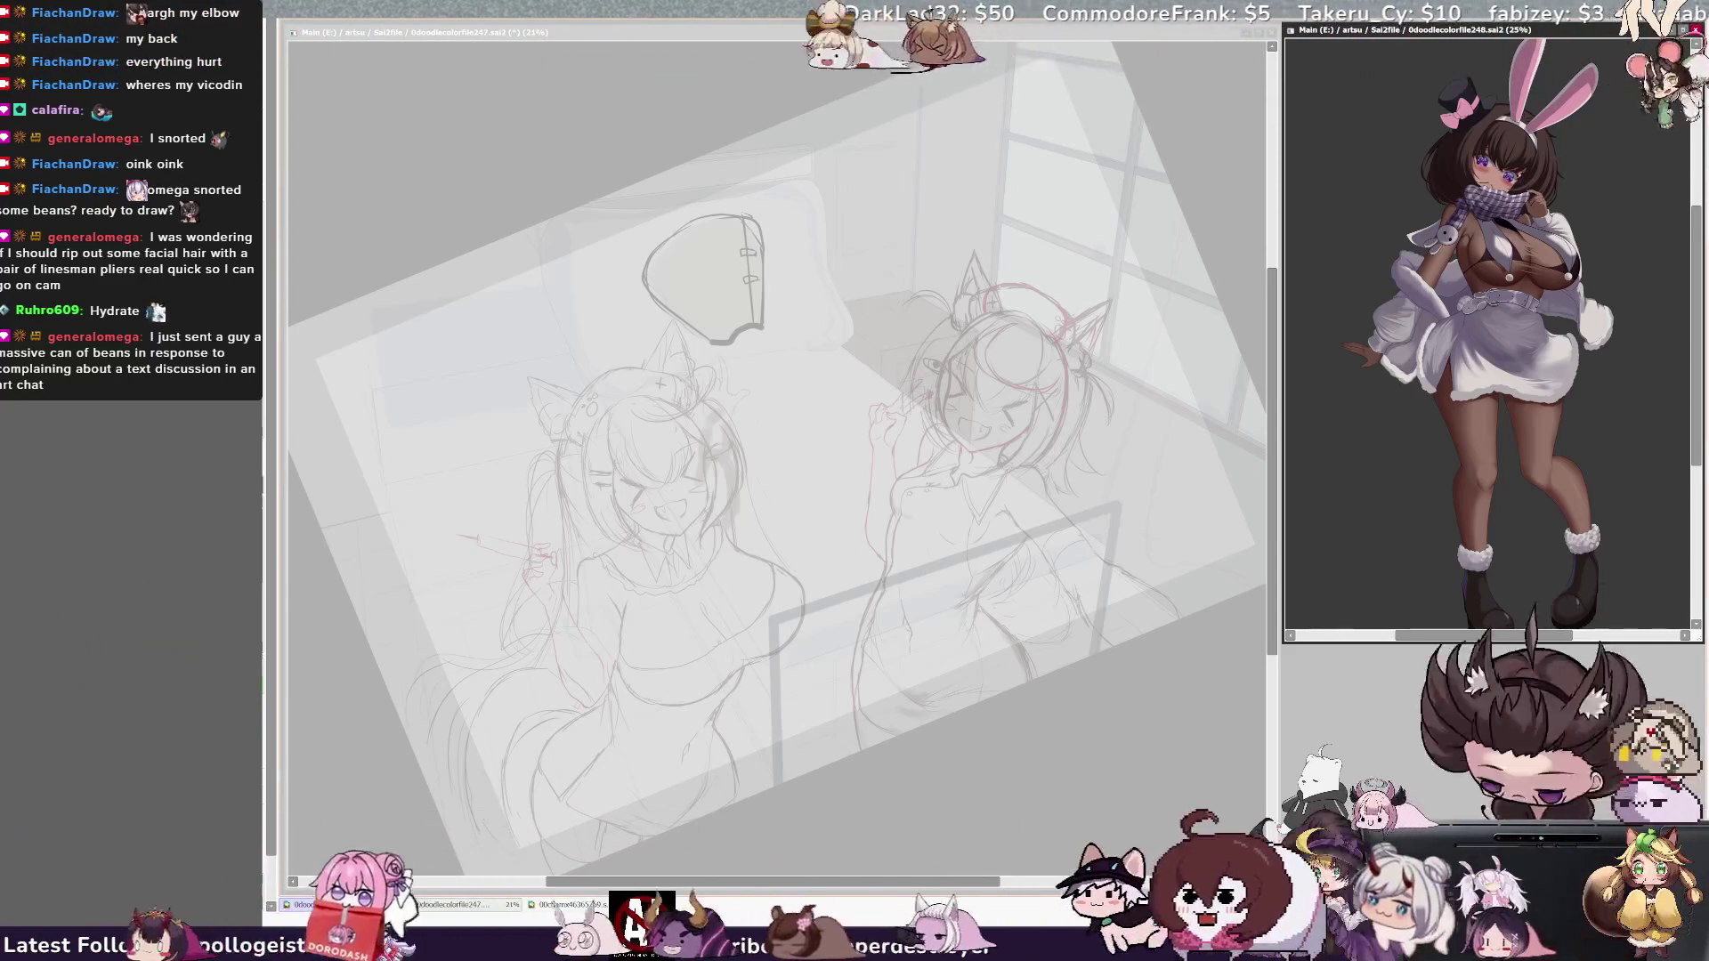
left_click(532, 734)
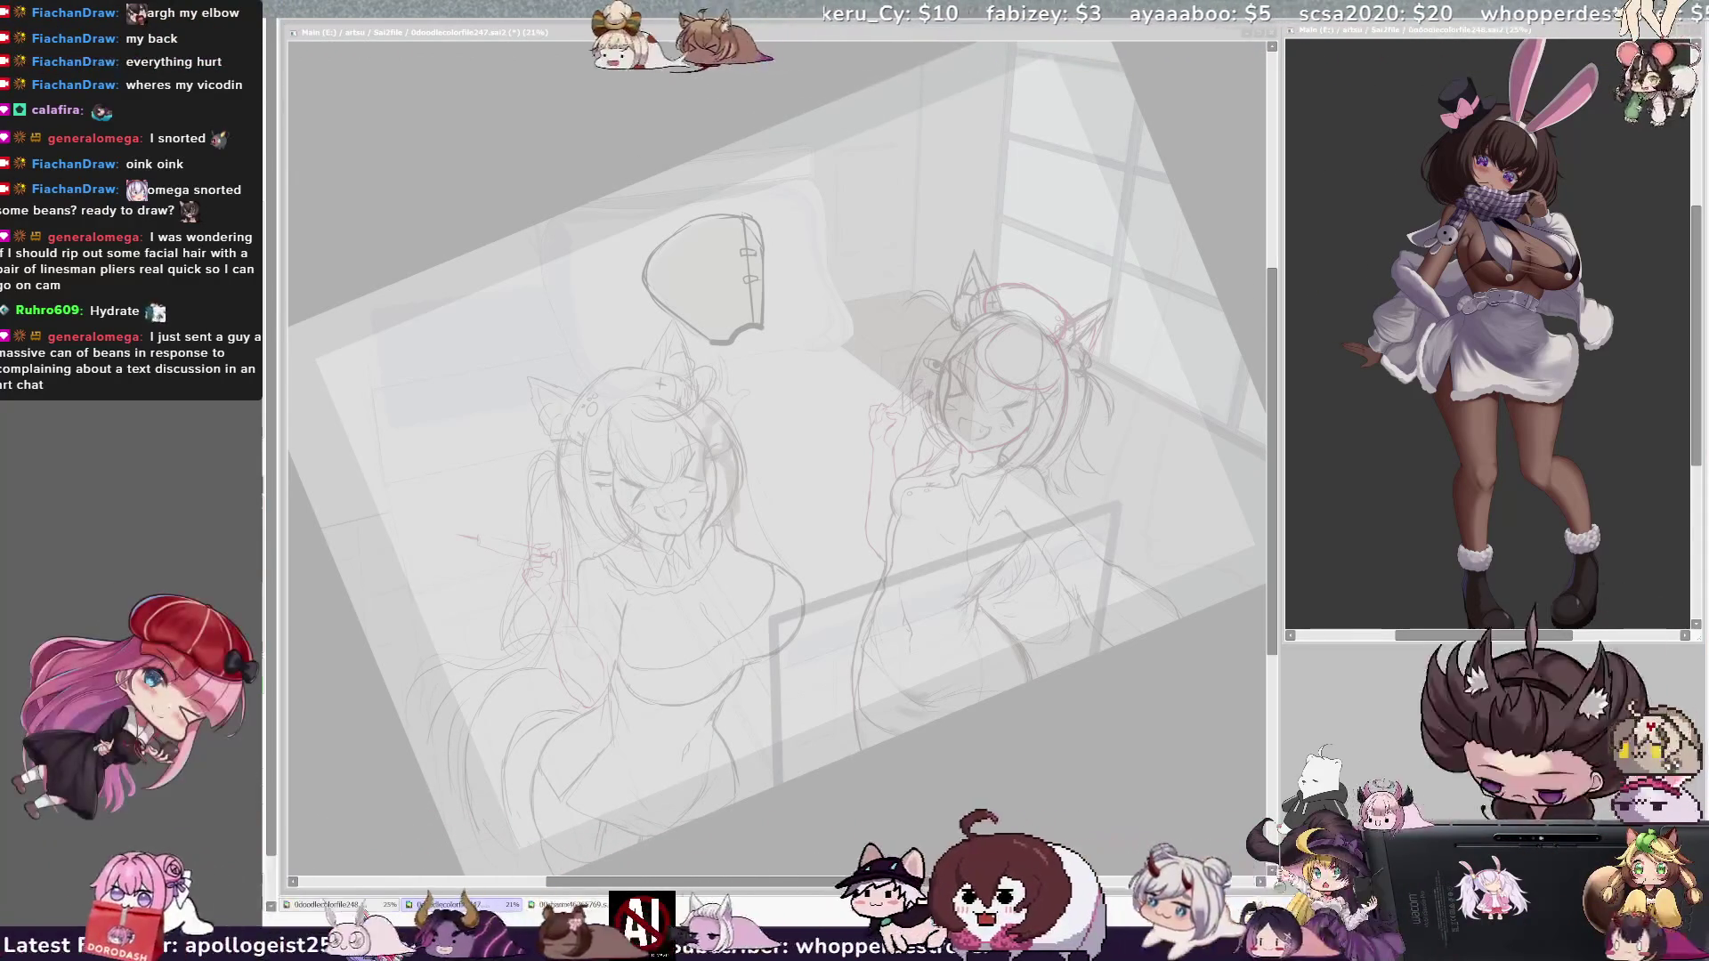
key("alt+Tab")
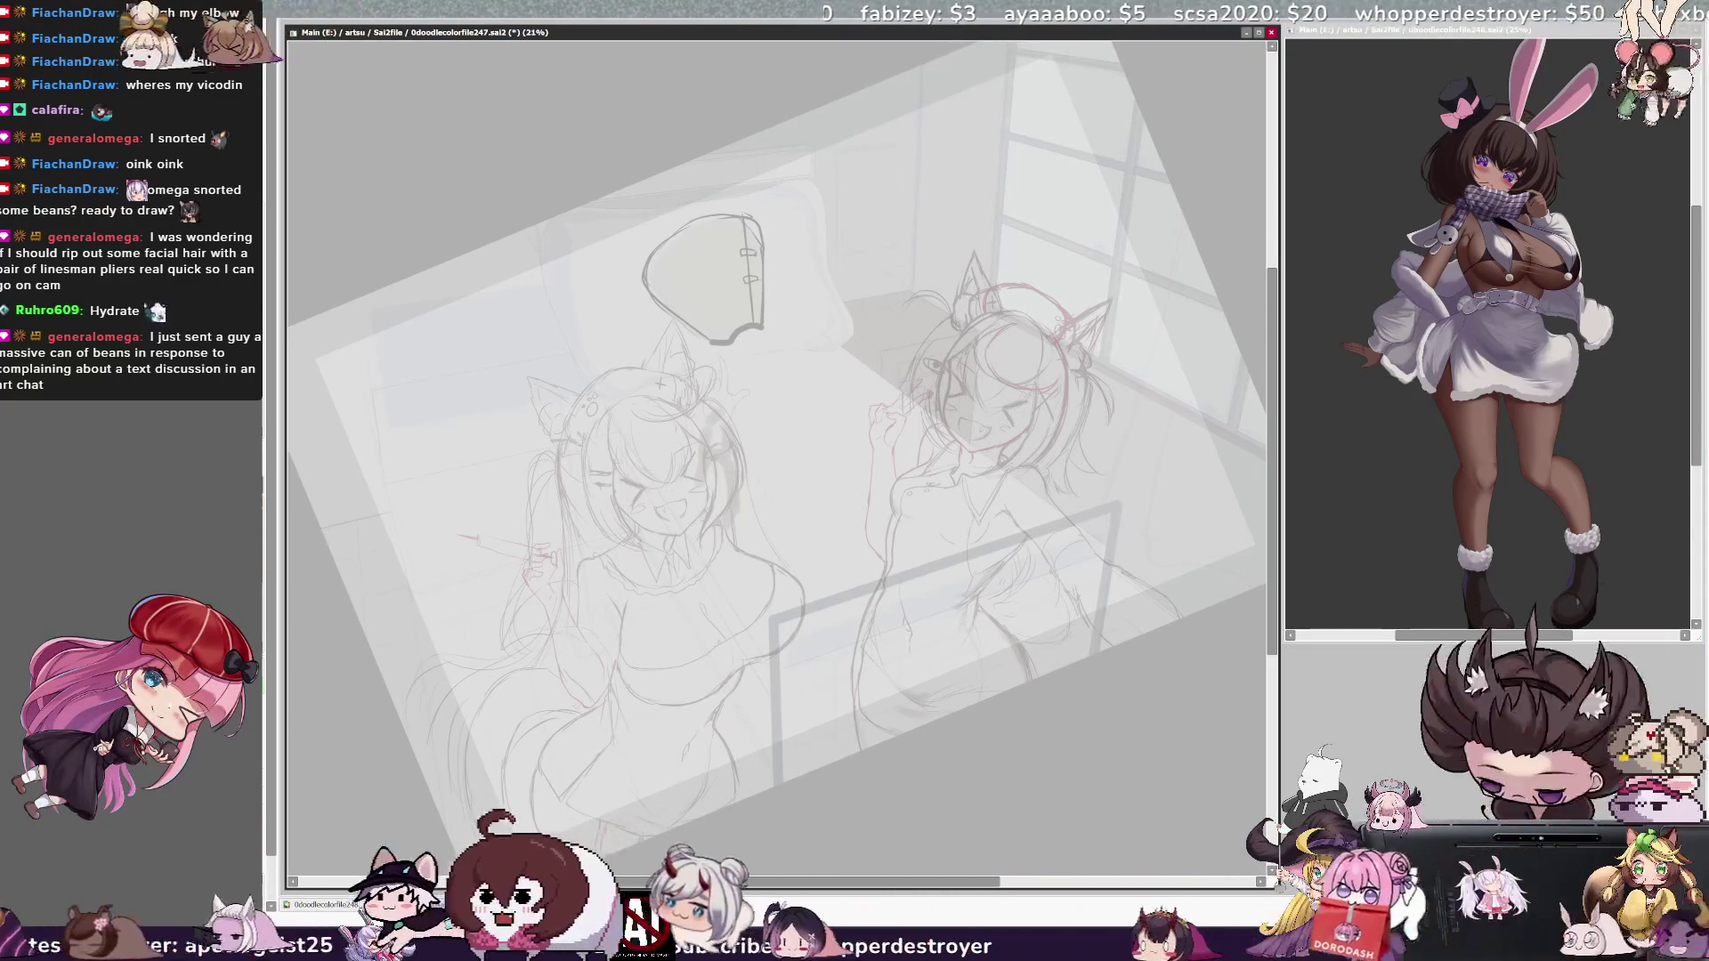
key("alt+Tab")
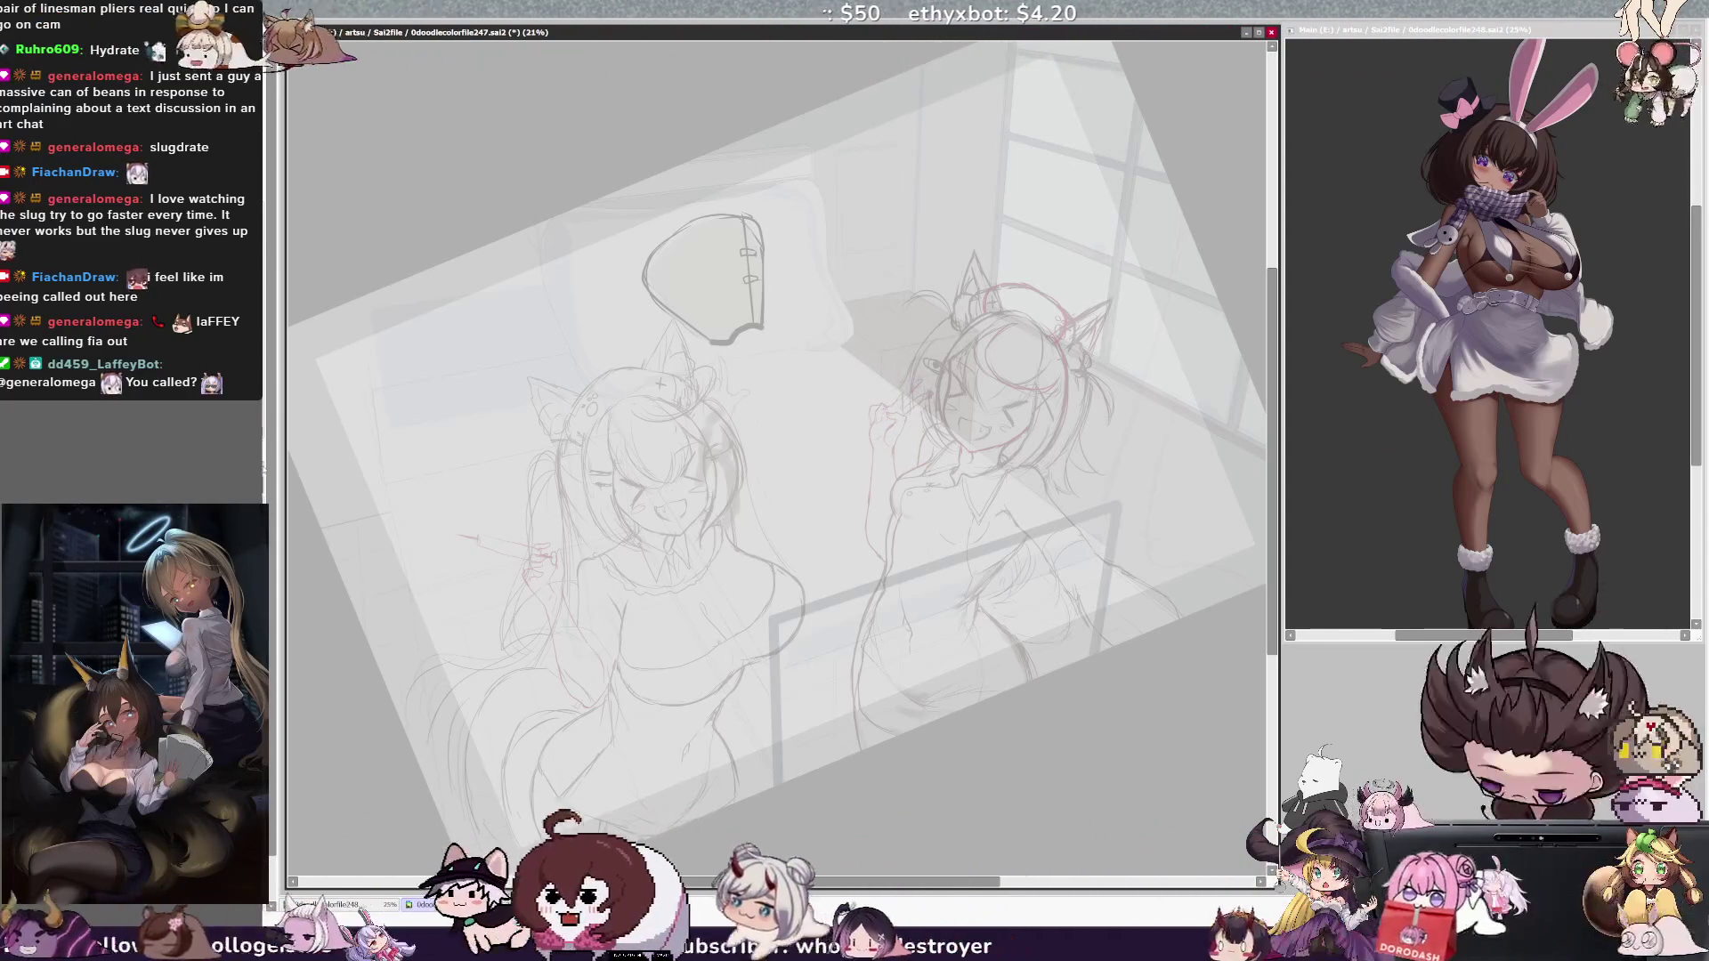
Step: At 33.3% zoom, draw red face and jaw lines on the window-side girl, then recheck mirrored at 25%
scroll(1051, 338, "up", 1)
scroll(1050, 338, "up", 1)
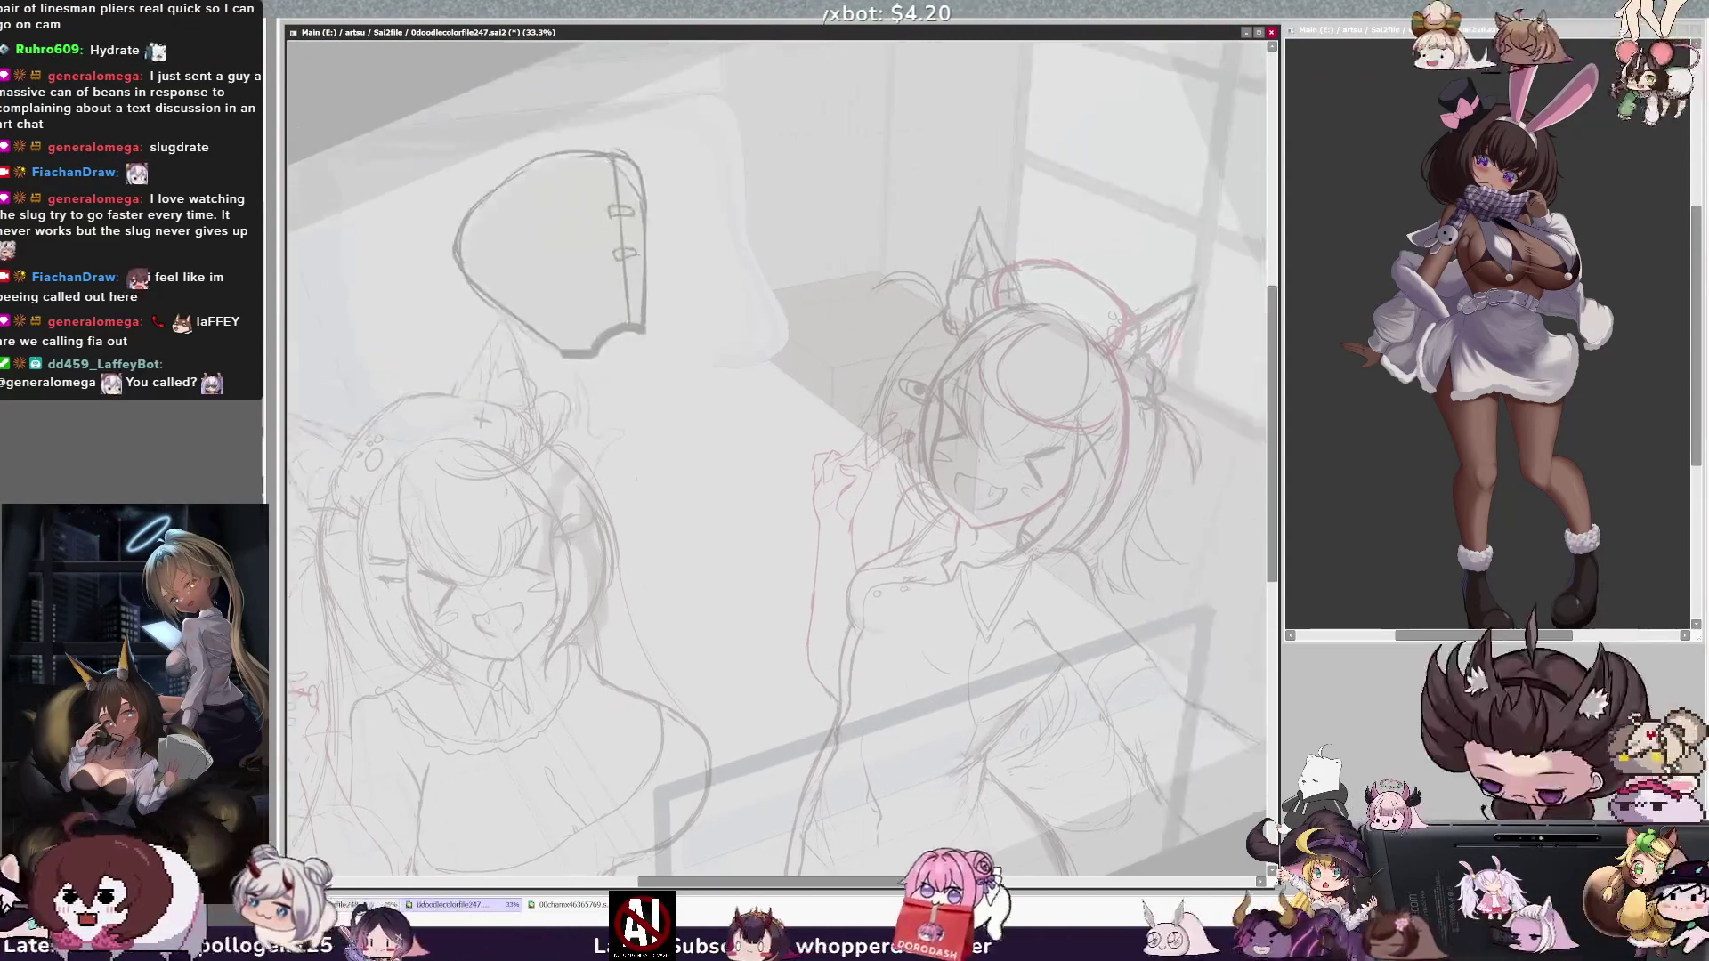
scroll(1050, 338, "up", 1)
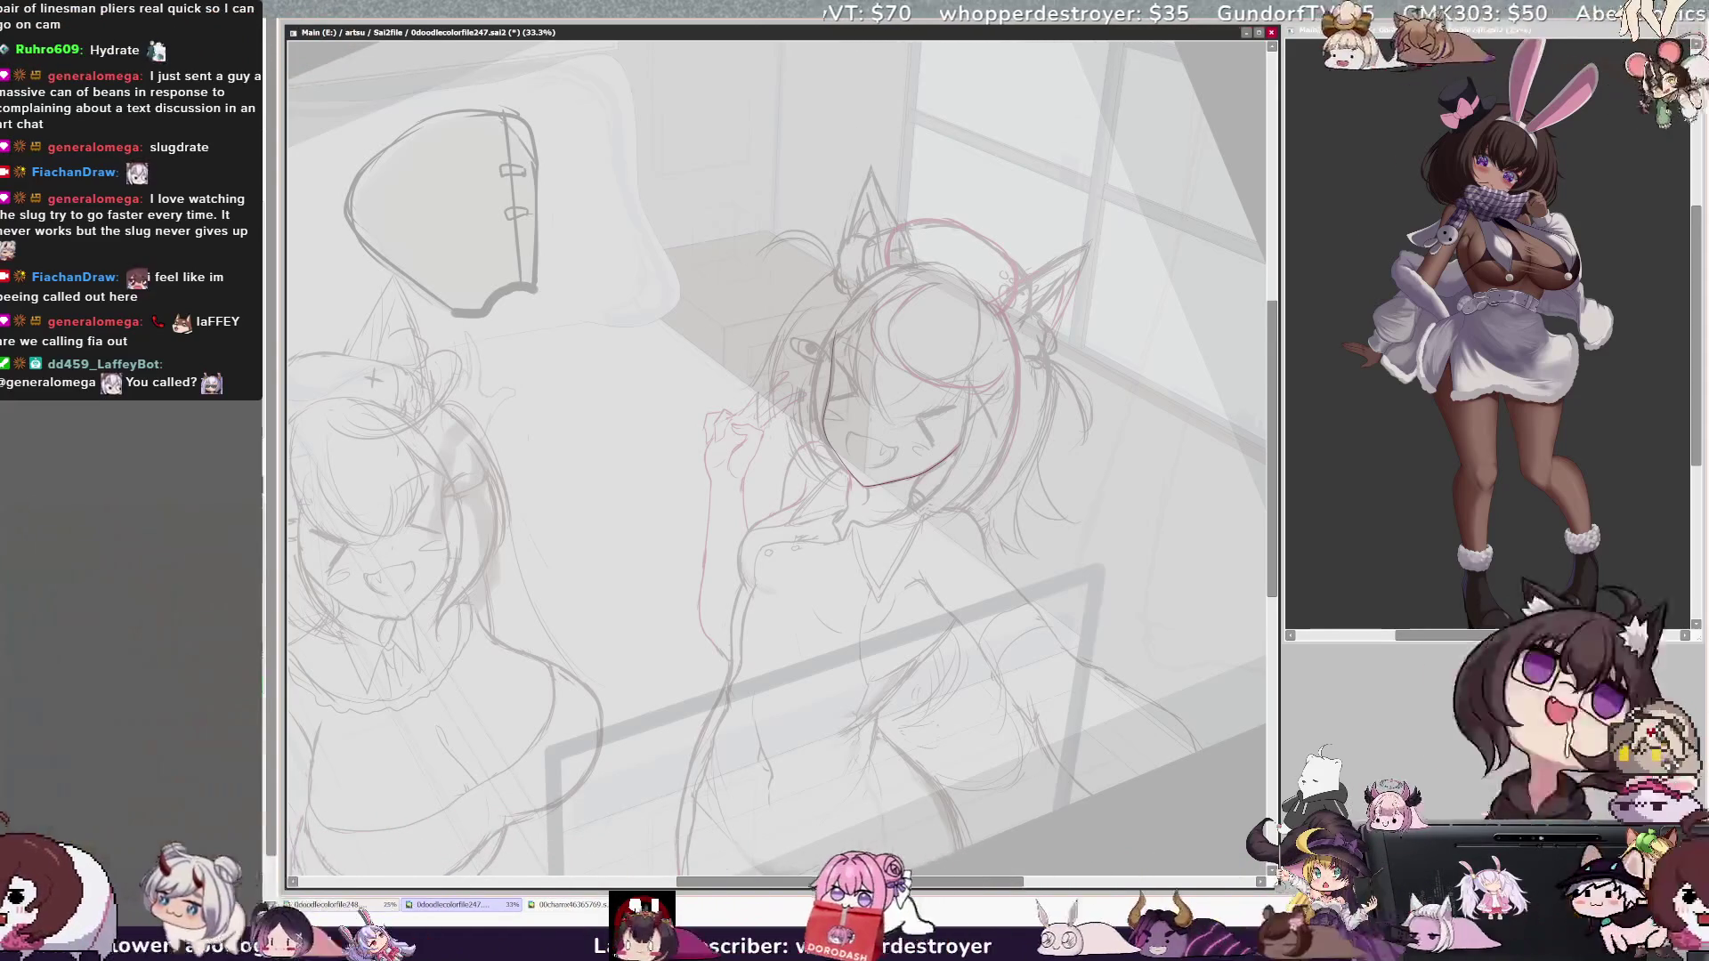
left_click_drag(941, 882, 948, 885)
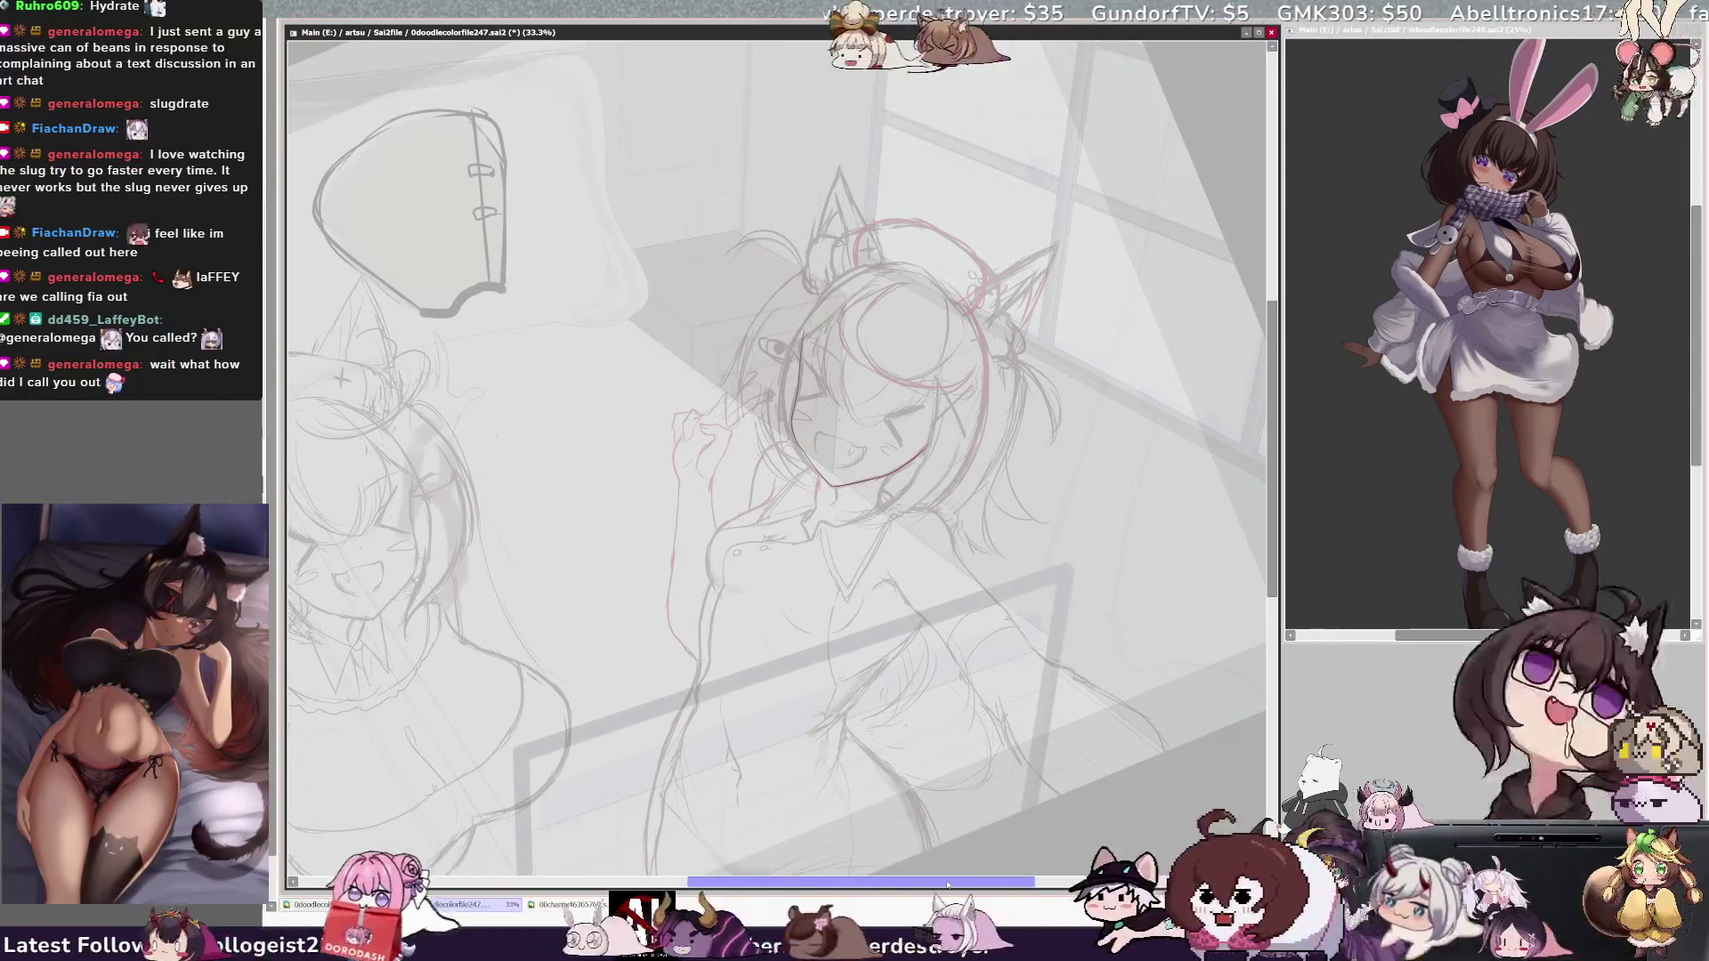
key("minus")
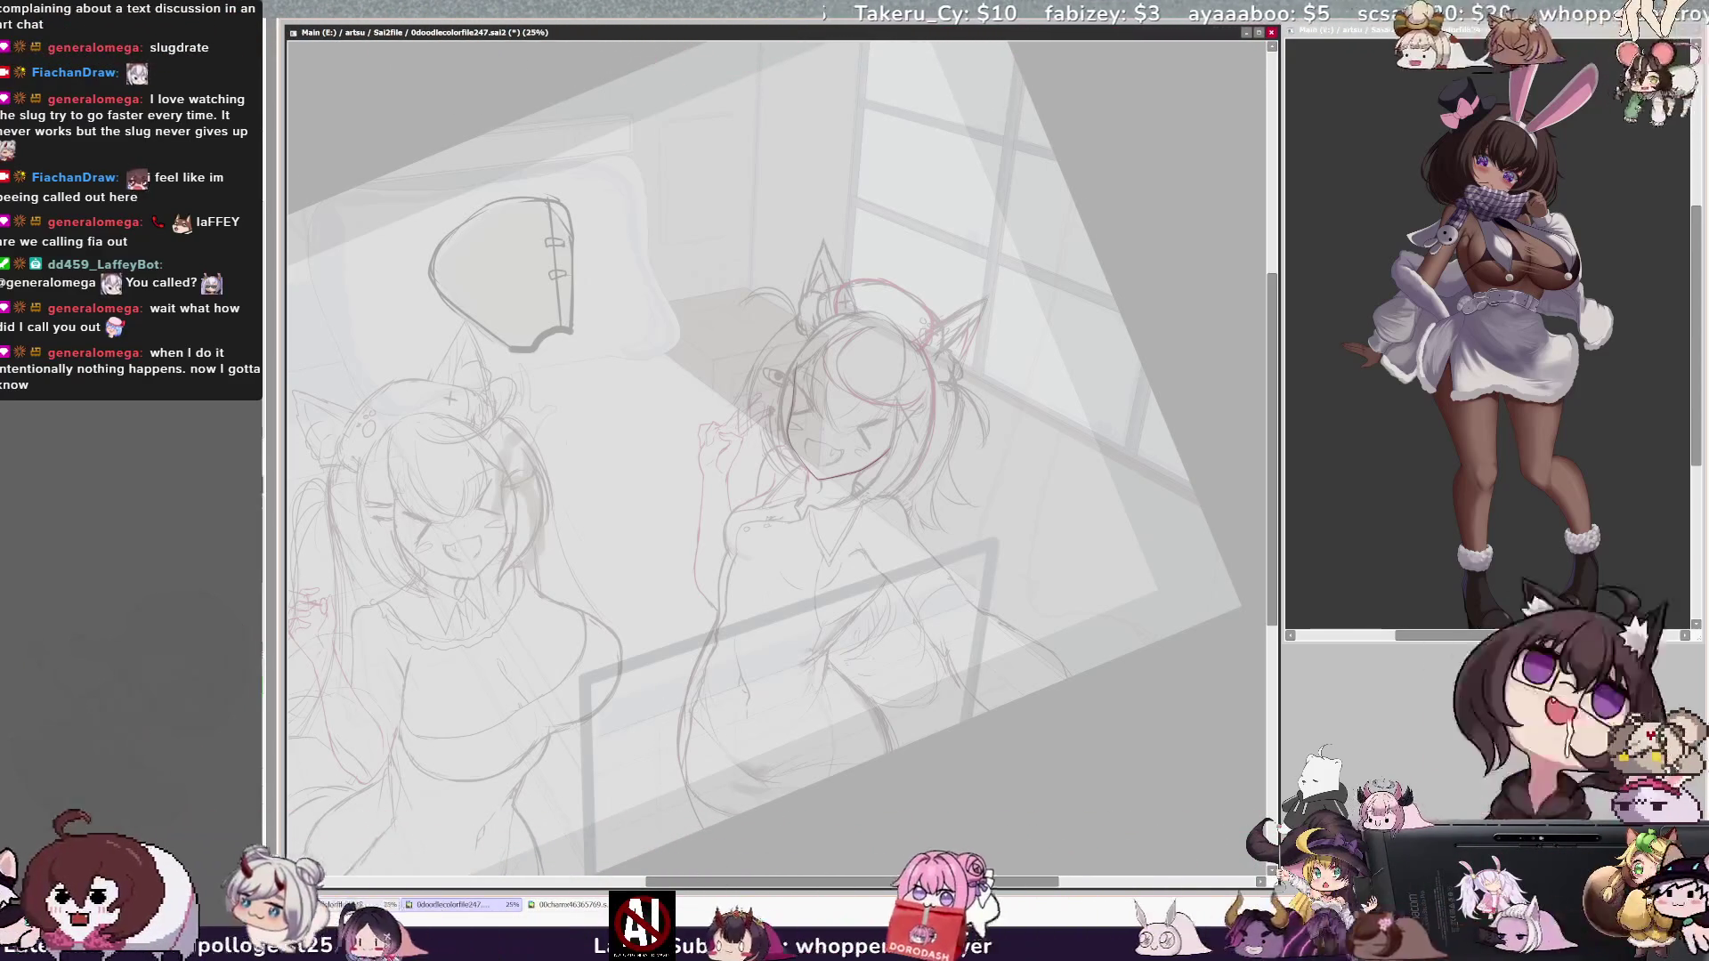
key("h")
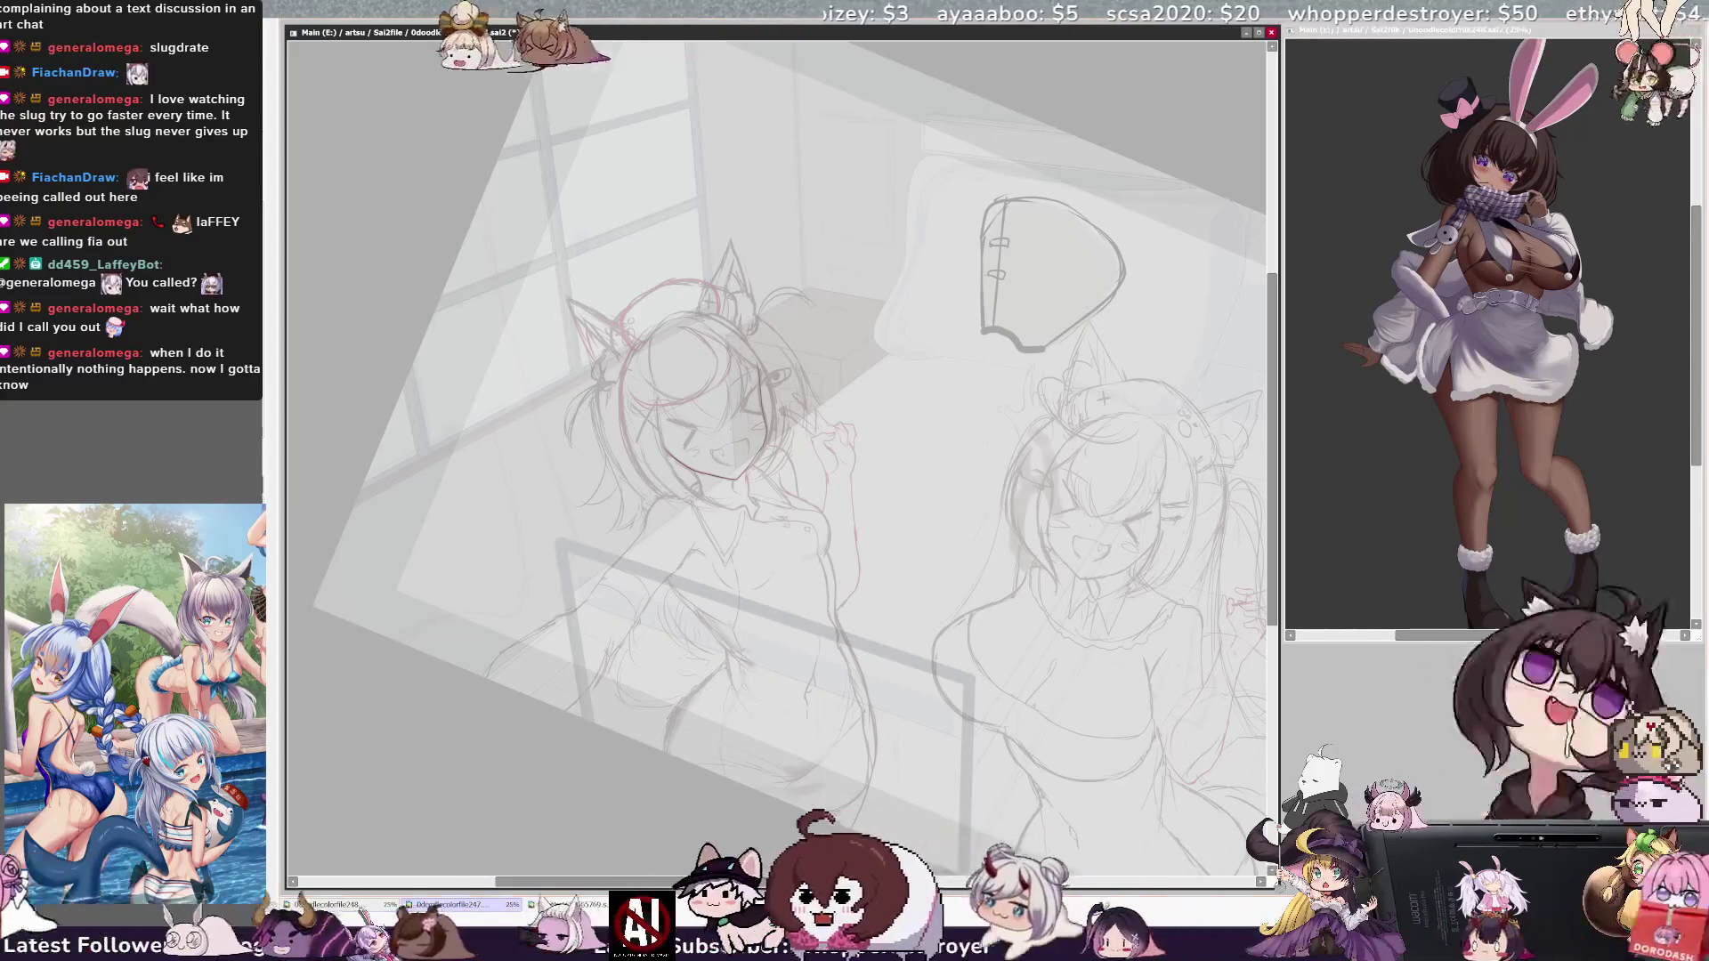
key("h")
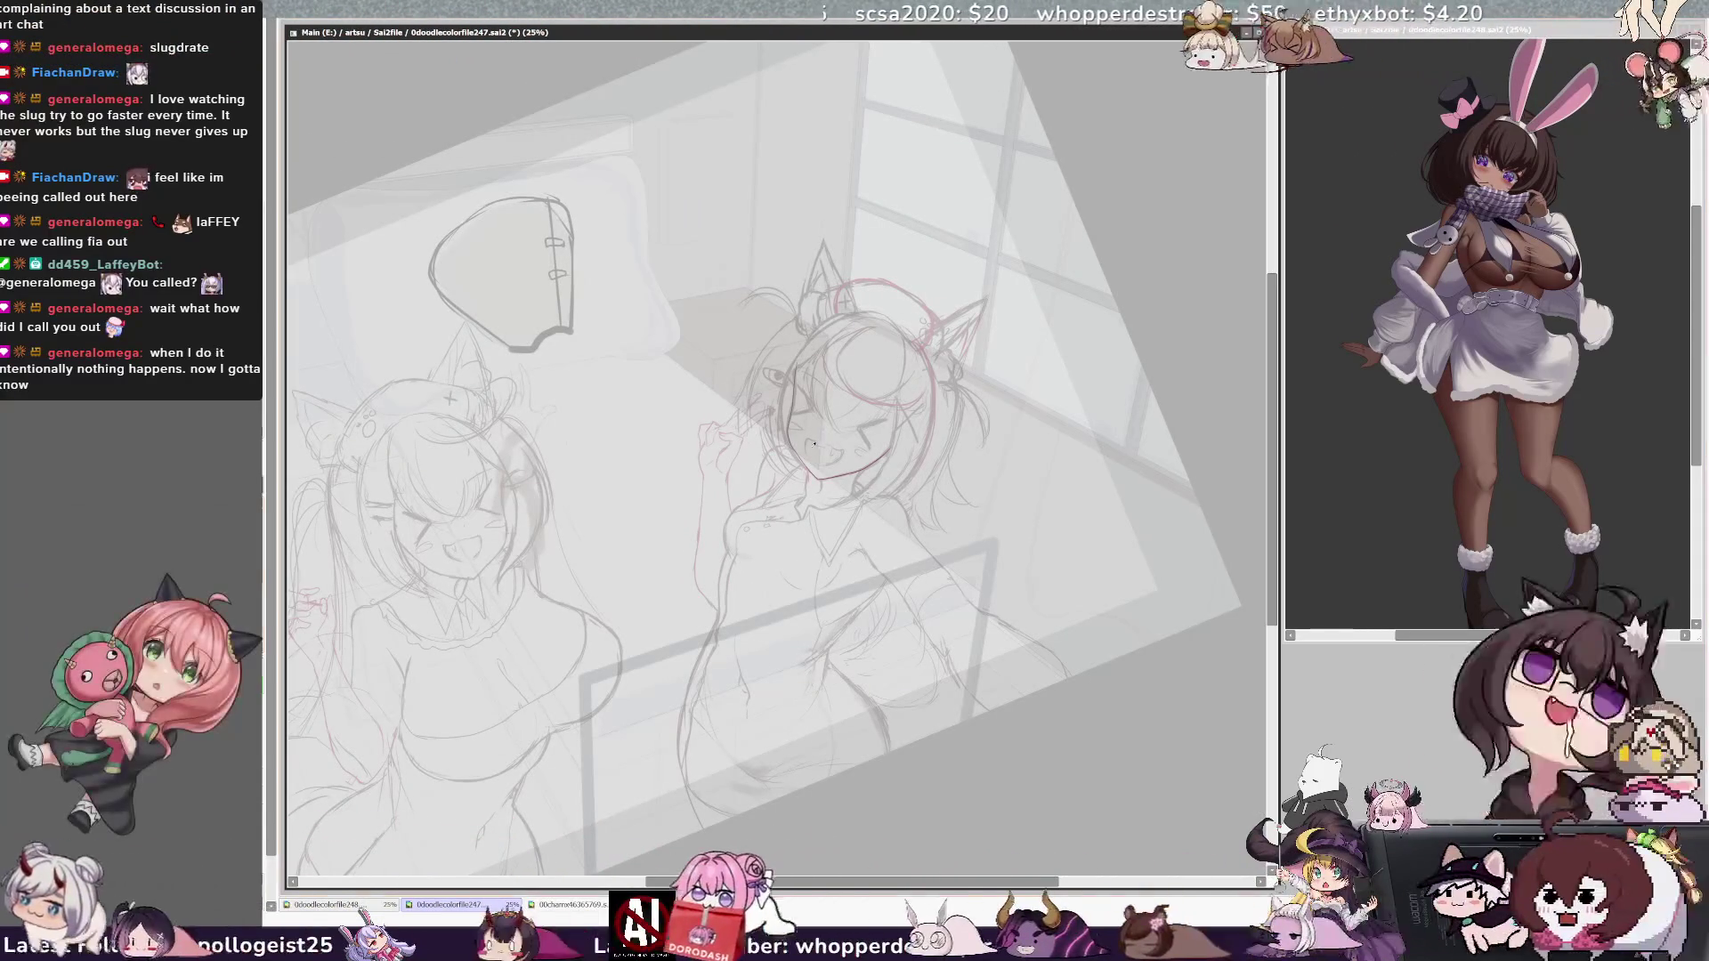
Step: Mirror the view, lasso and transform the red-sketched girl's head, then zoom to 33.3%
key("h")
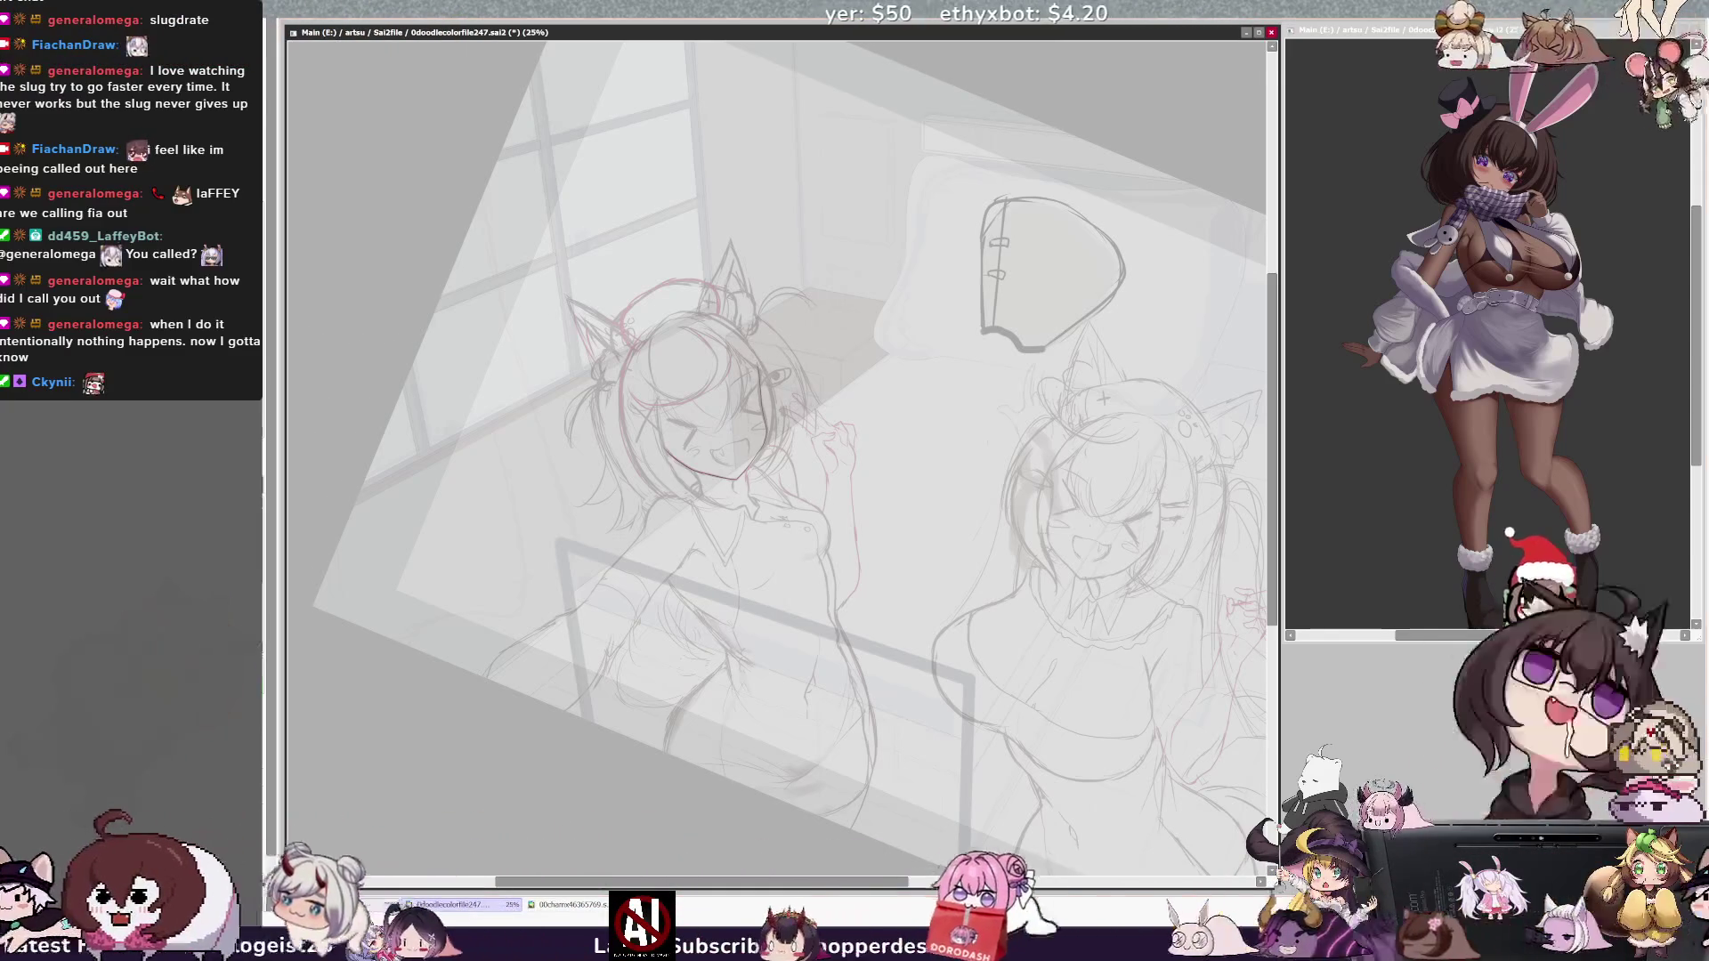
left_click_drag(656, 454, 791, 374)
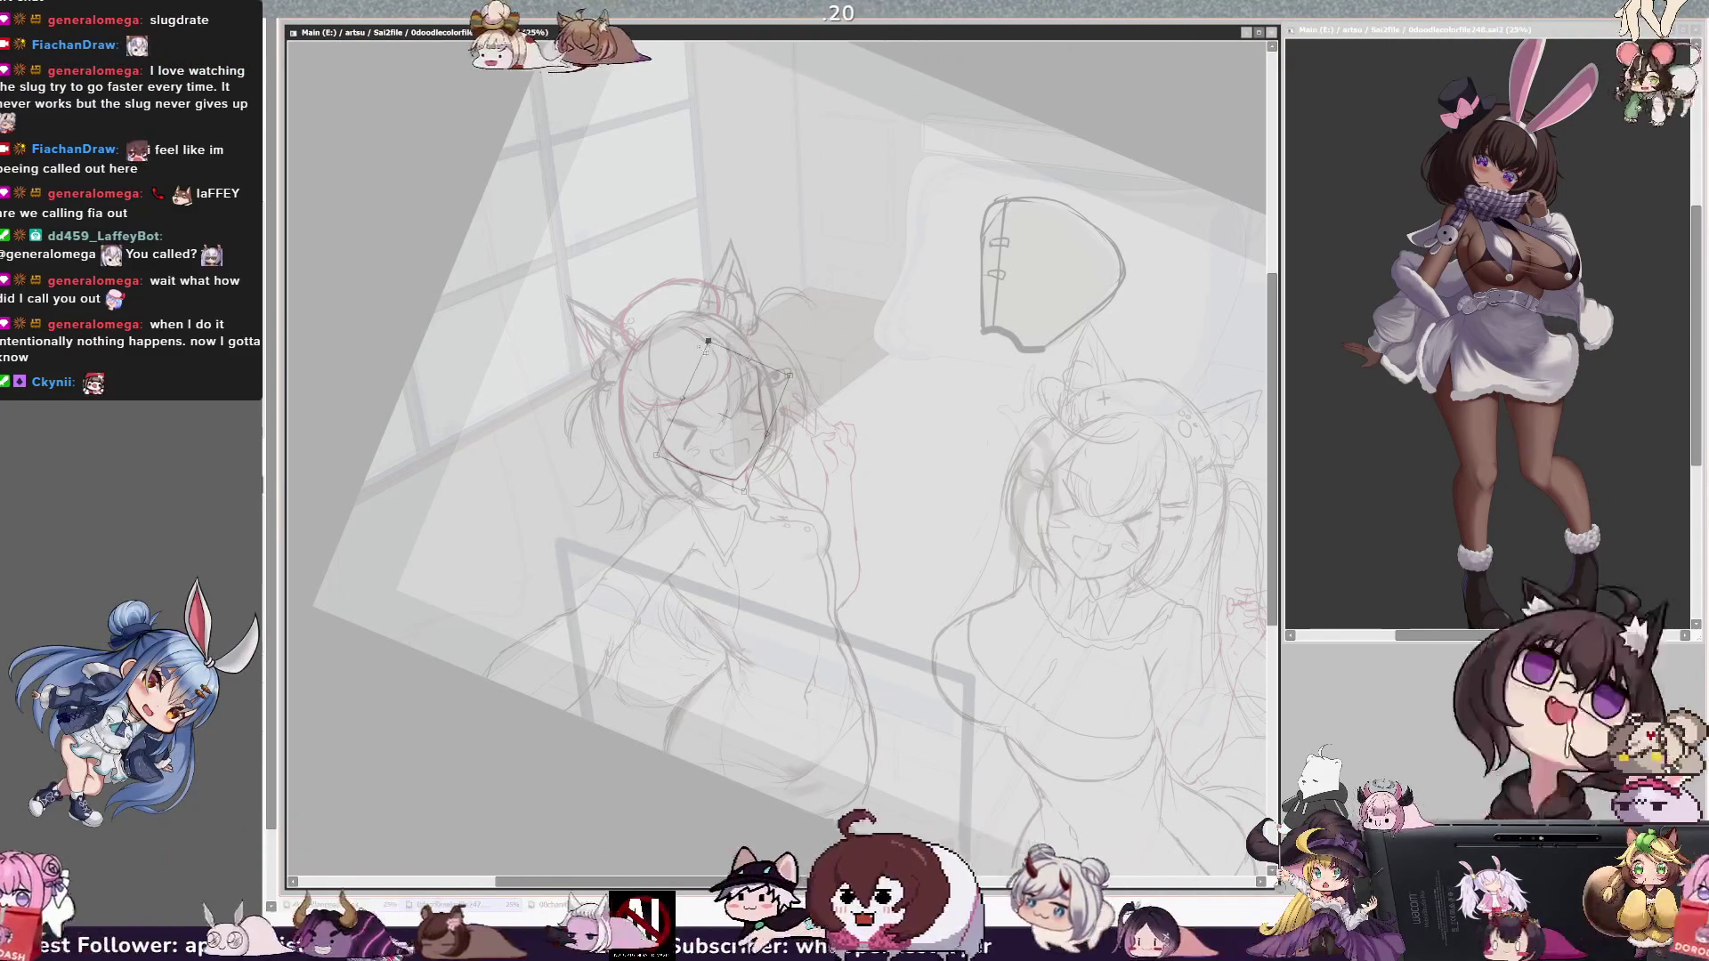
key("Return")
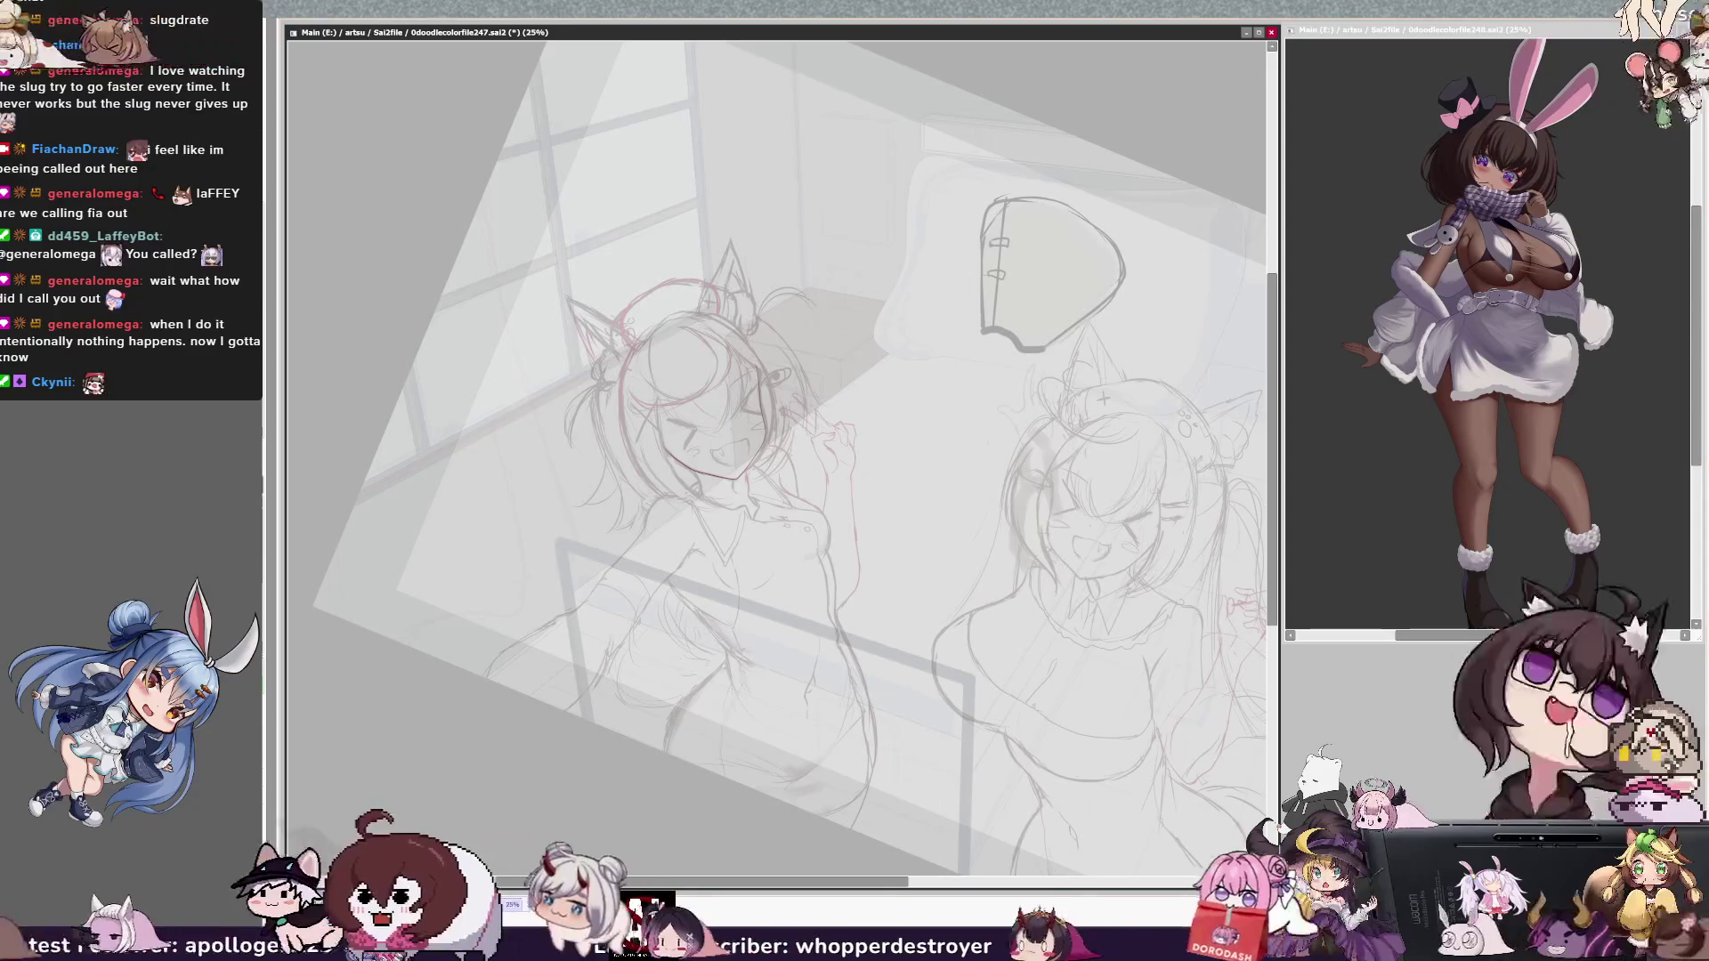
scroll(747, 462, "up", 1)
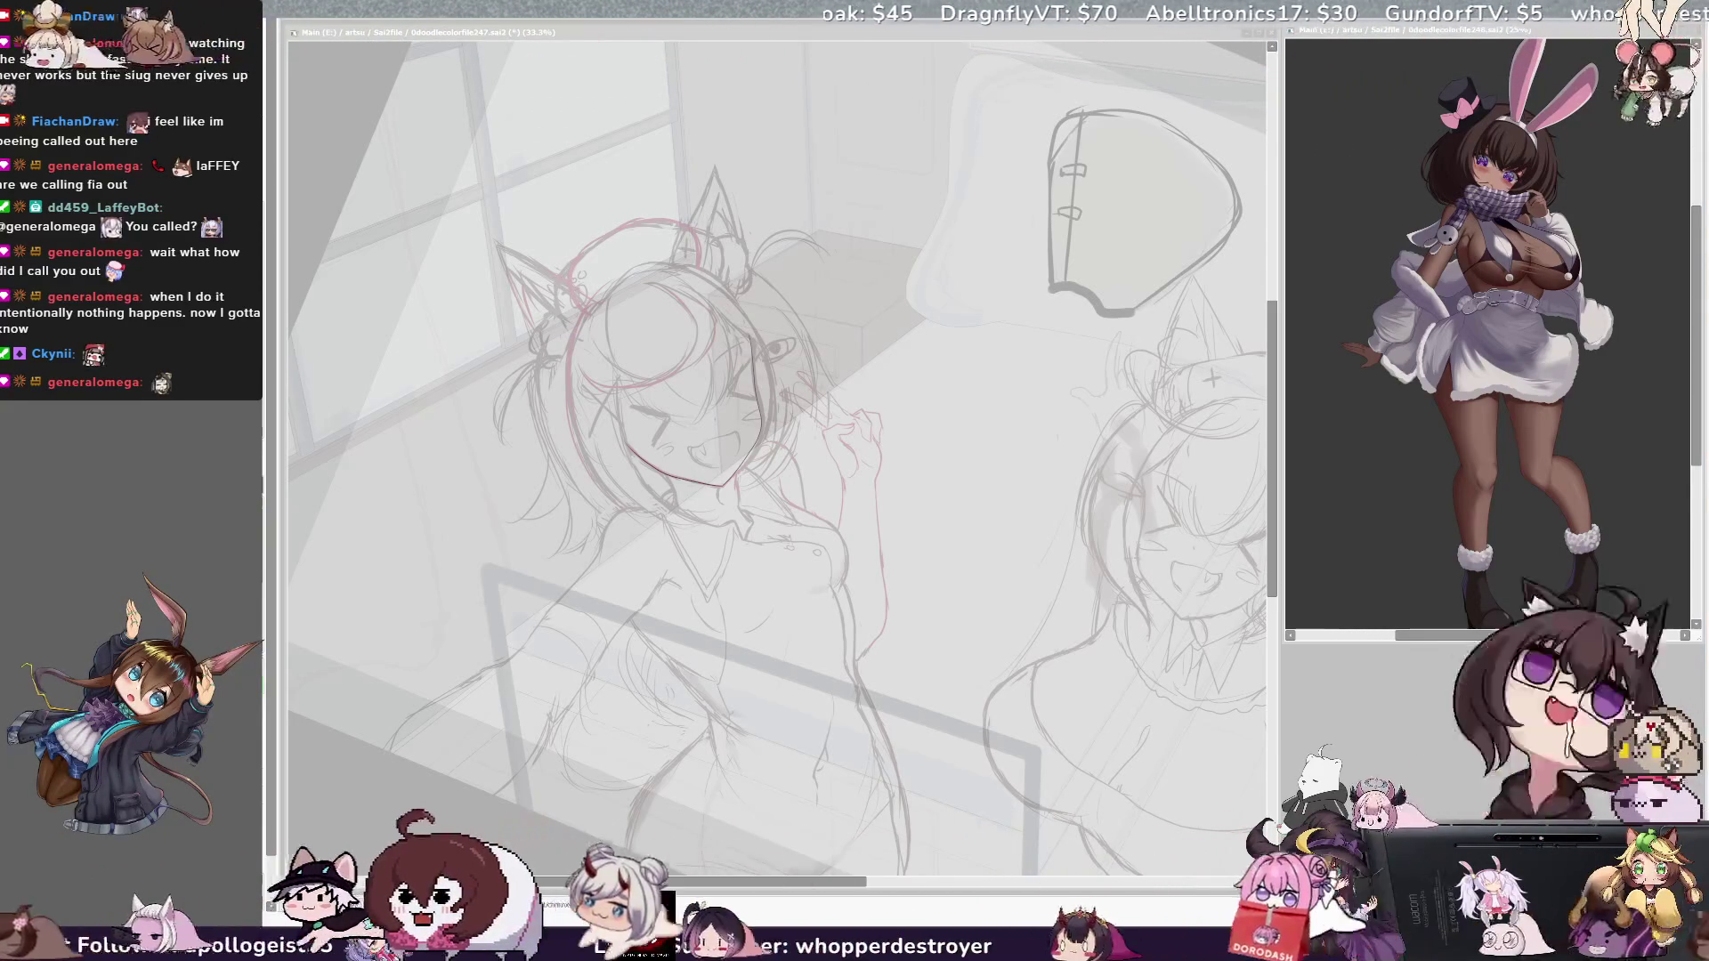
Step: Compare the sketch mirrored and normal before redrawing the window-side girl's face and hair
key("h")
key("h")
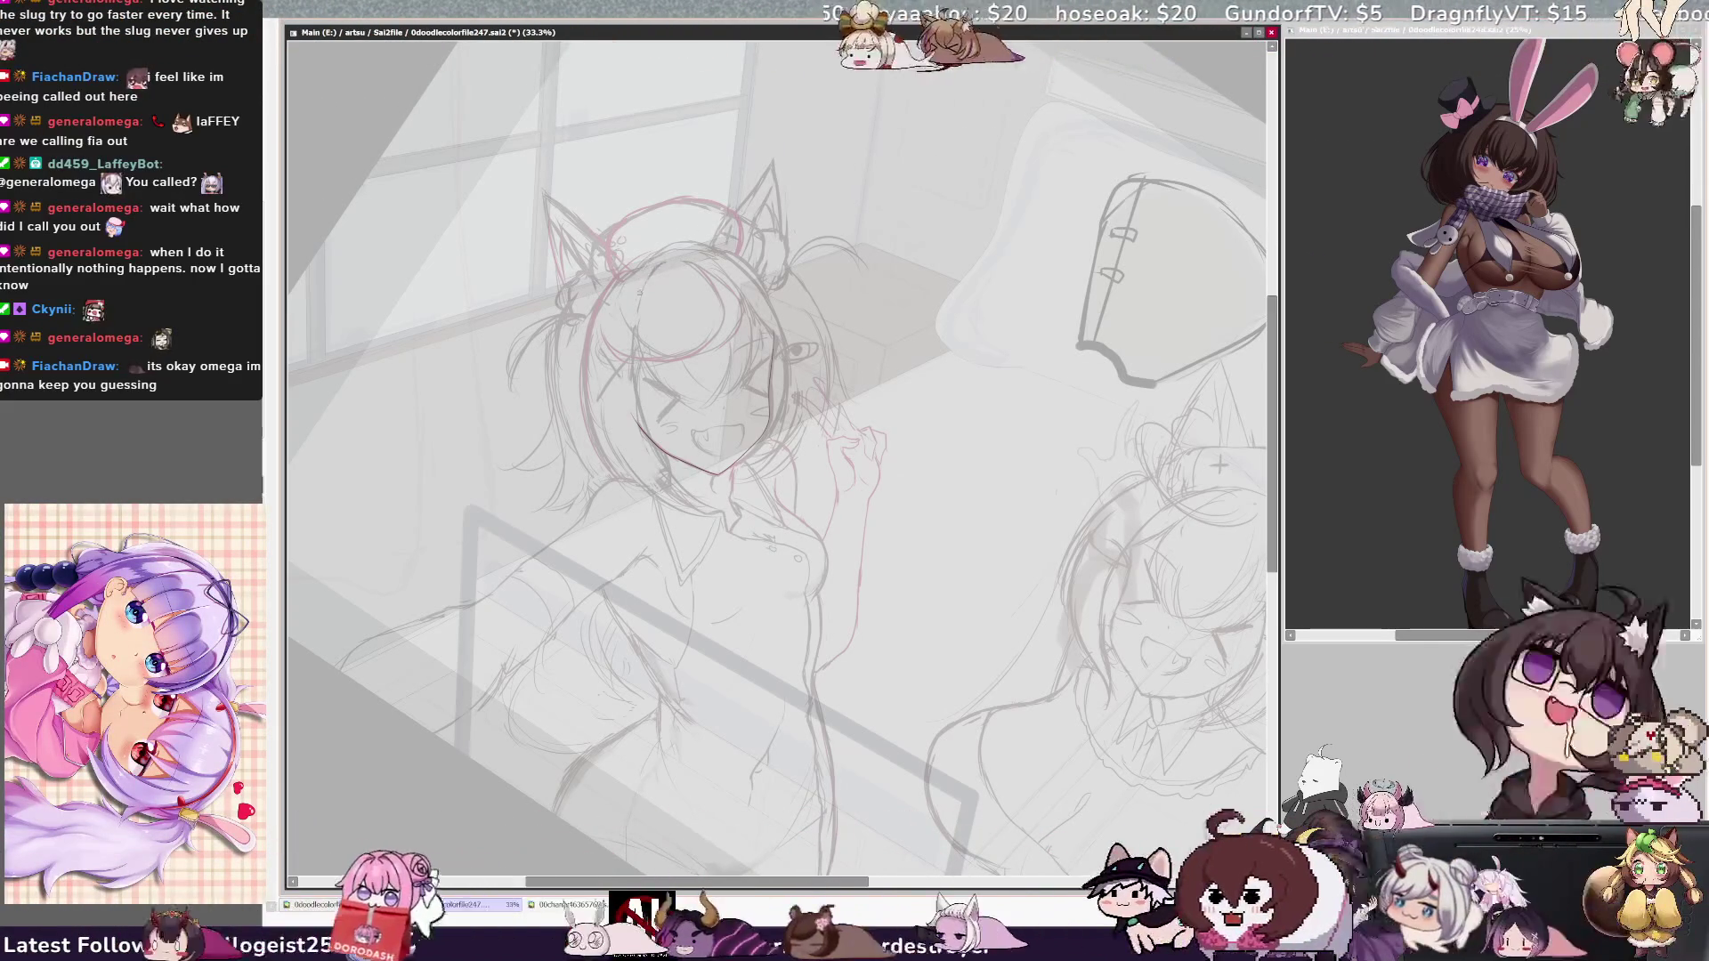
Step: Mirror the canvas to review the window-side girl's refined face, hair, ears and raised hand
key("h")
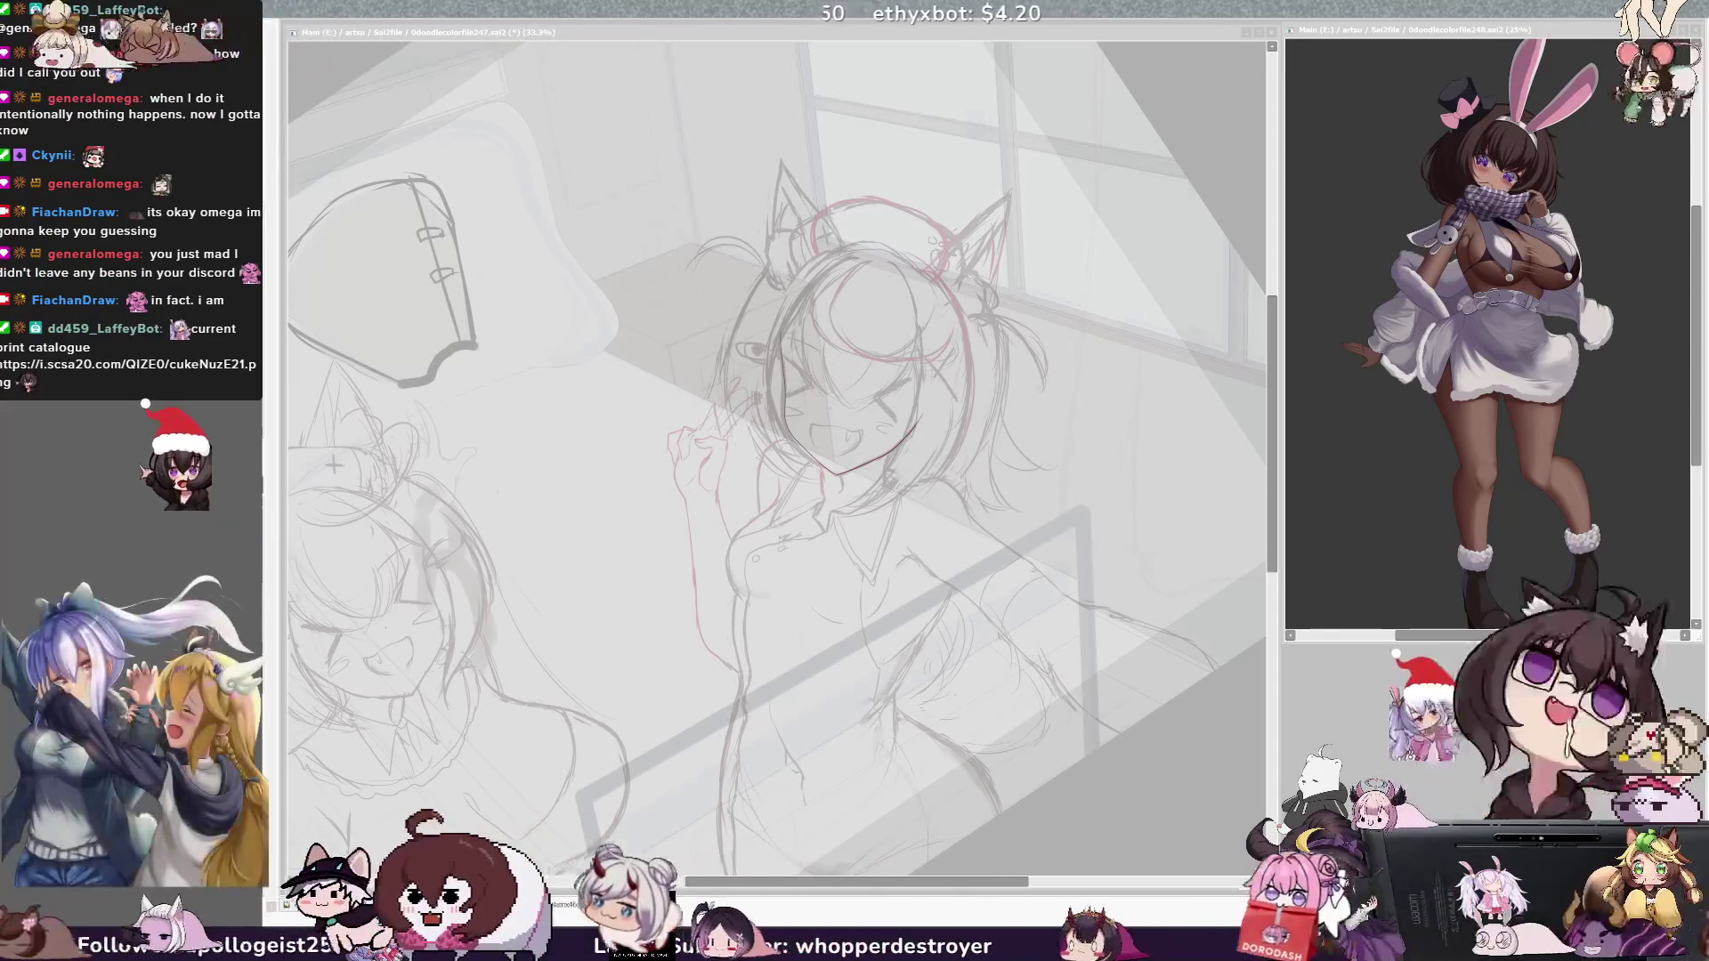
Step: Enlarge the bunny-girl reference to 35.3% and frame it, then unmirror the bedroom sketch
key("ctrl+Tab")
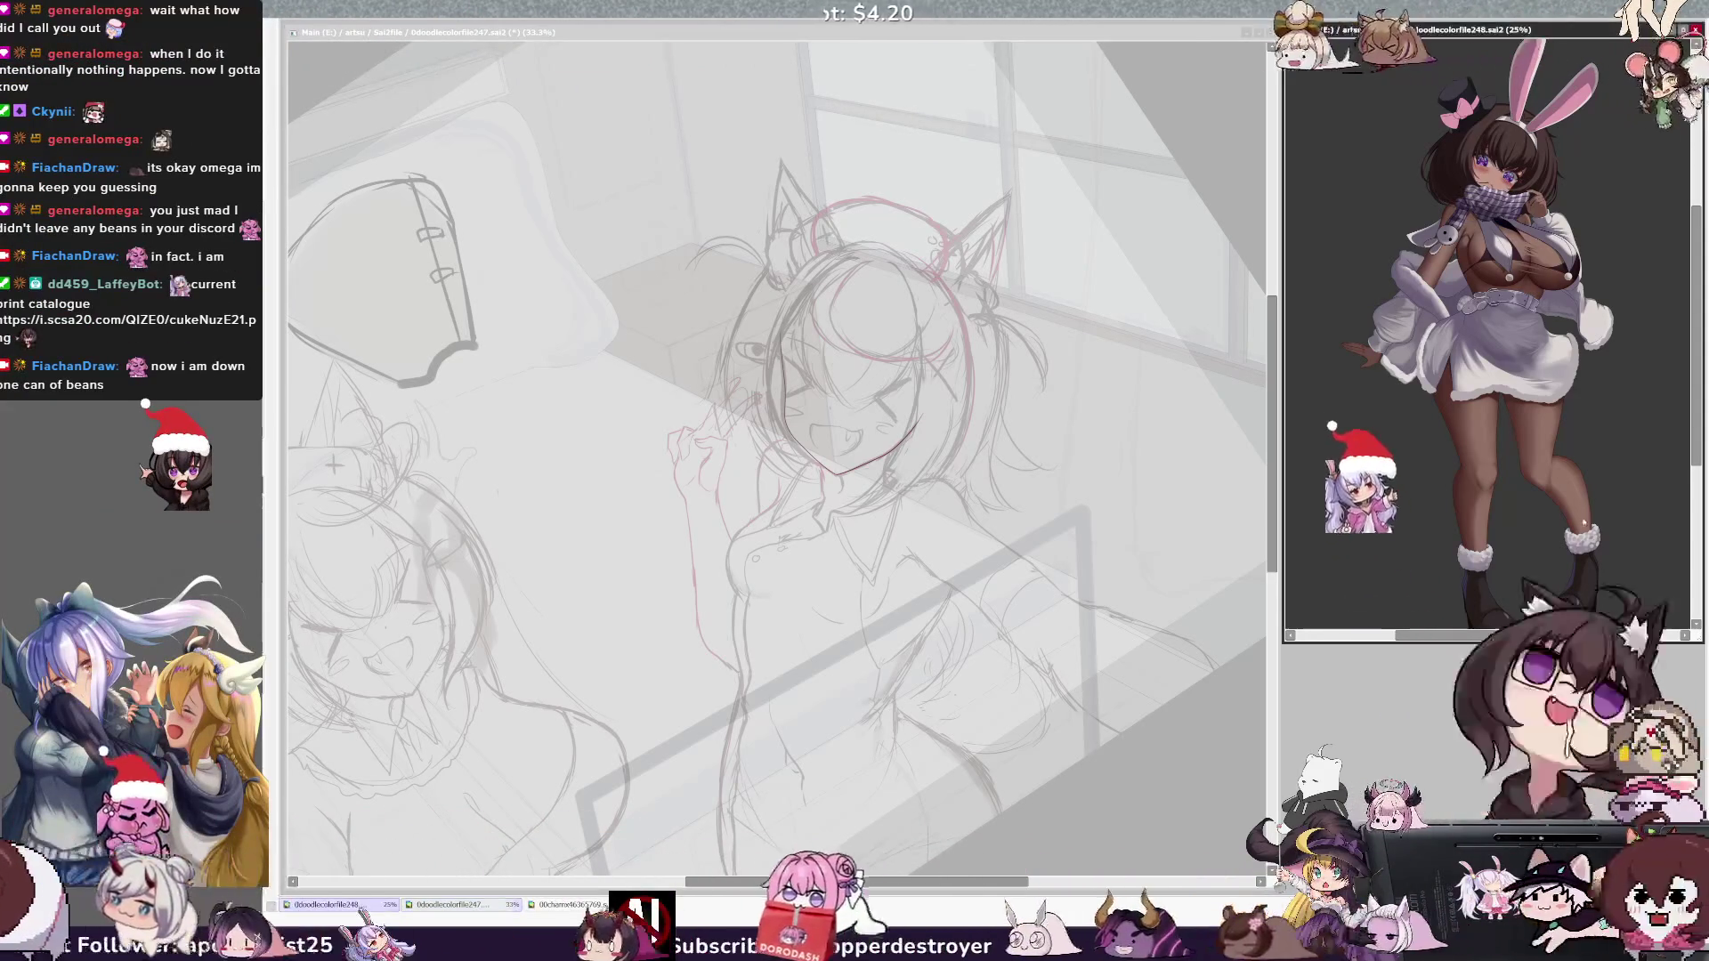
key("ctrl+plus")
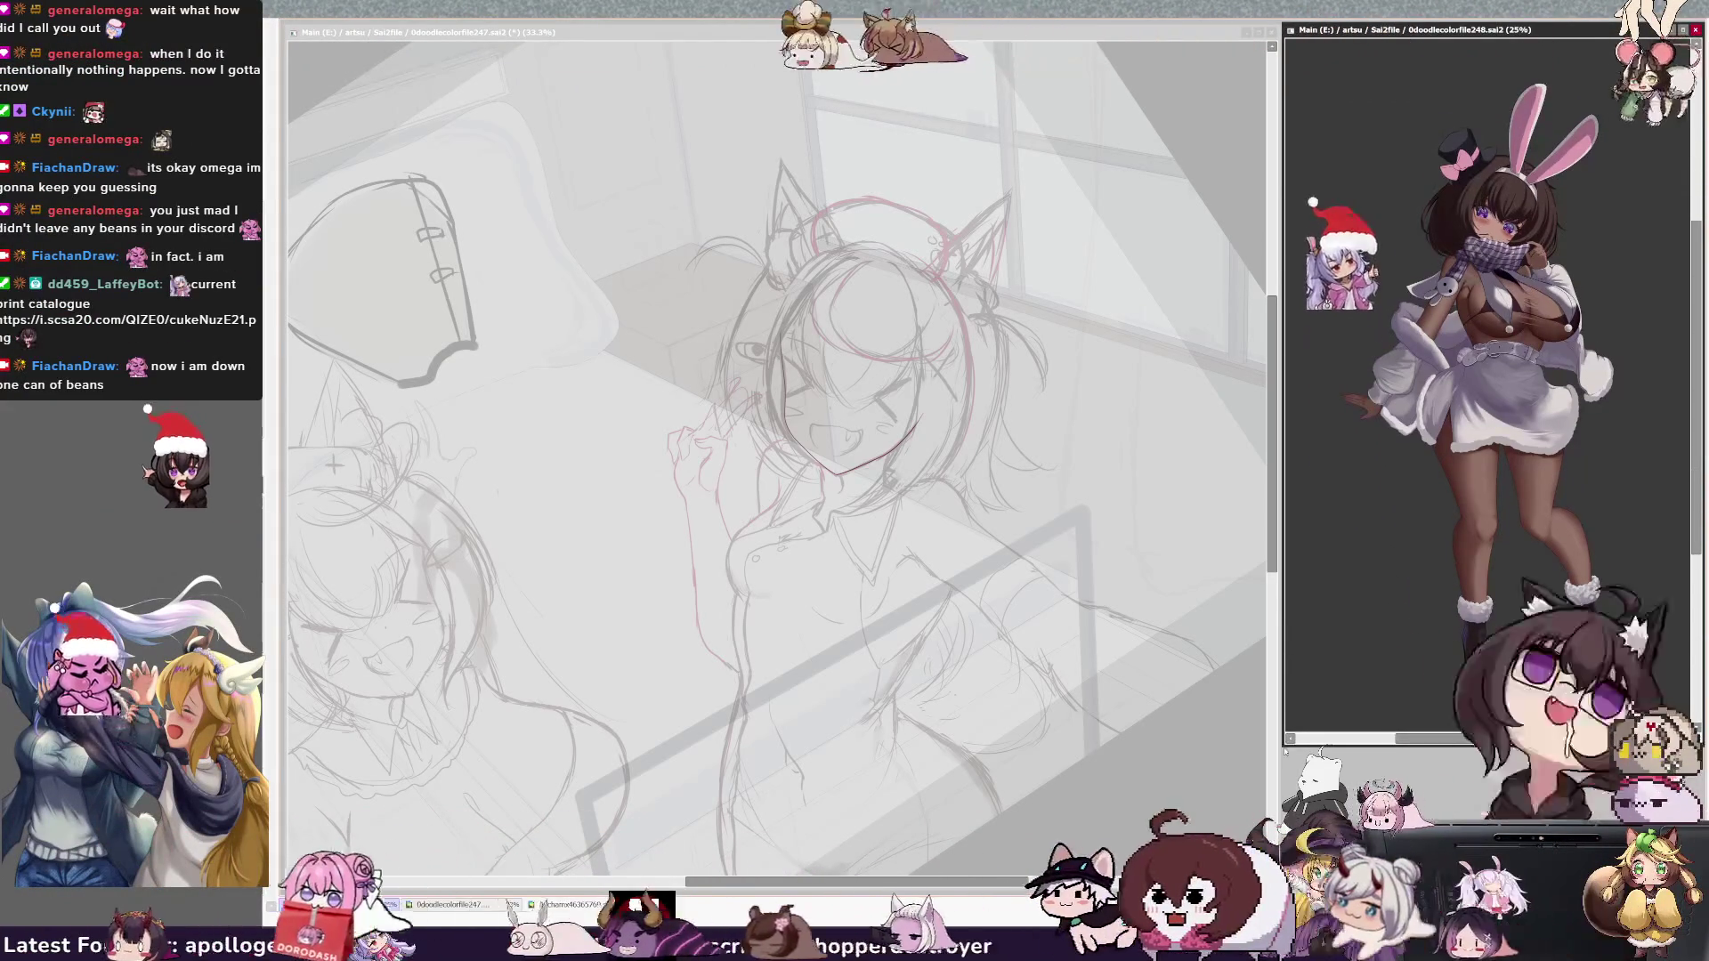
key("Right")
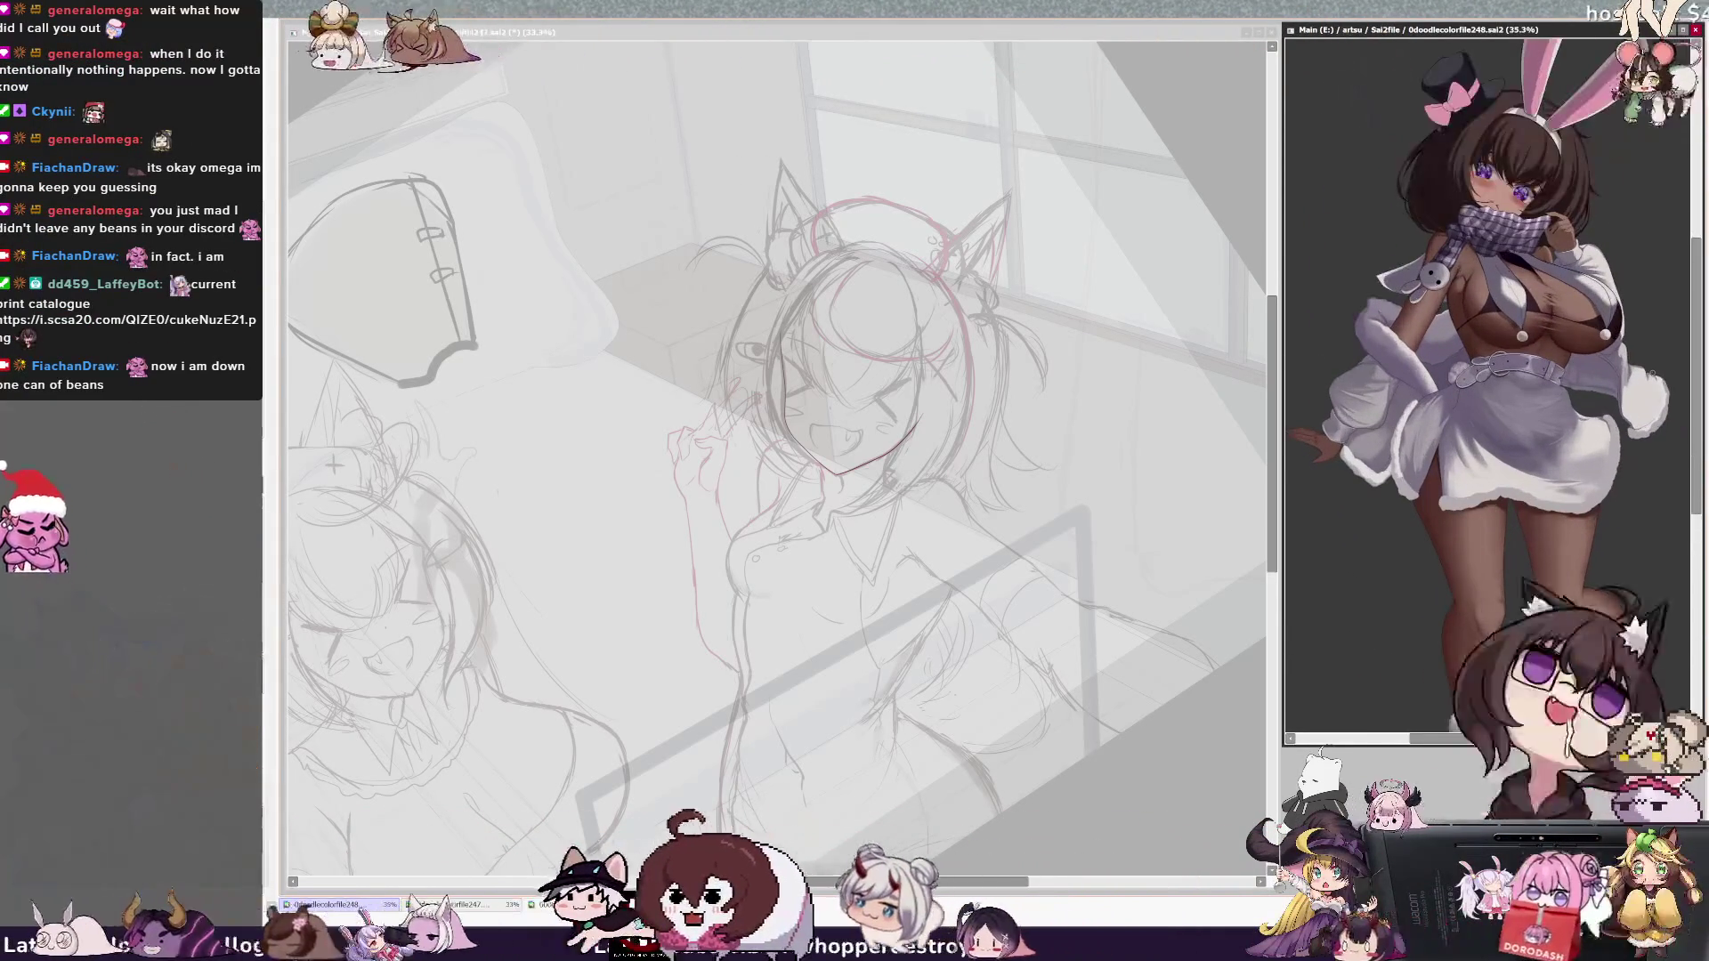
left_click(921, 886)
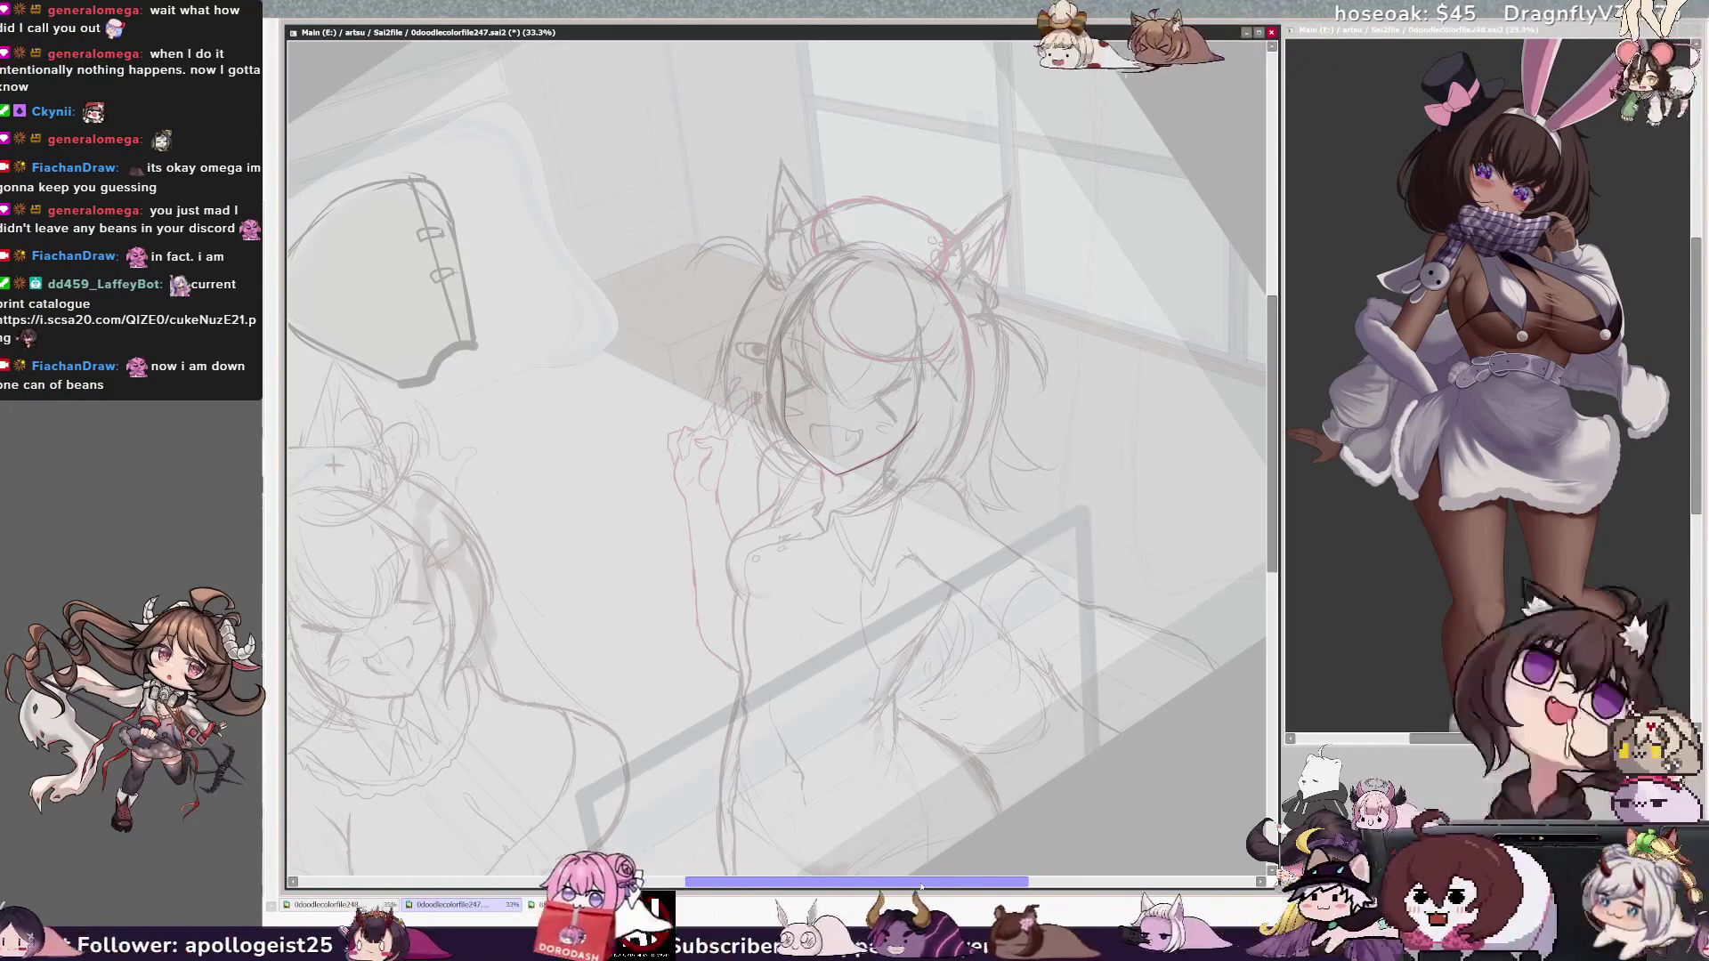
key("h")
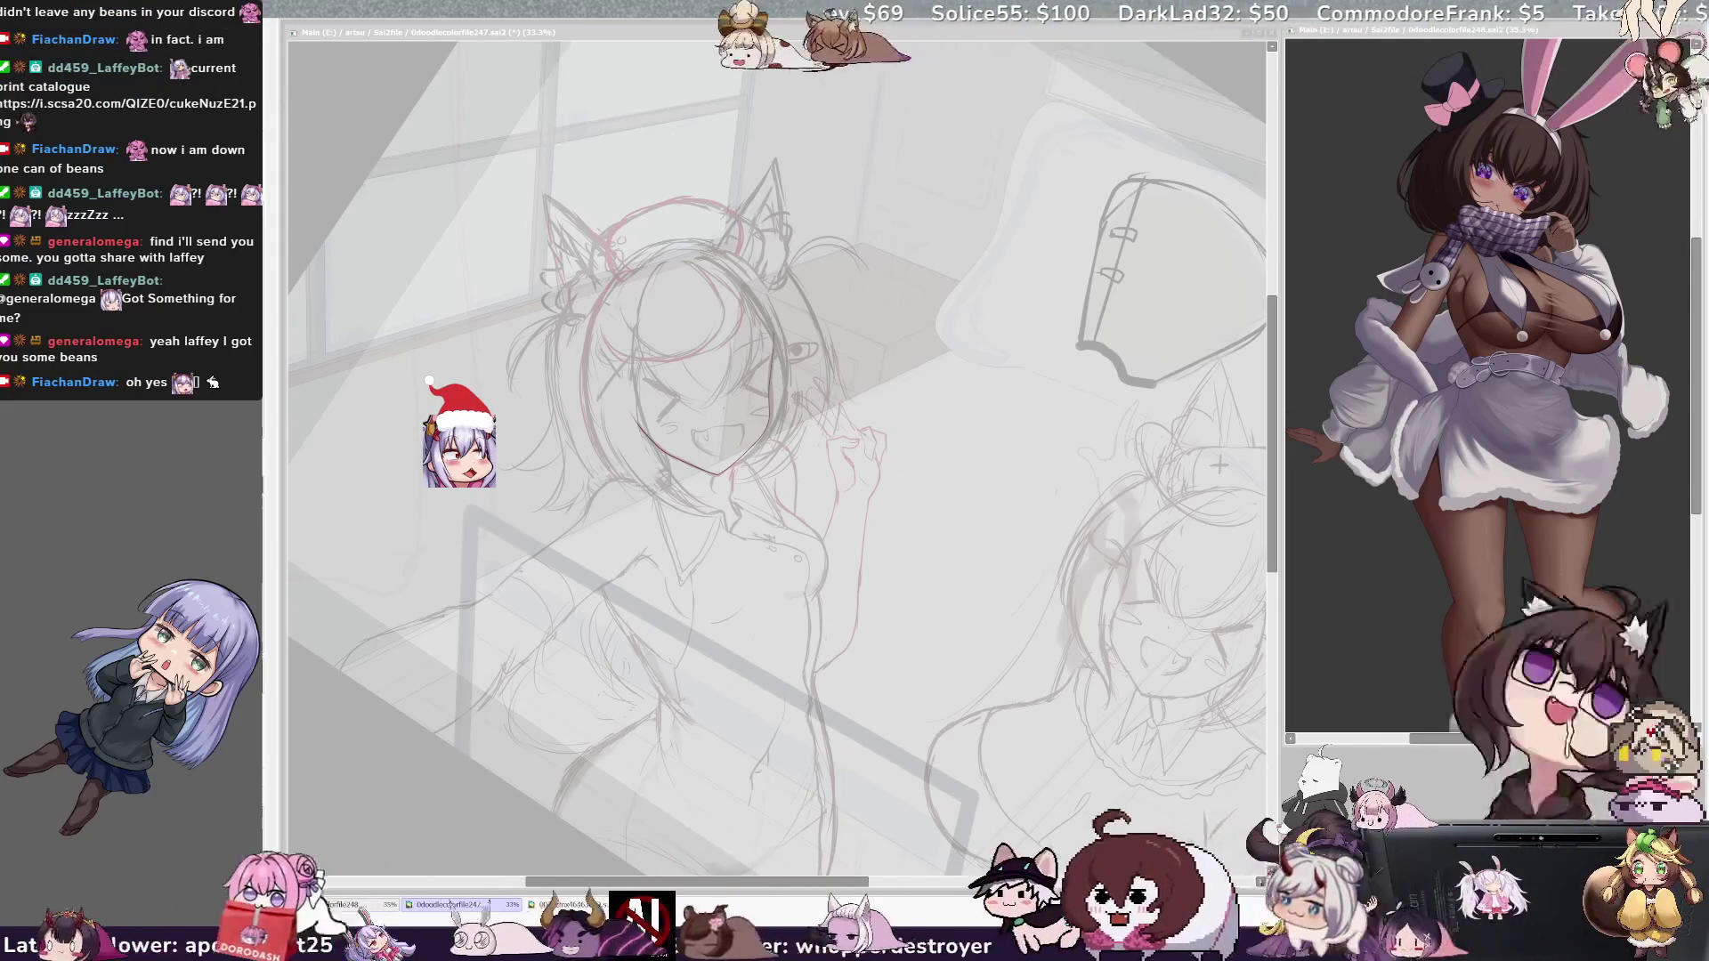
Step: Refocus the bedroom sketch and mirror it to recheck the smiling girl's face and pose
left_click(1218, 463)
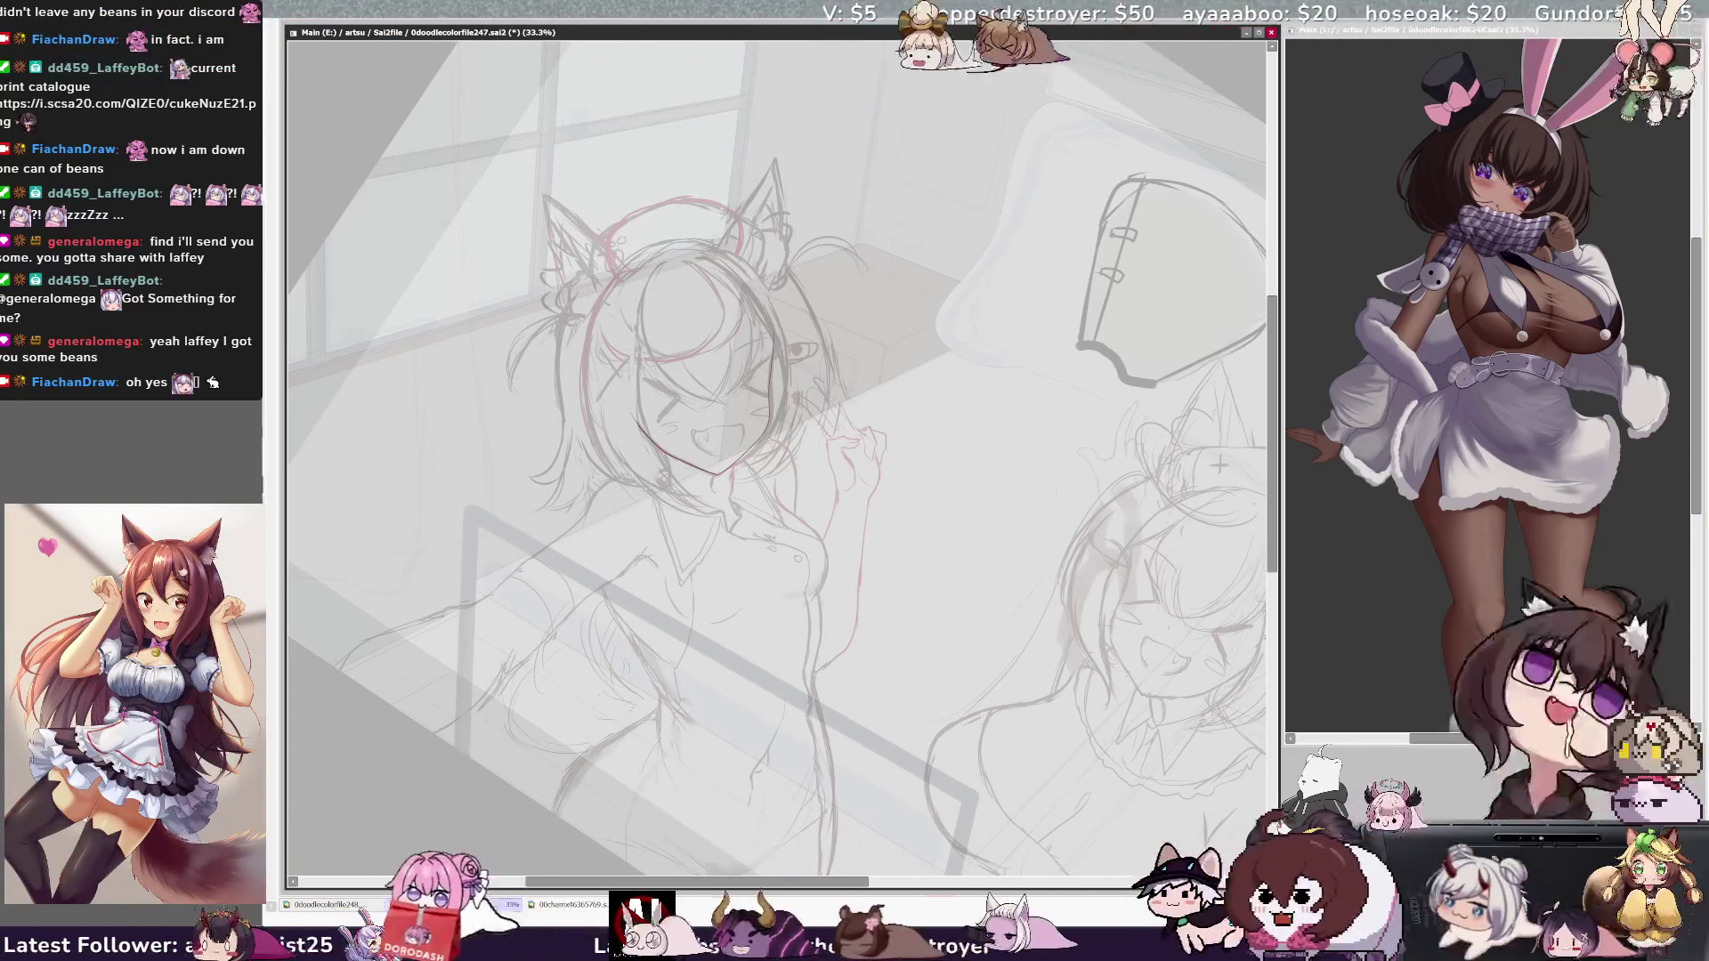
key("h")
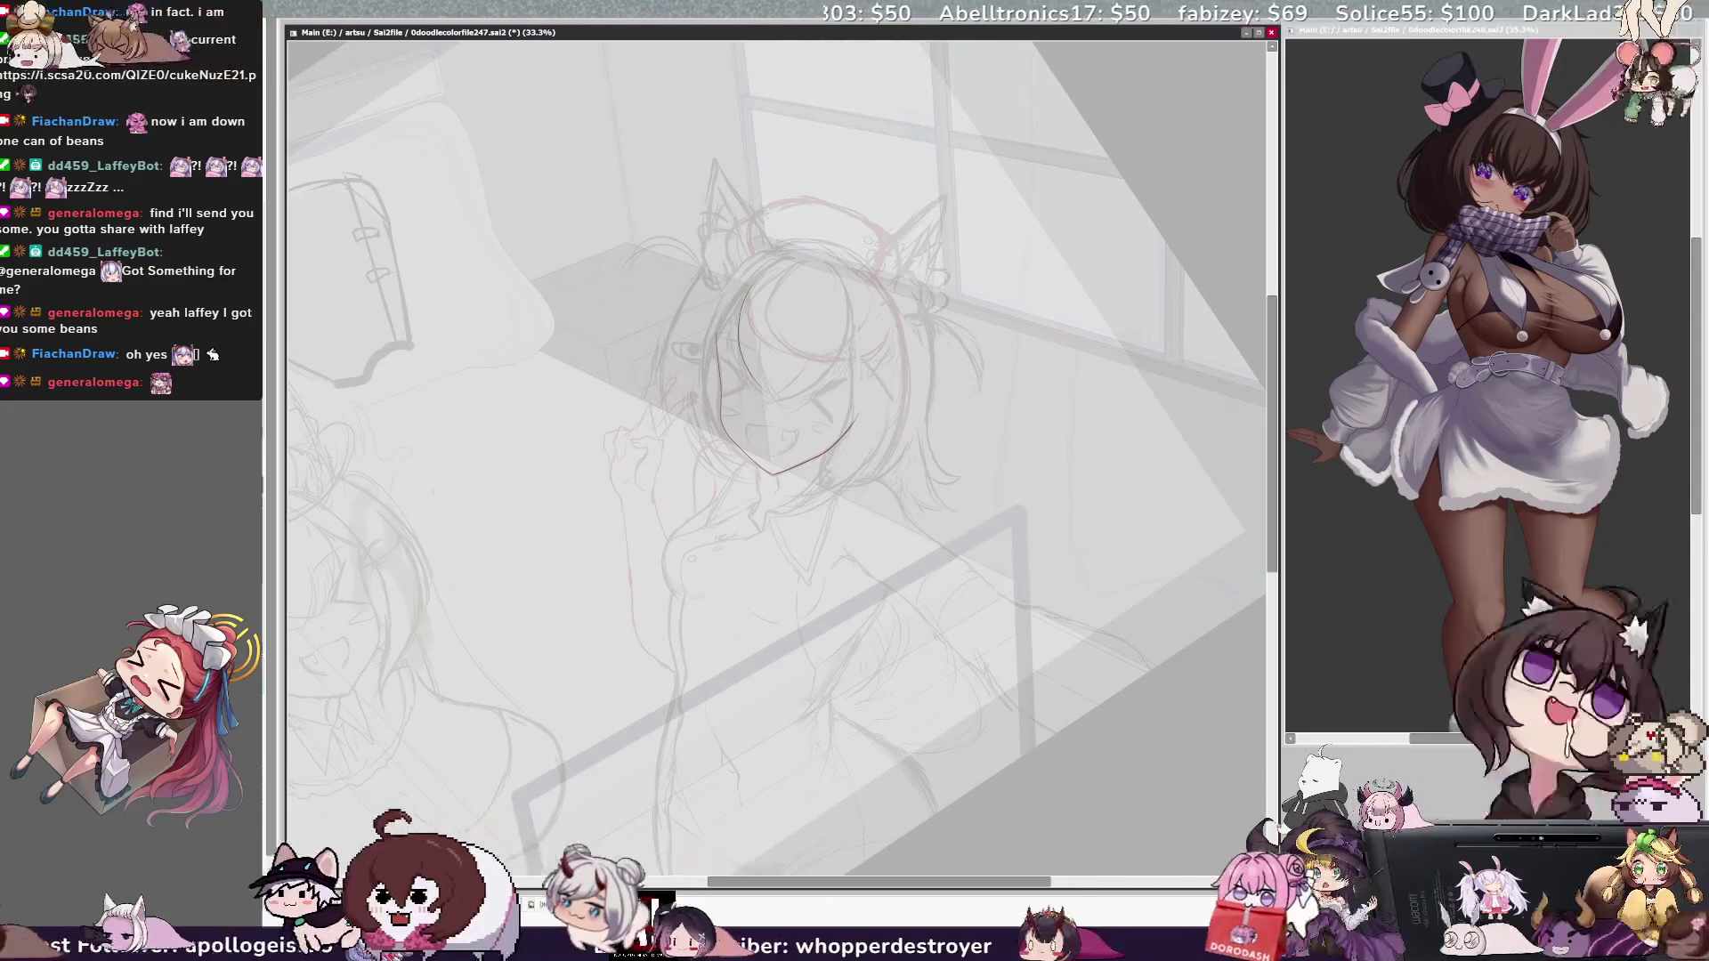
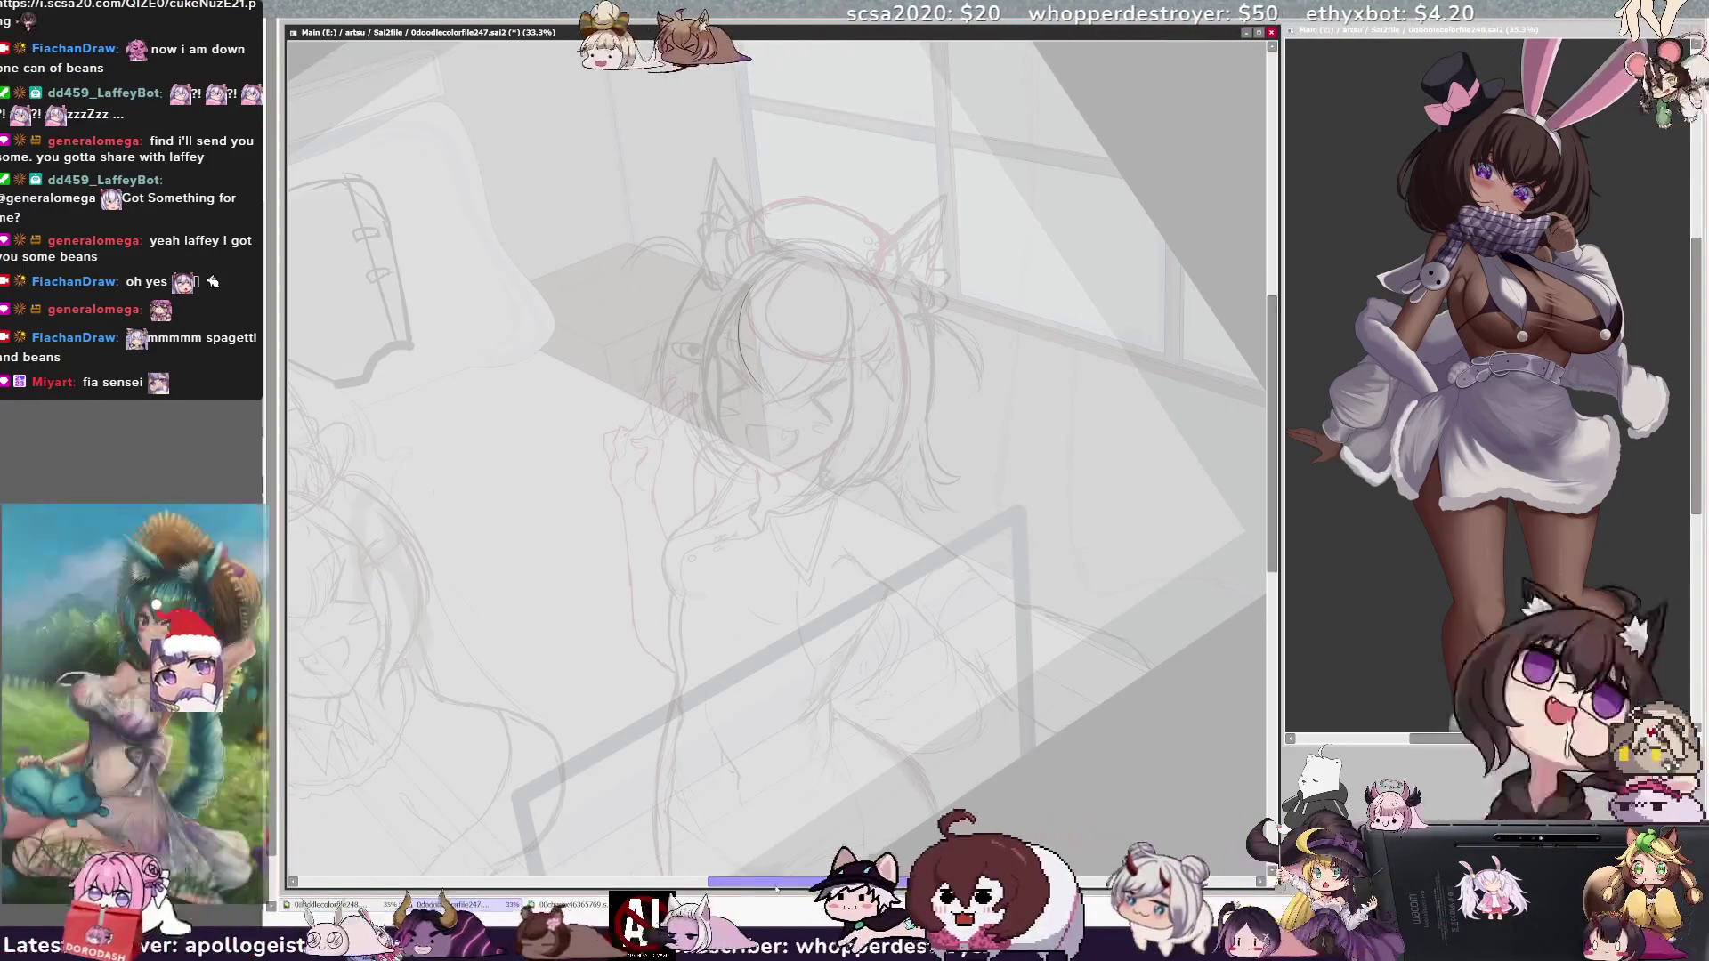
Step: Shrink the inked face outline very slightly with a transform so it fits the sketch
scroll(775, 462, "right", 2)
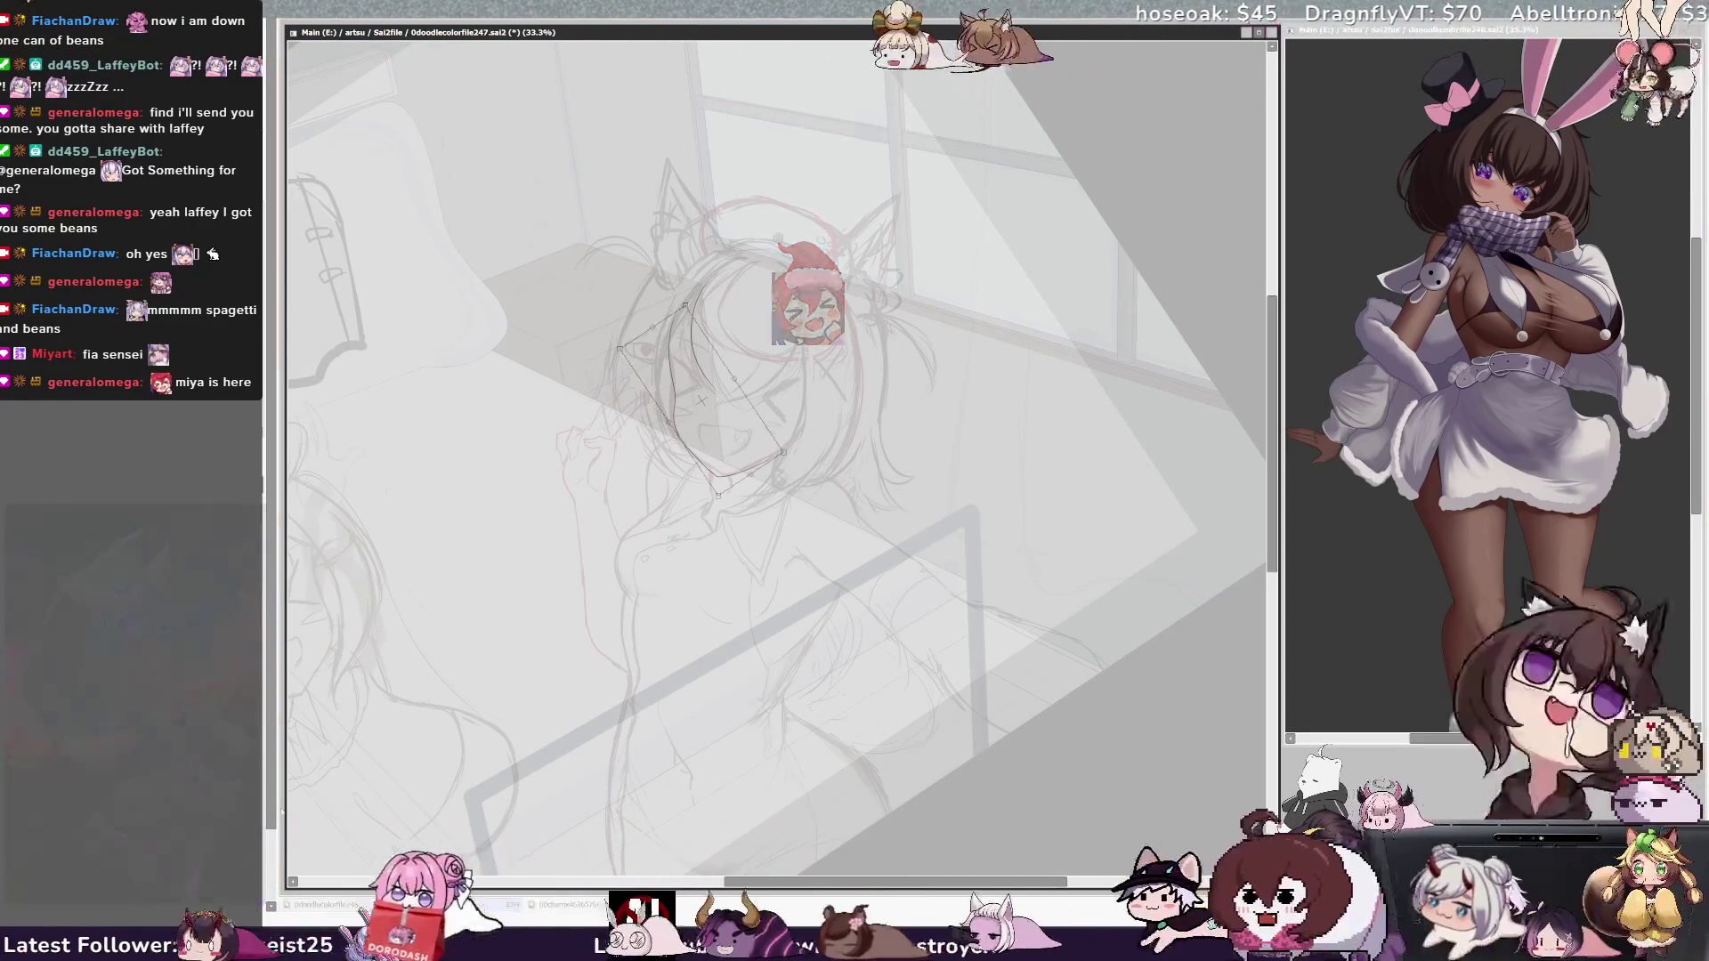
key("ctrl+t")
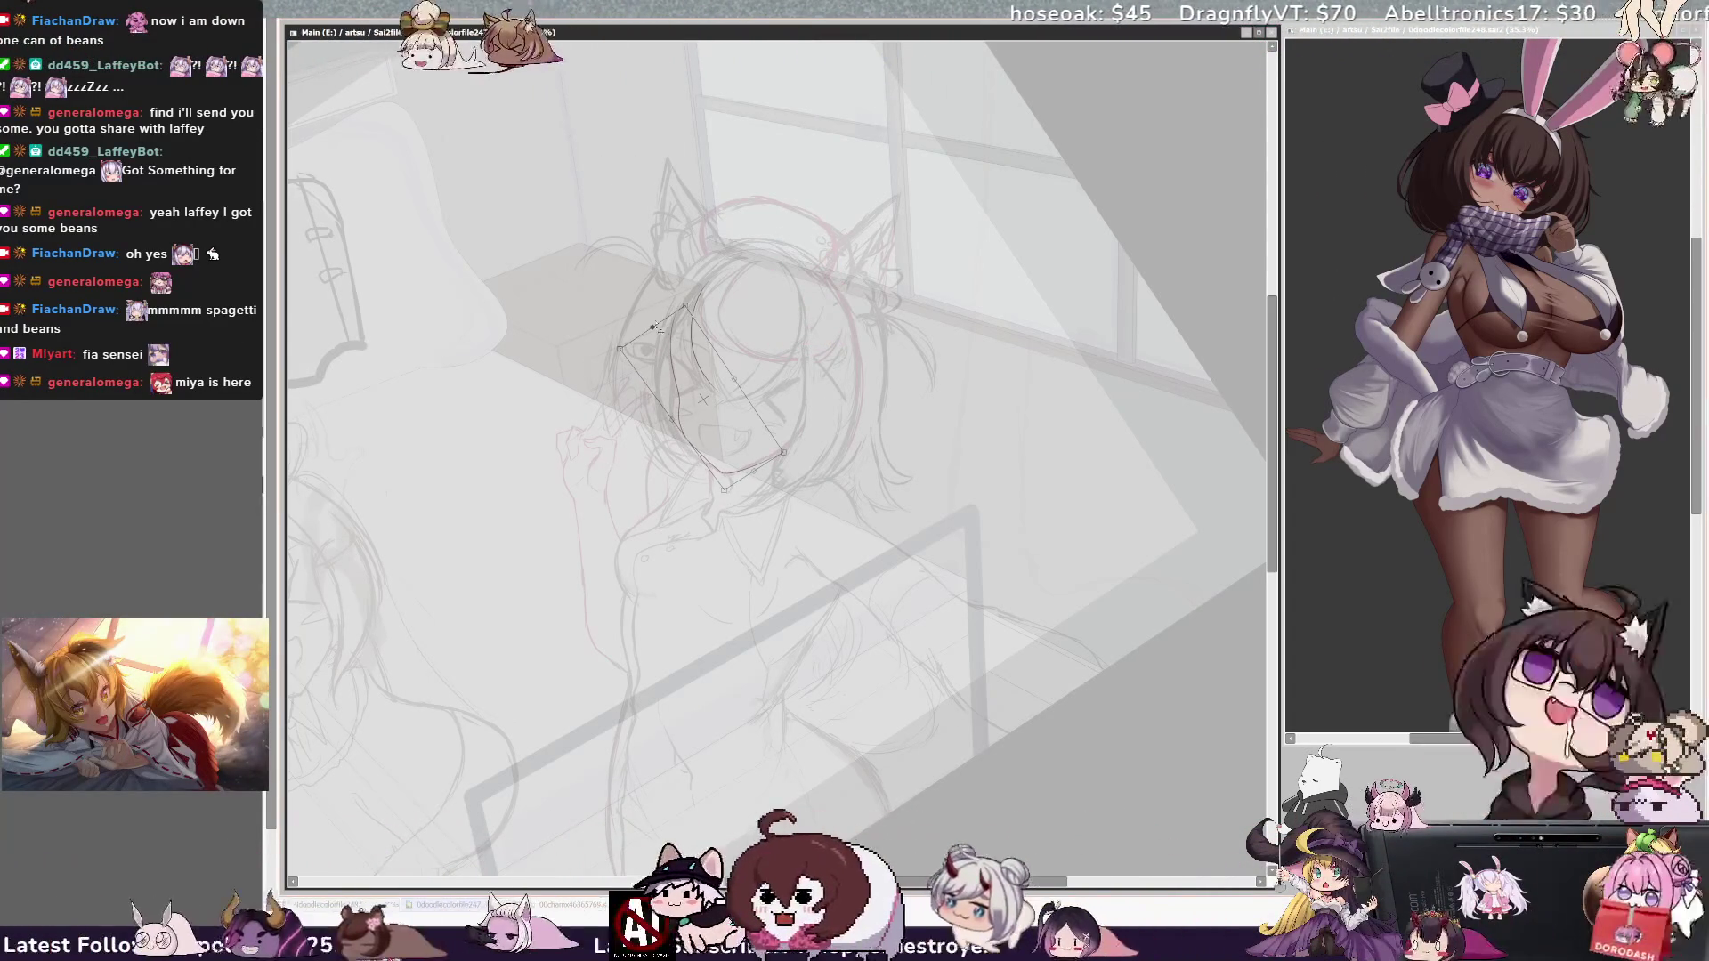
left_click_drag(793, 462, 794, 459)
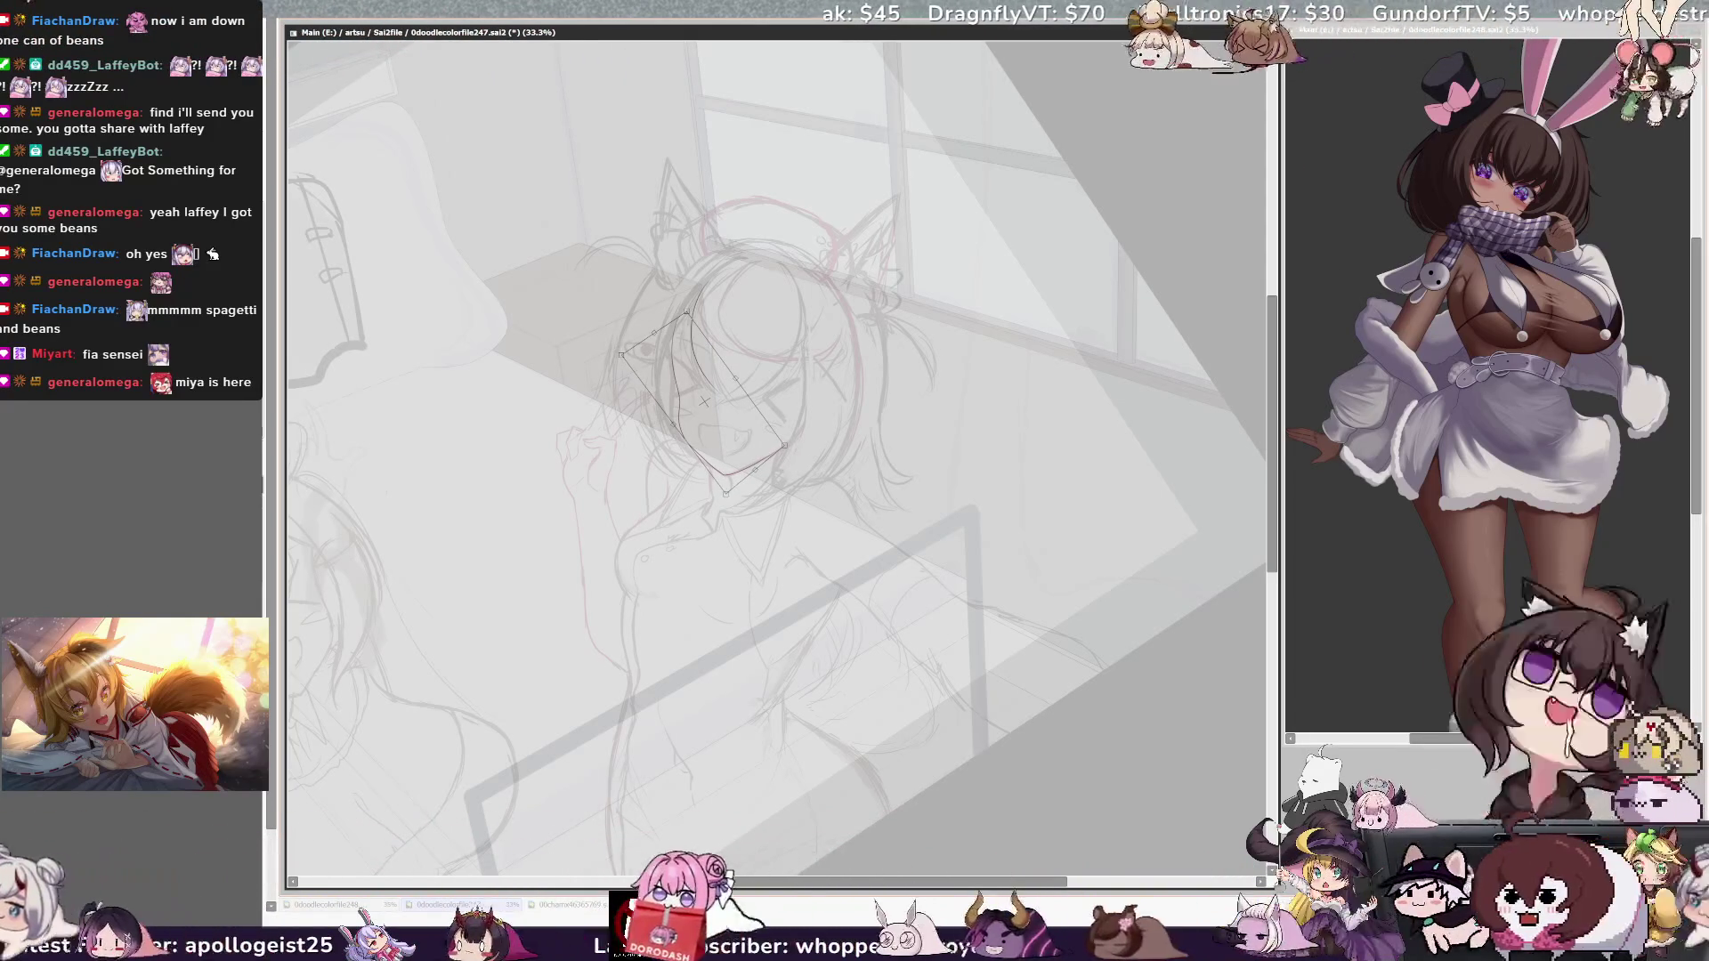
key("Return")
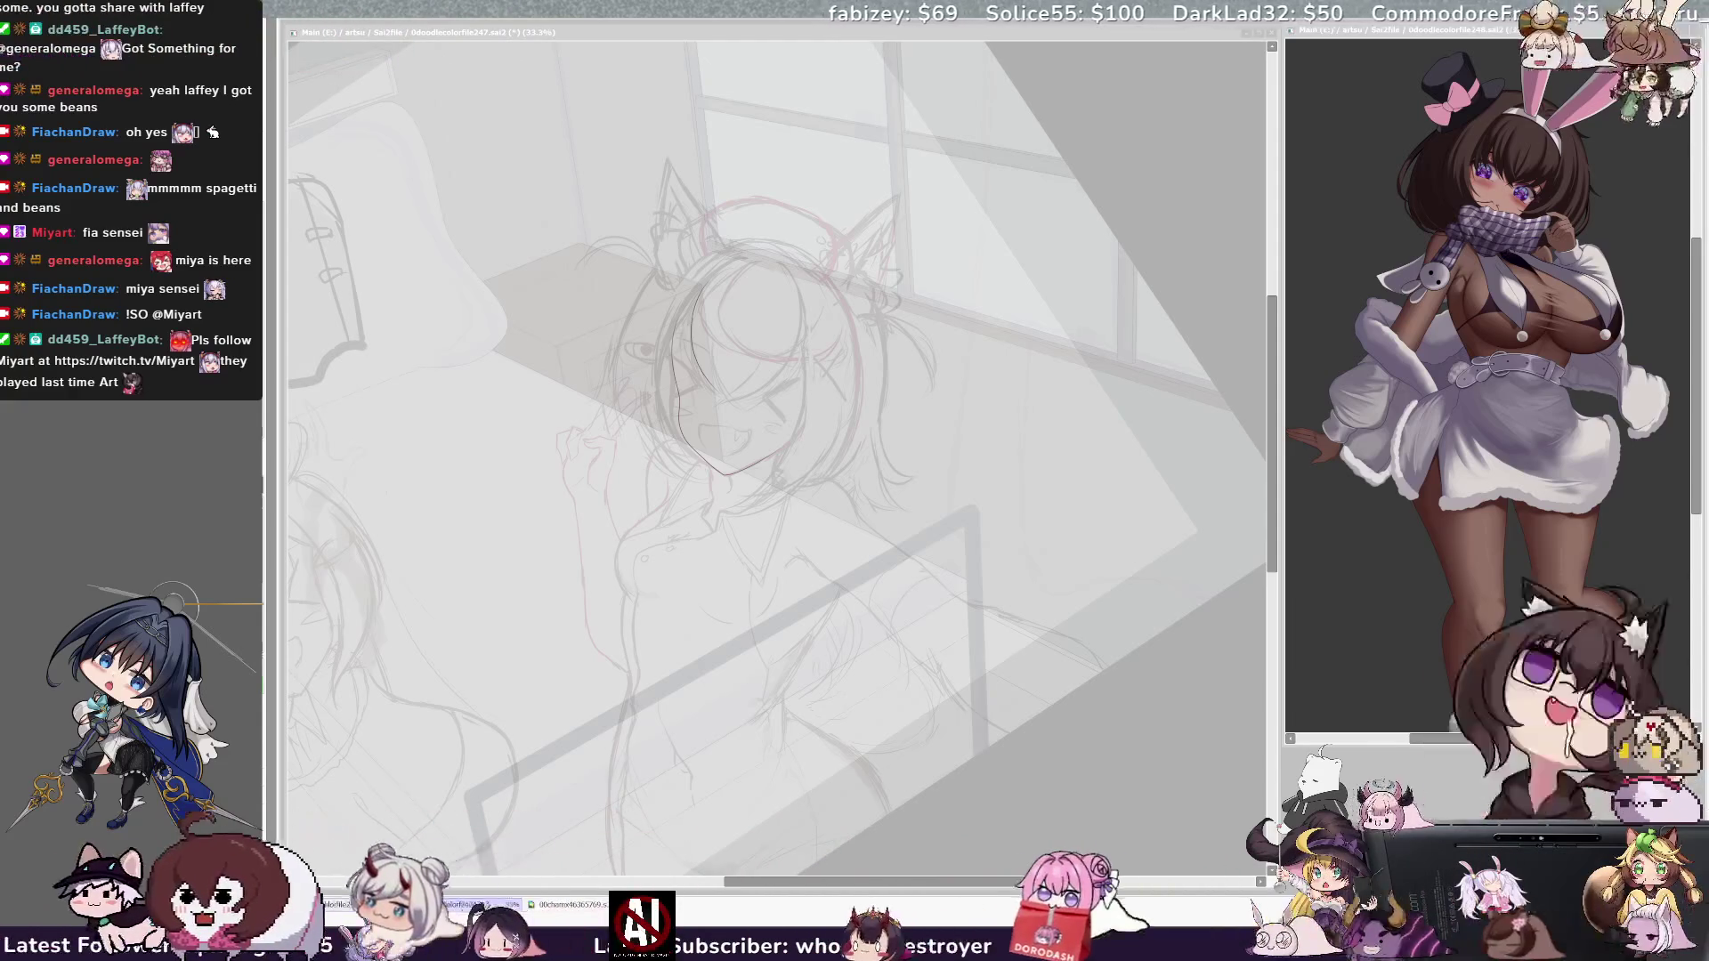
Step: Run a transform on the face outline and commit it unchanged
left_click_drag(802, 882, 807, 882)
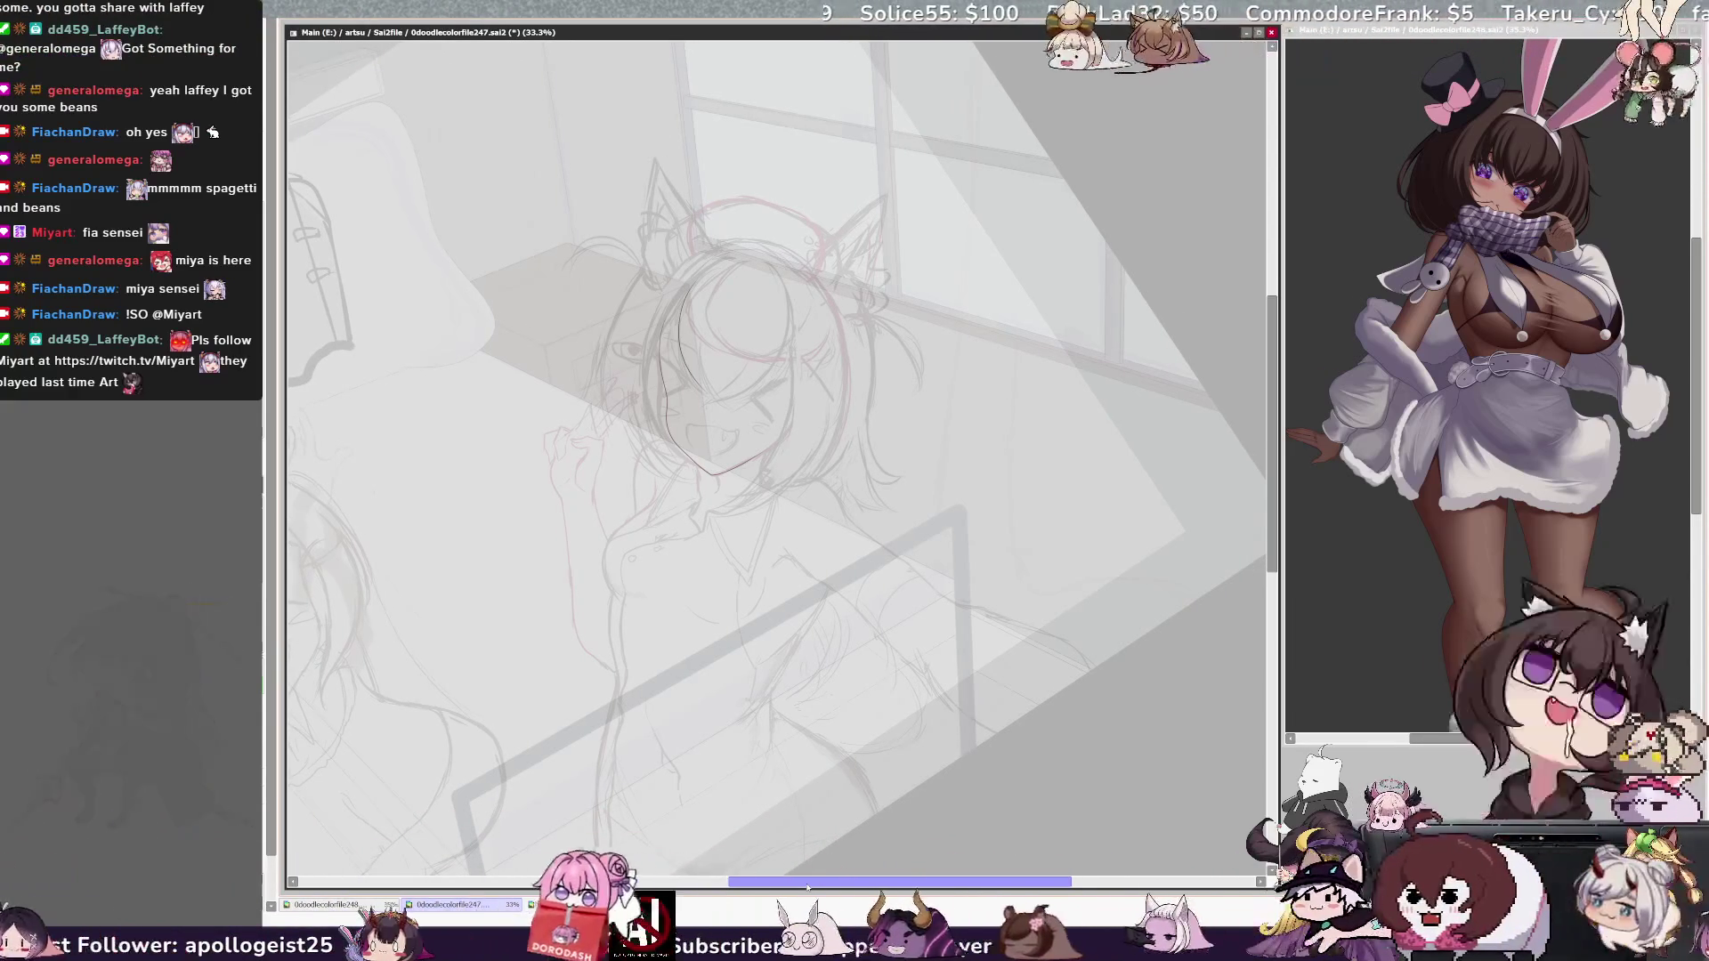
key("ctrl+t")
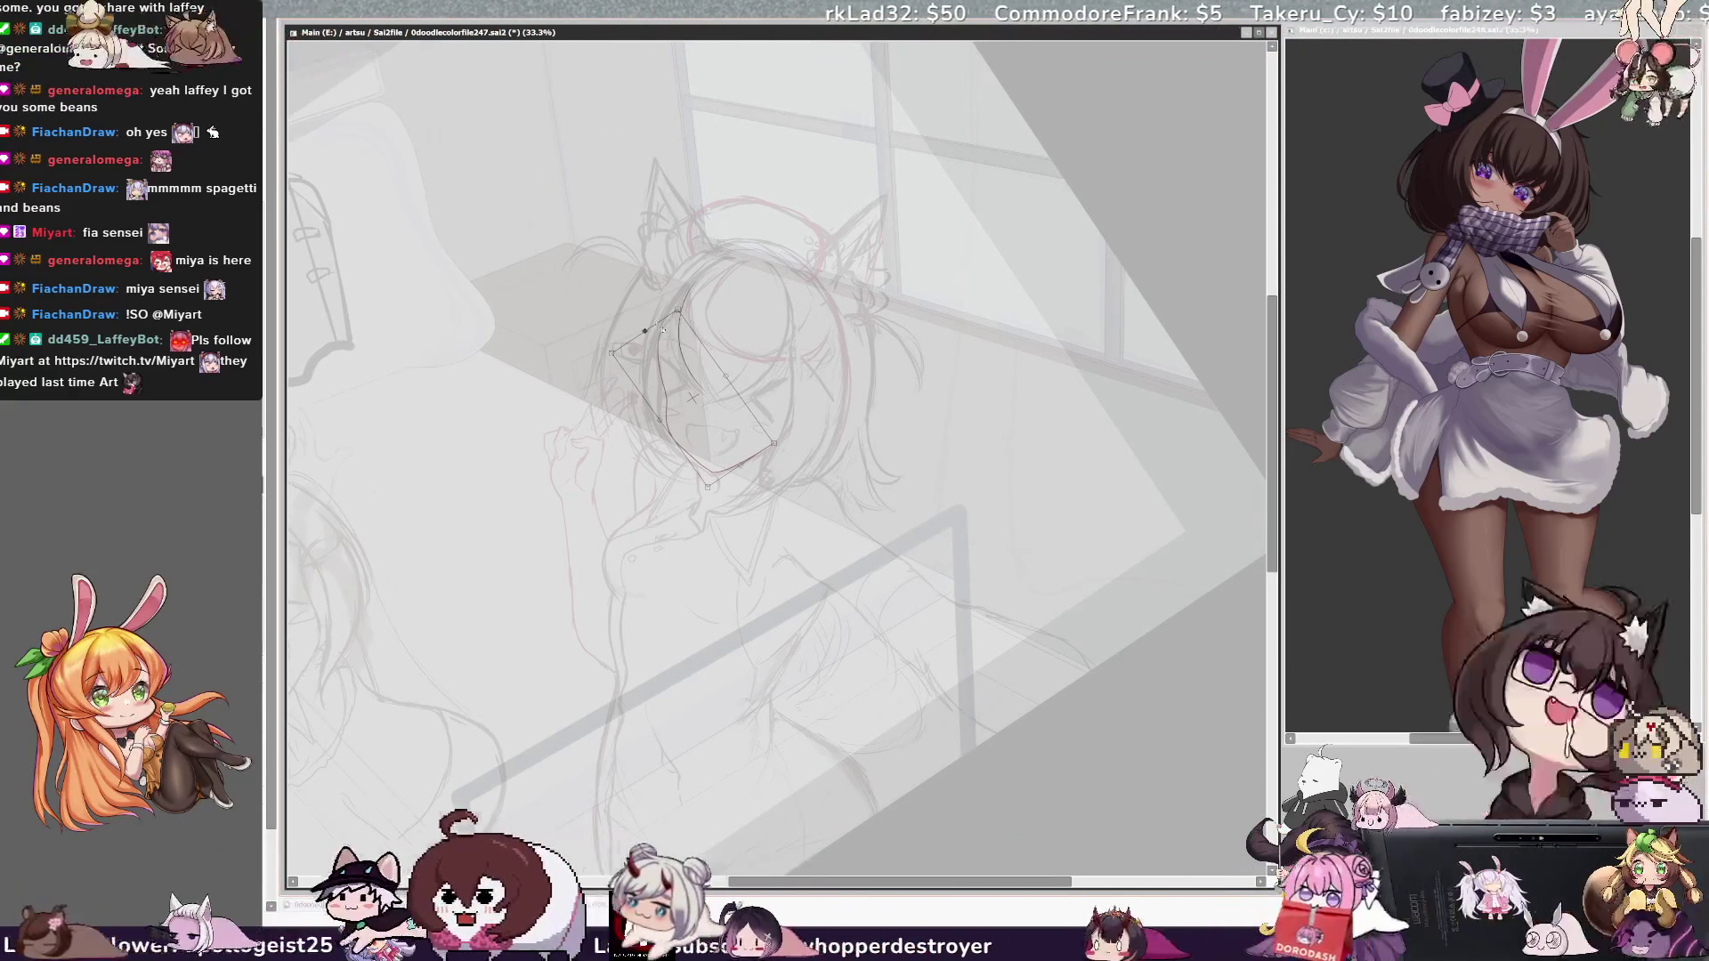
key("Return")
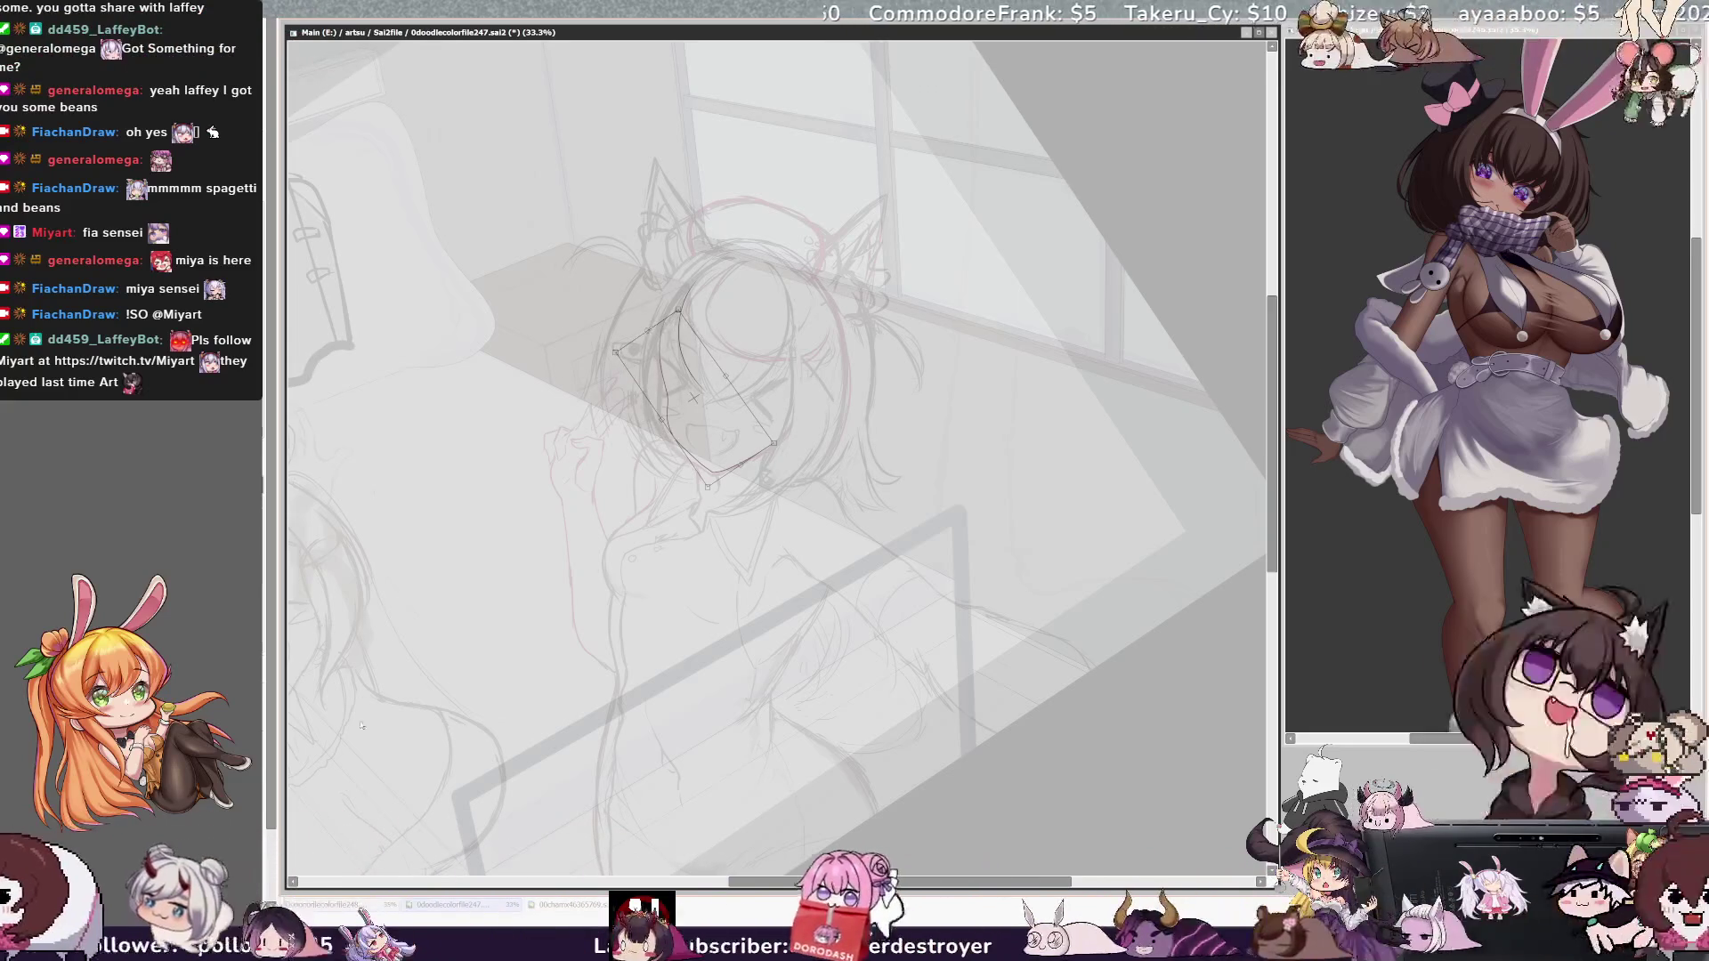
Step: Replace the right jawline with a shorter stroke extending up toward the cheek
scroll(801, 402, "up", 3)
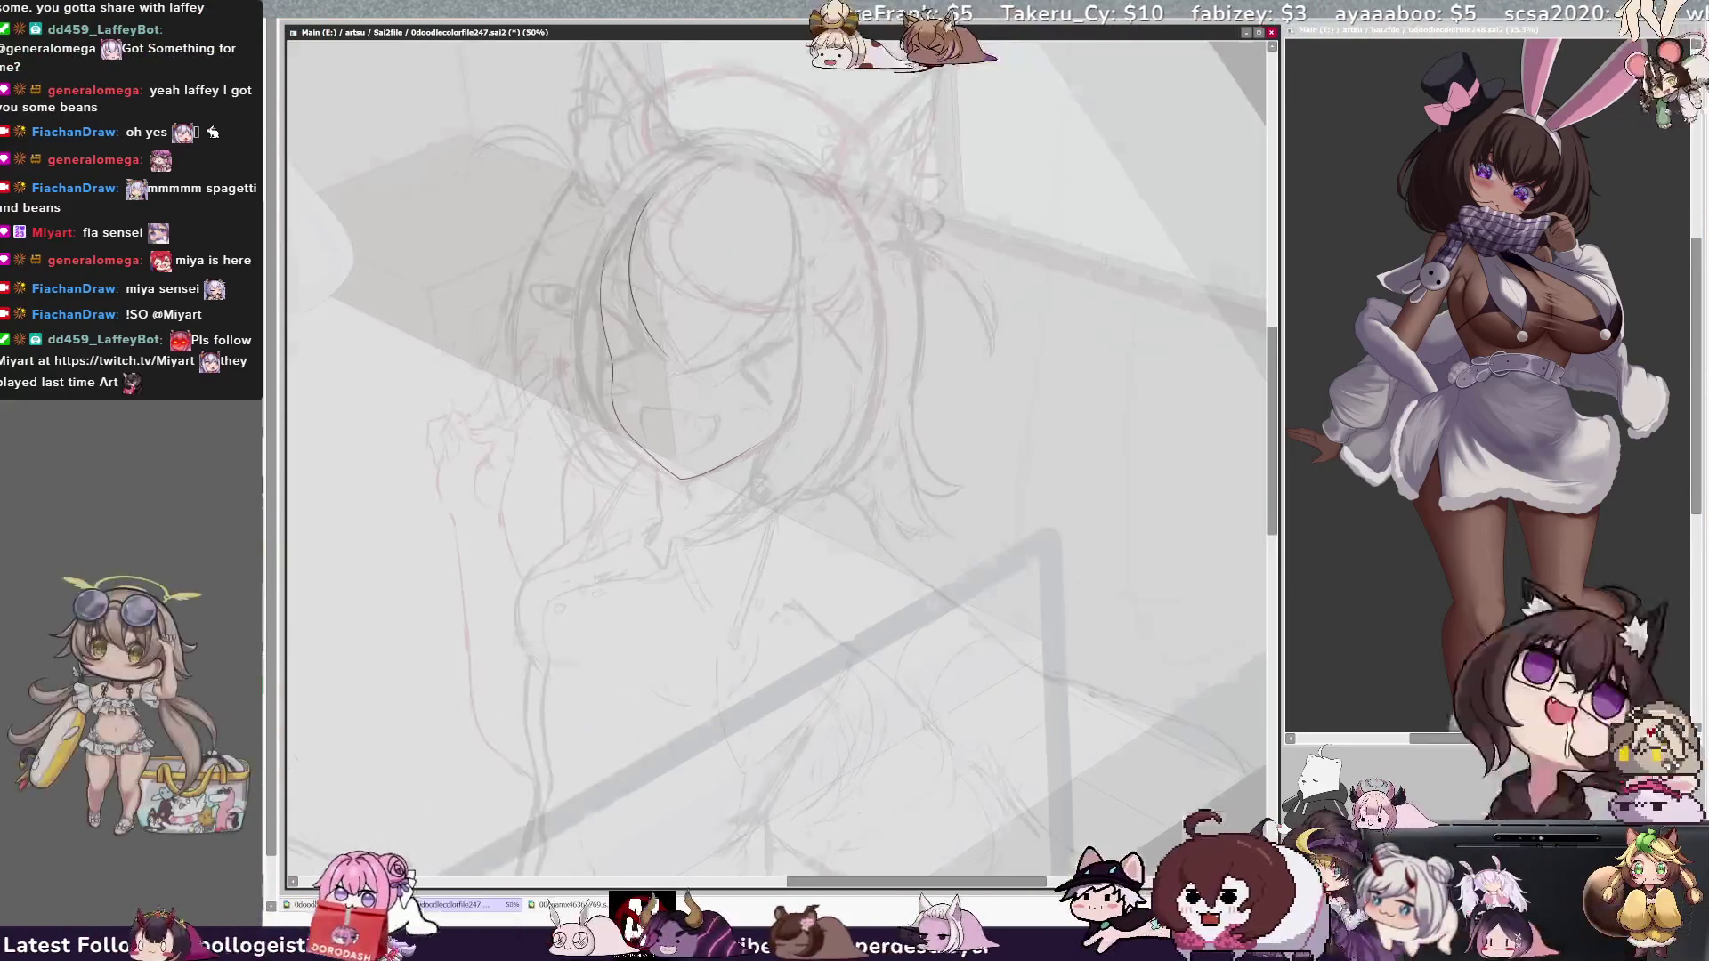
key("ctrl+z")
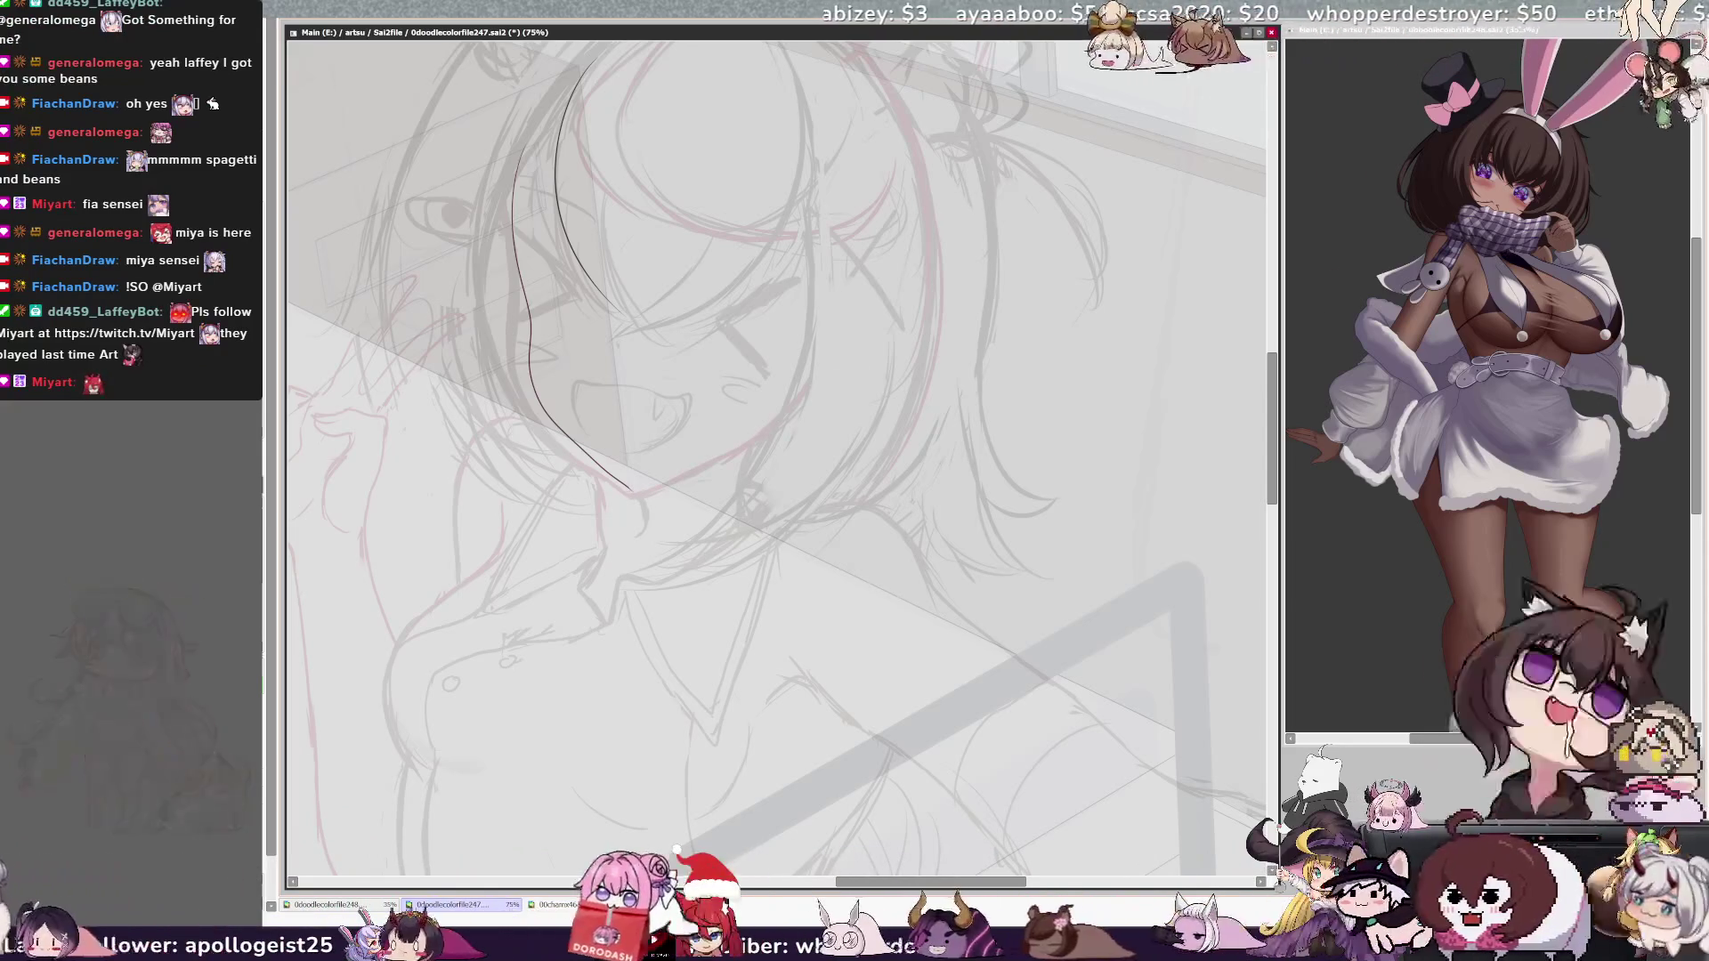
left_click_drag(630, 488, 734, 442)
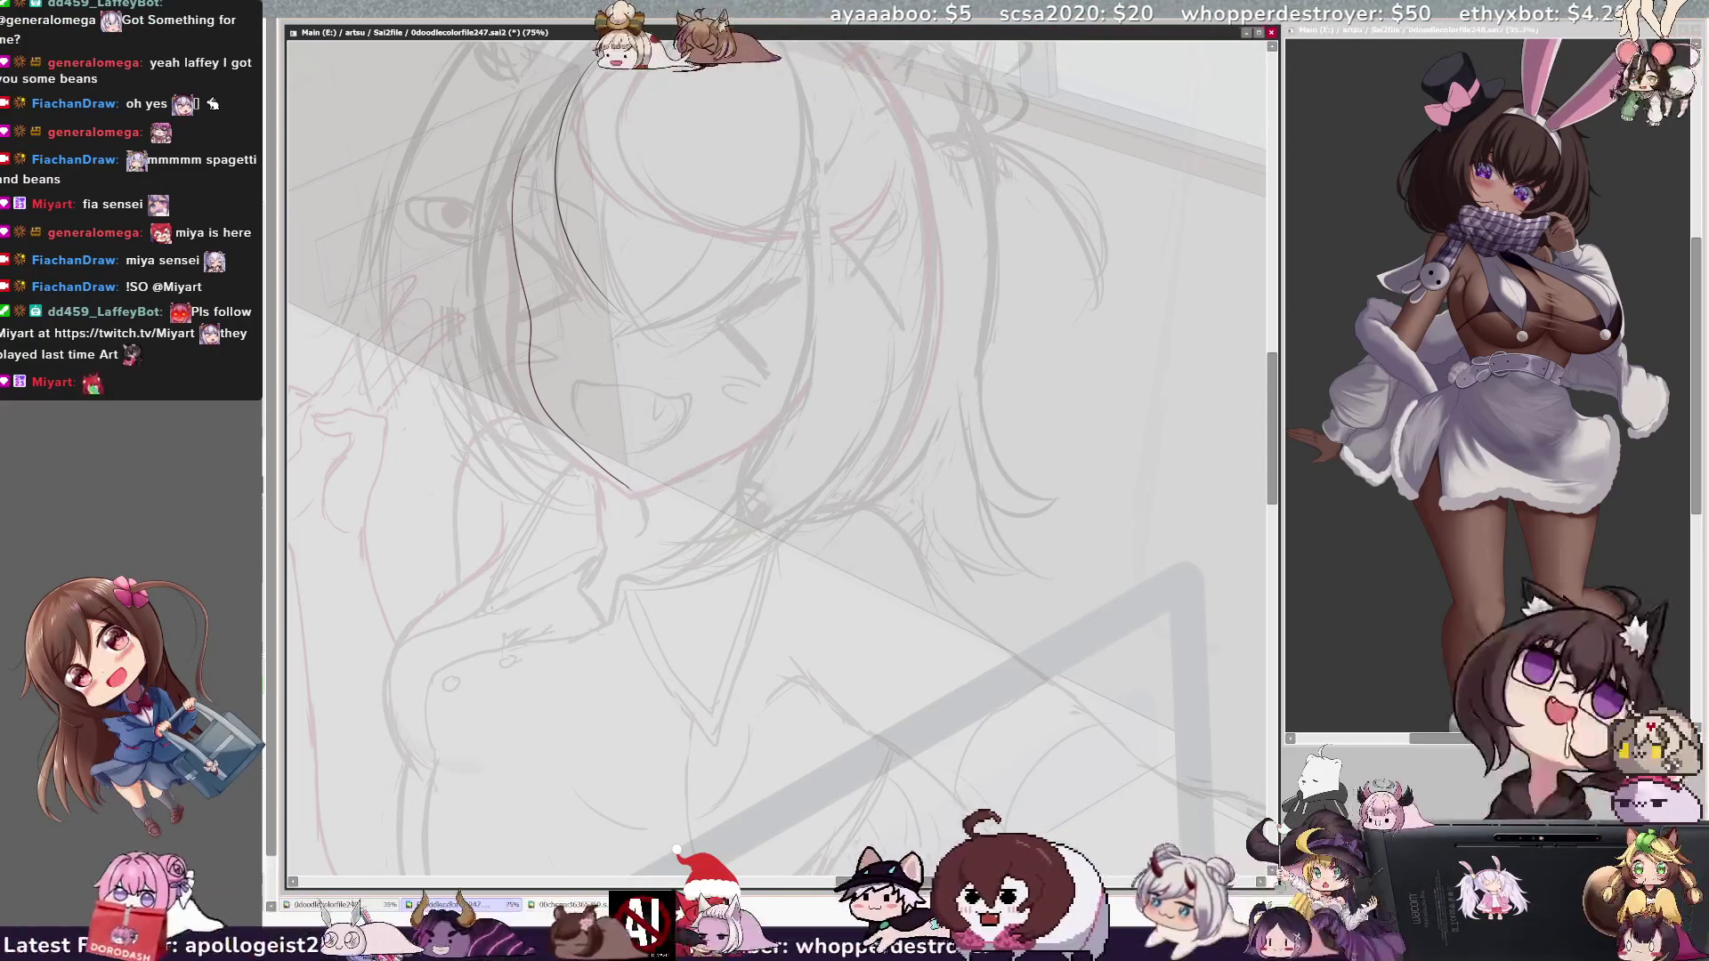
key("ctrl+z")
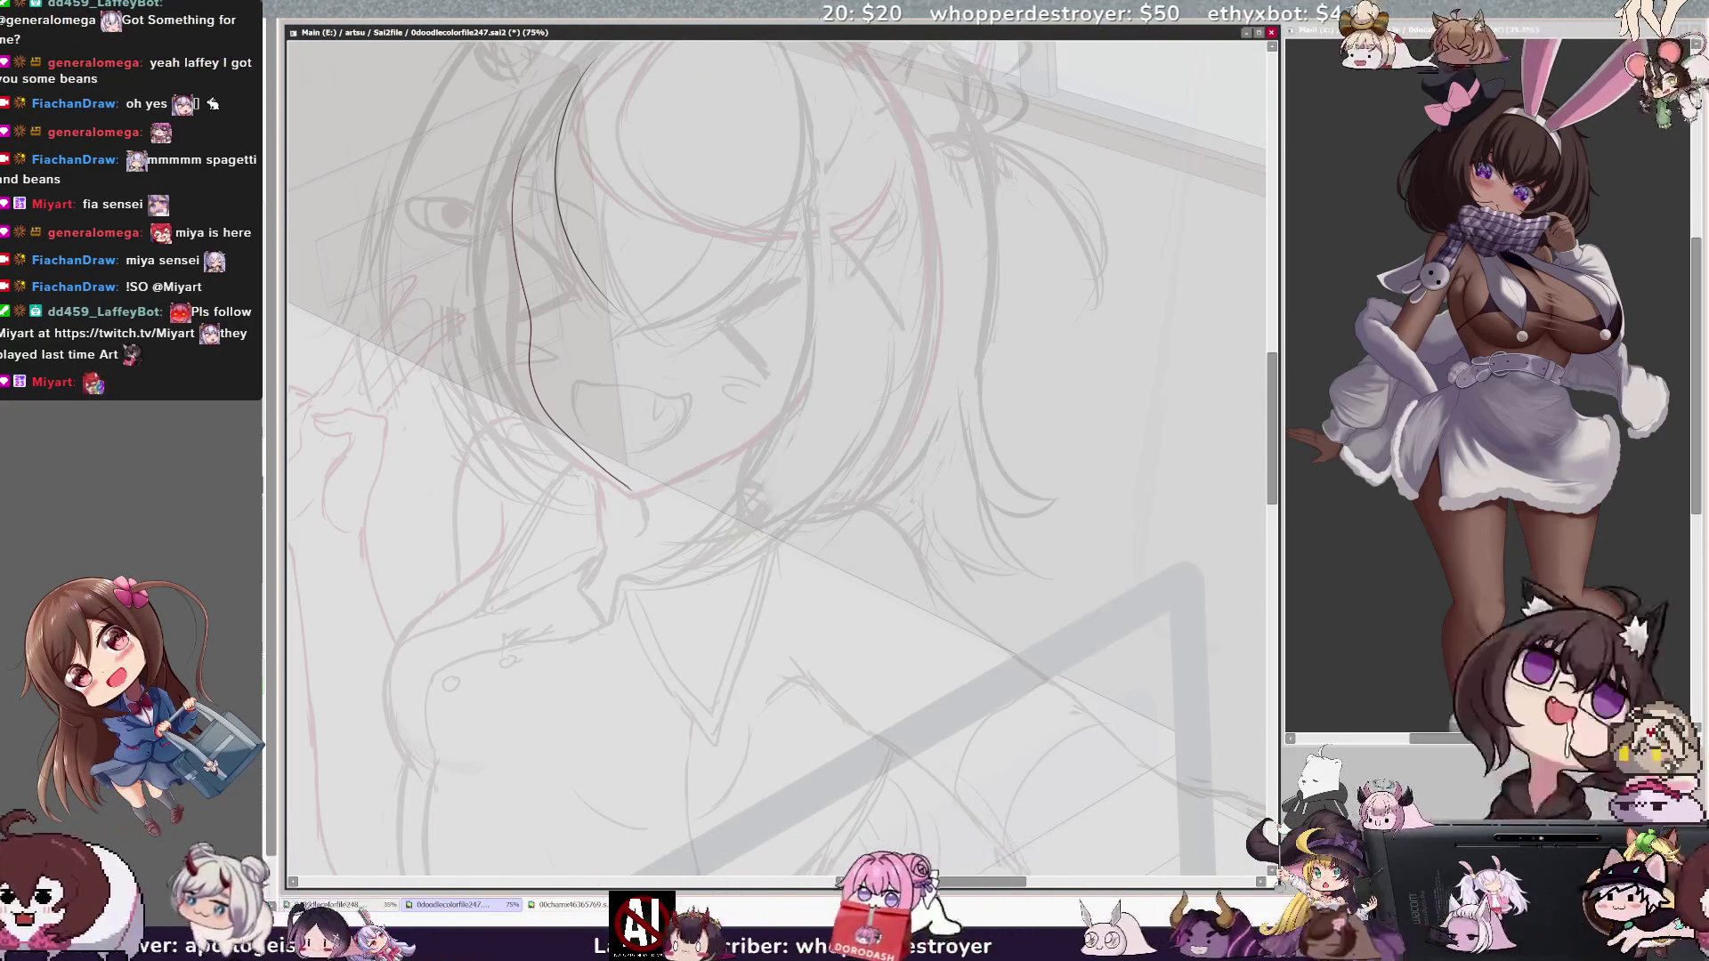
left_click_drag(631, 490, 783, 414)
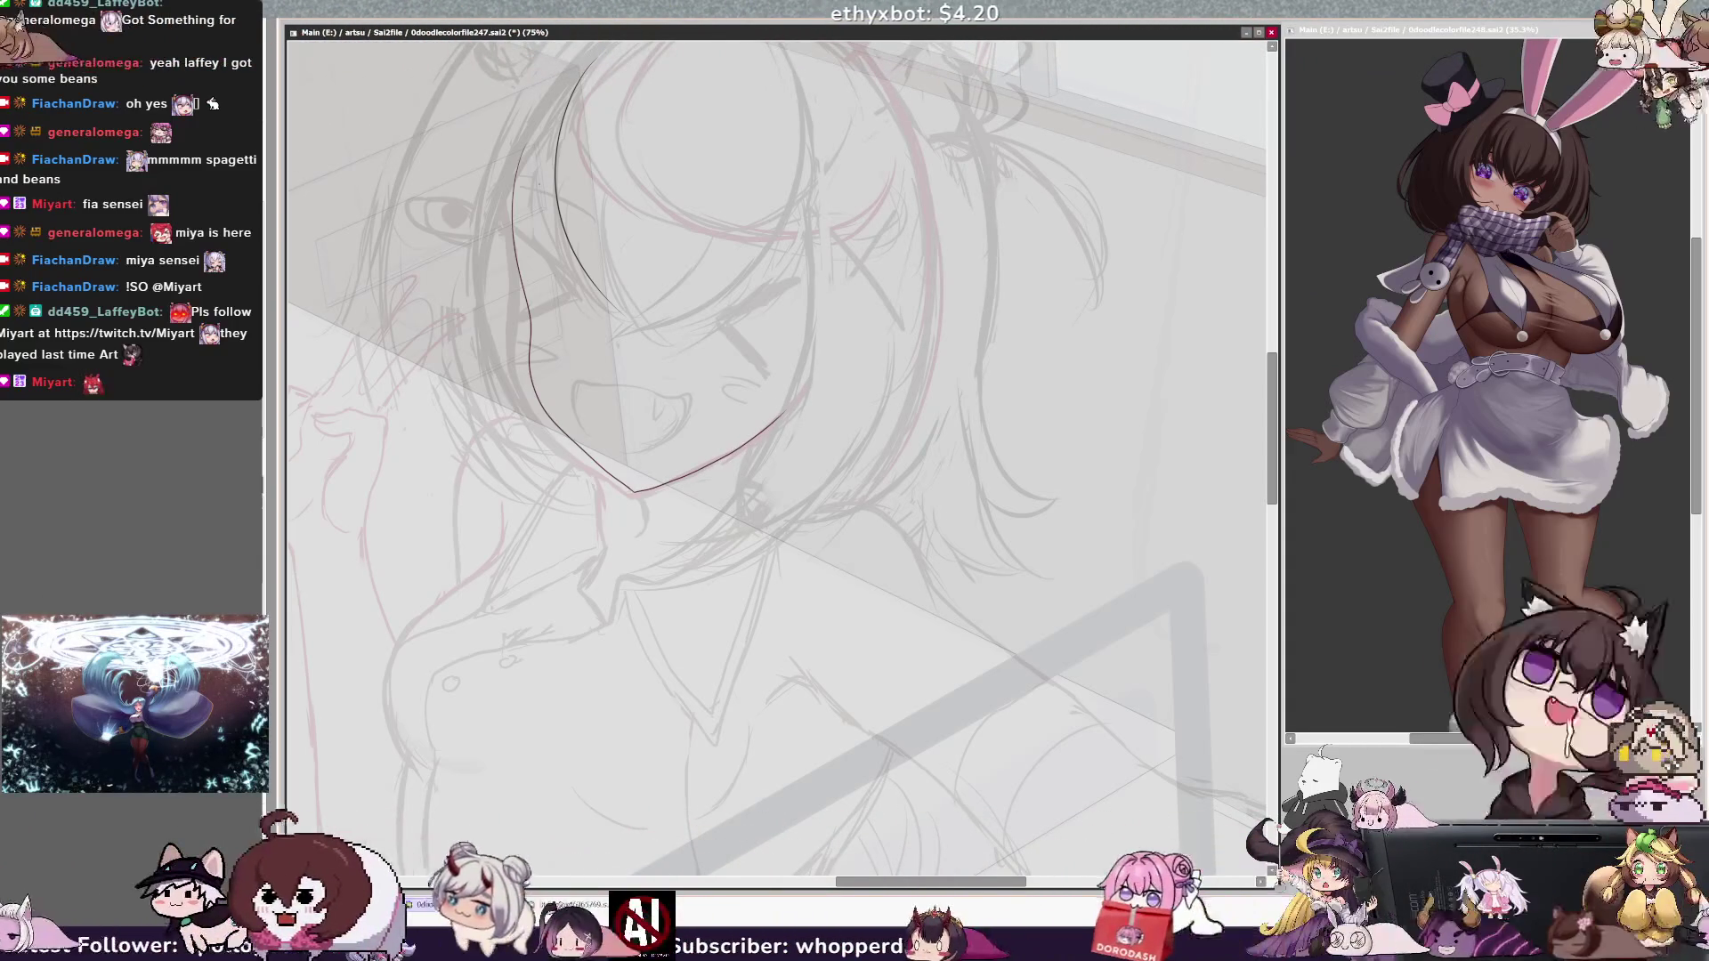
key("ctrl+minus")
key("ctrl+minus")
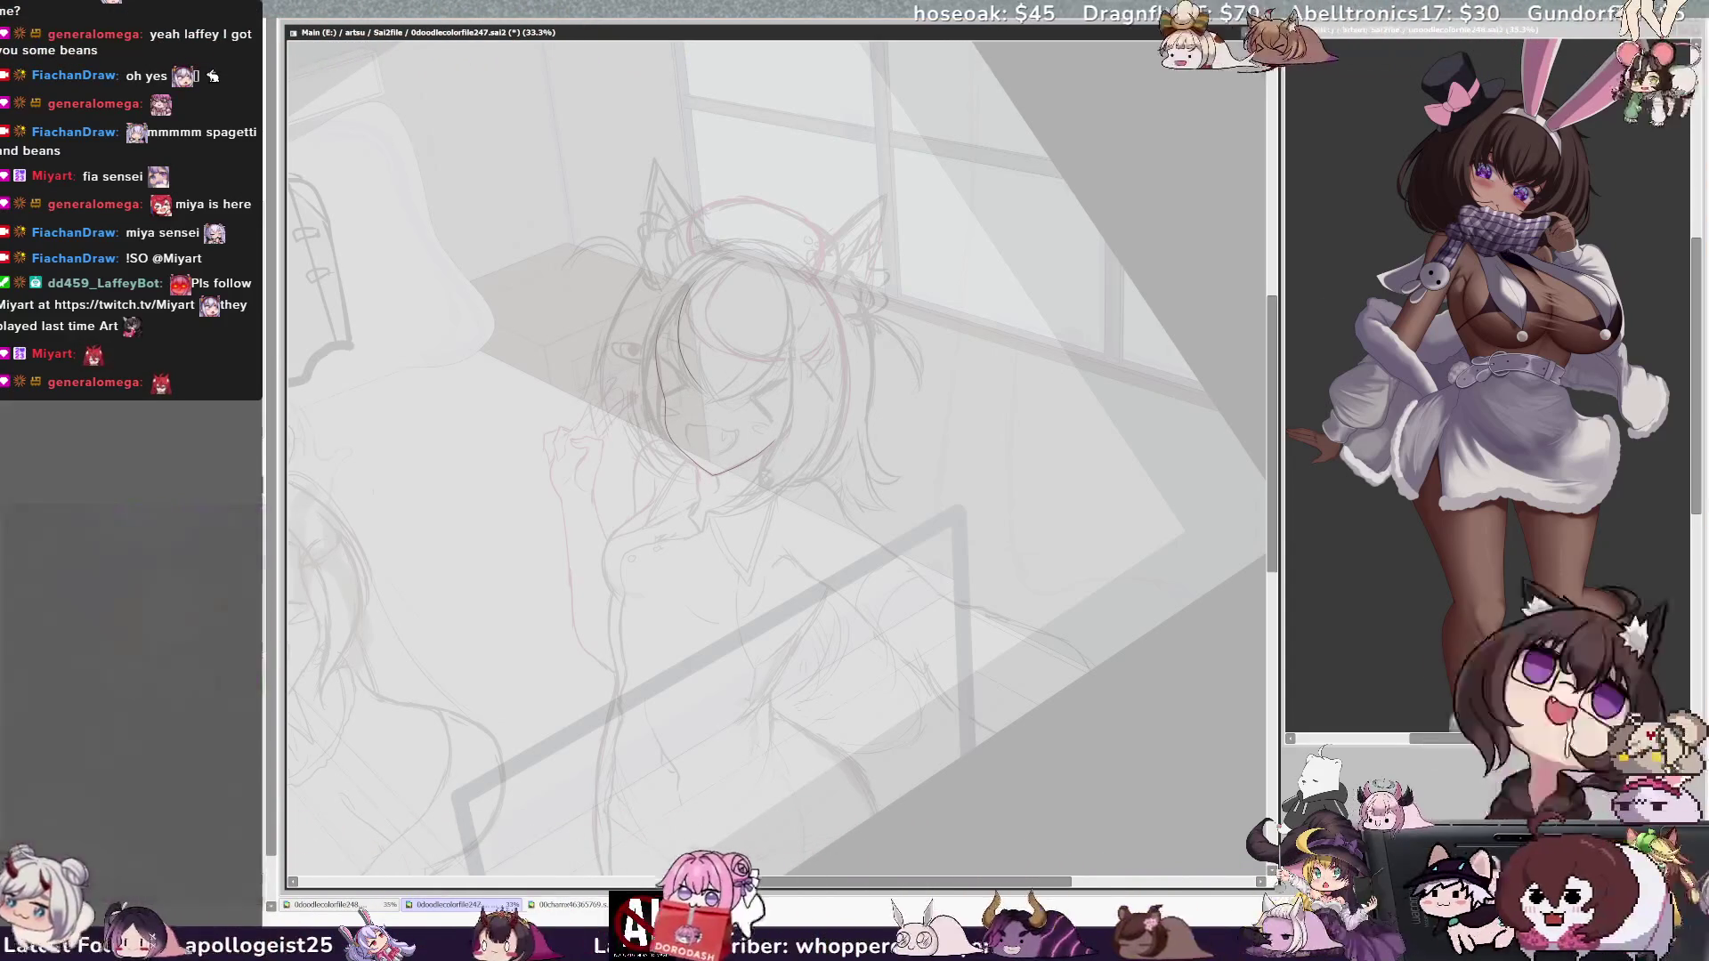
Step: Draw a long line sweeping down-right from below the jaw, checking it in a mirrored view
key("h")
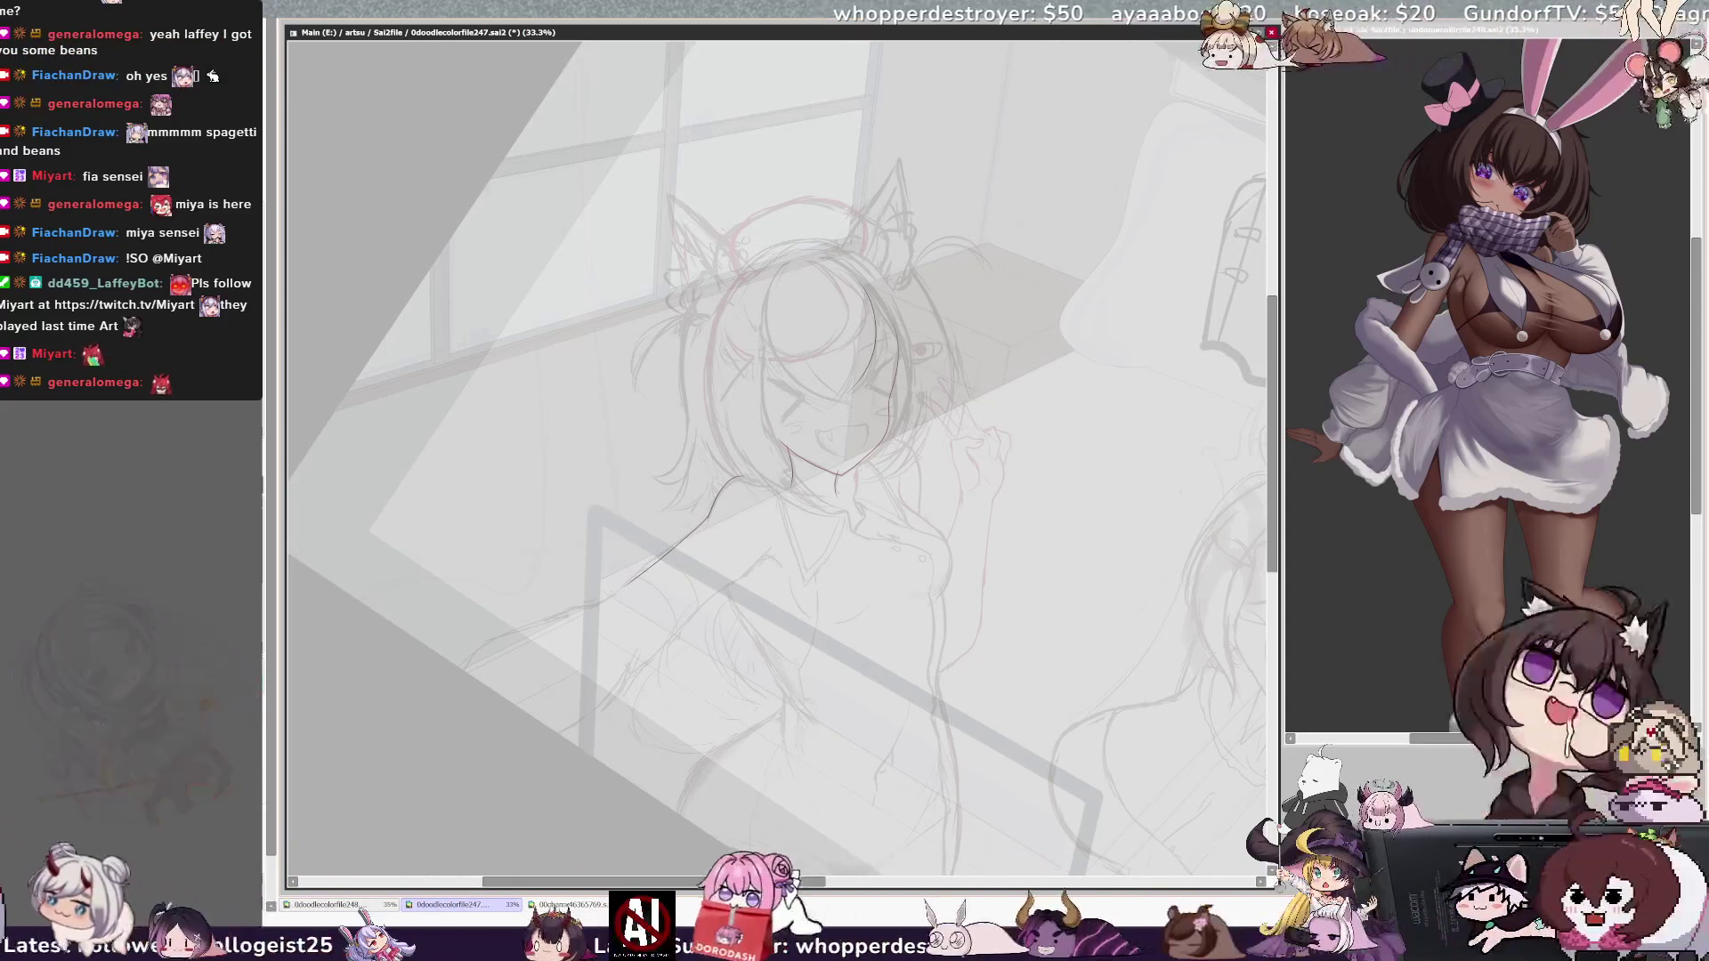
key("h")
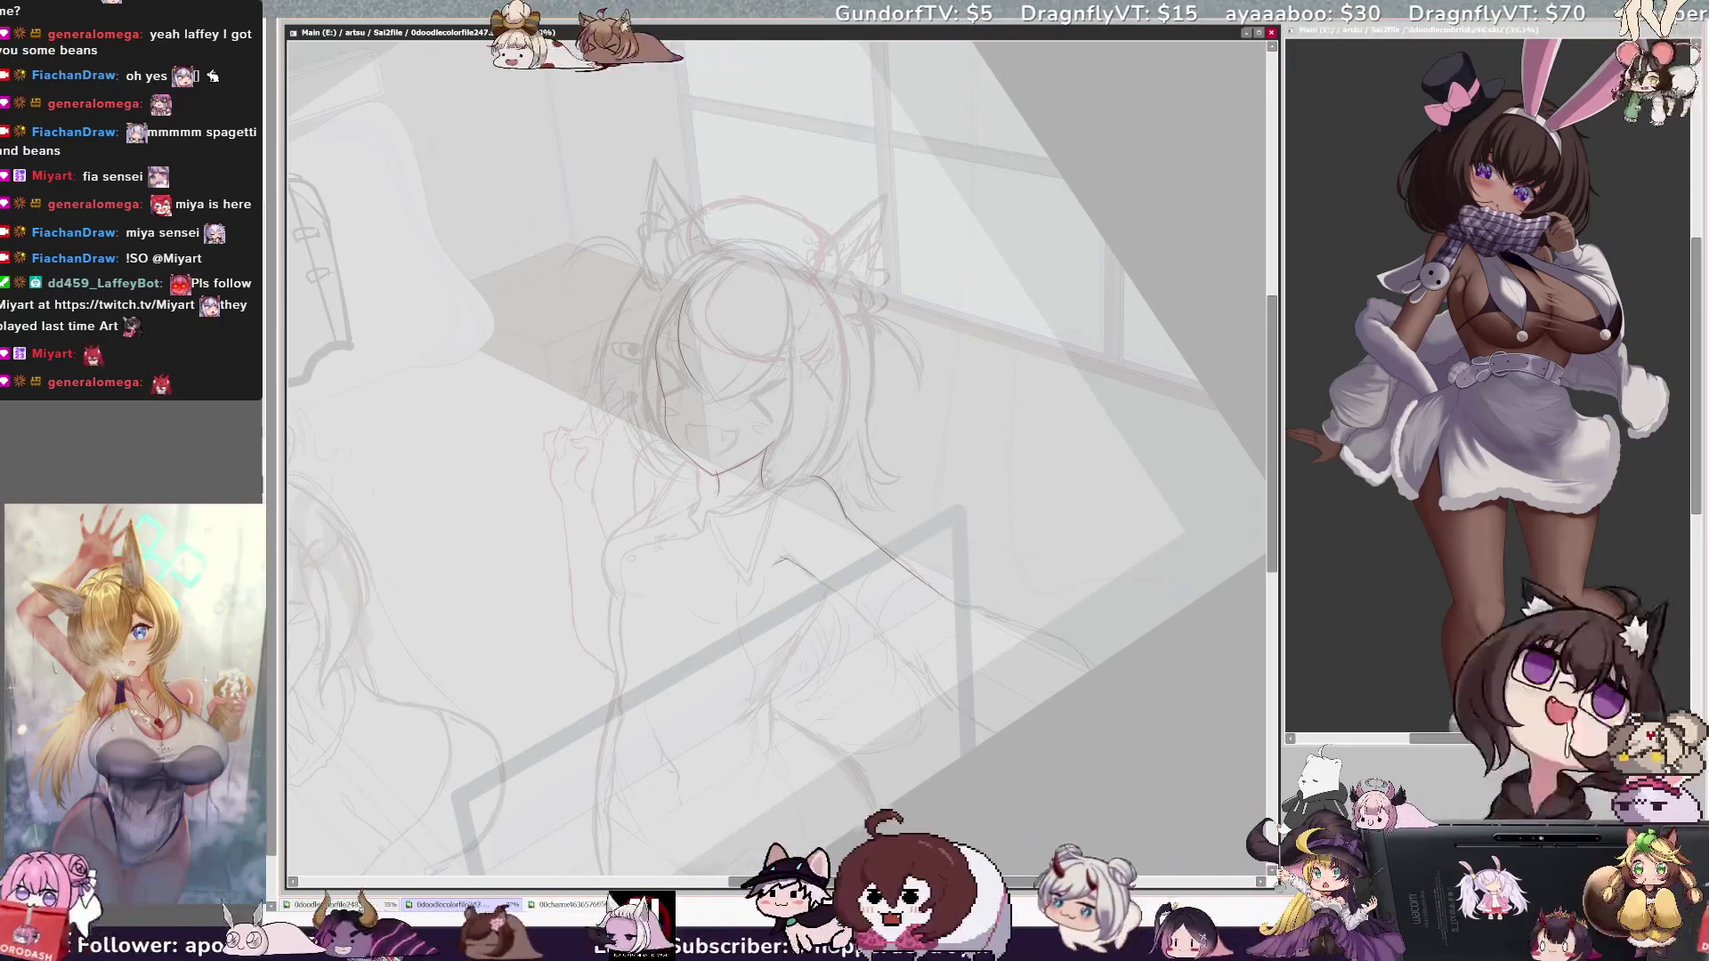
left_click_drag(776, 556, 868, 614)
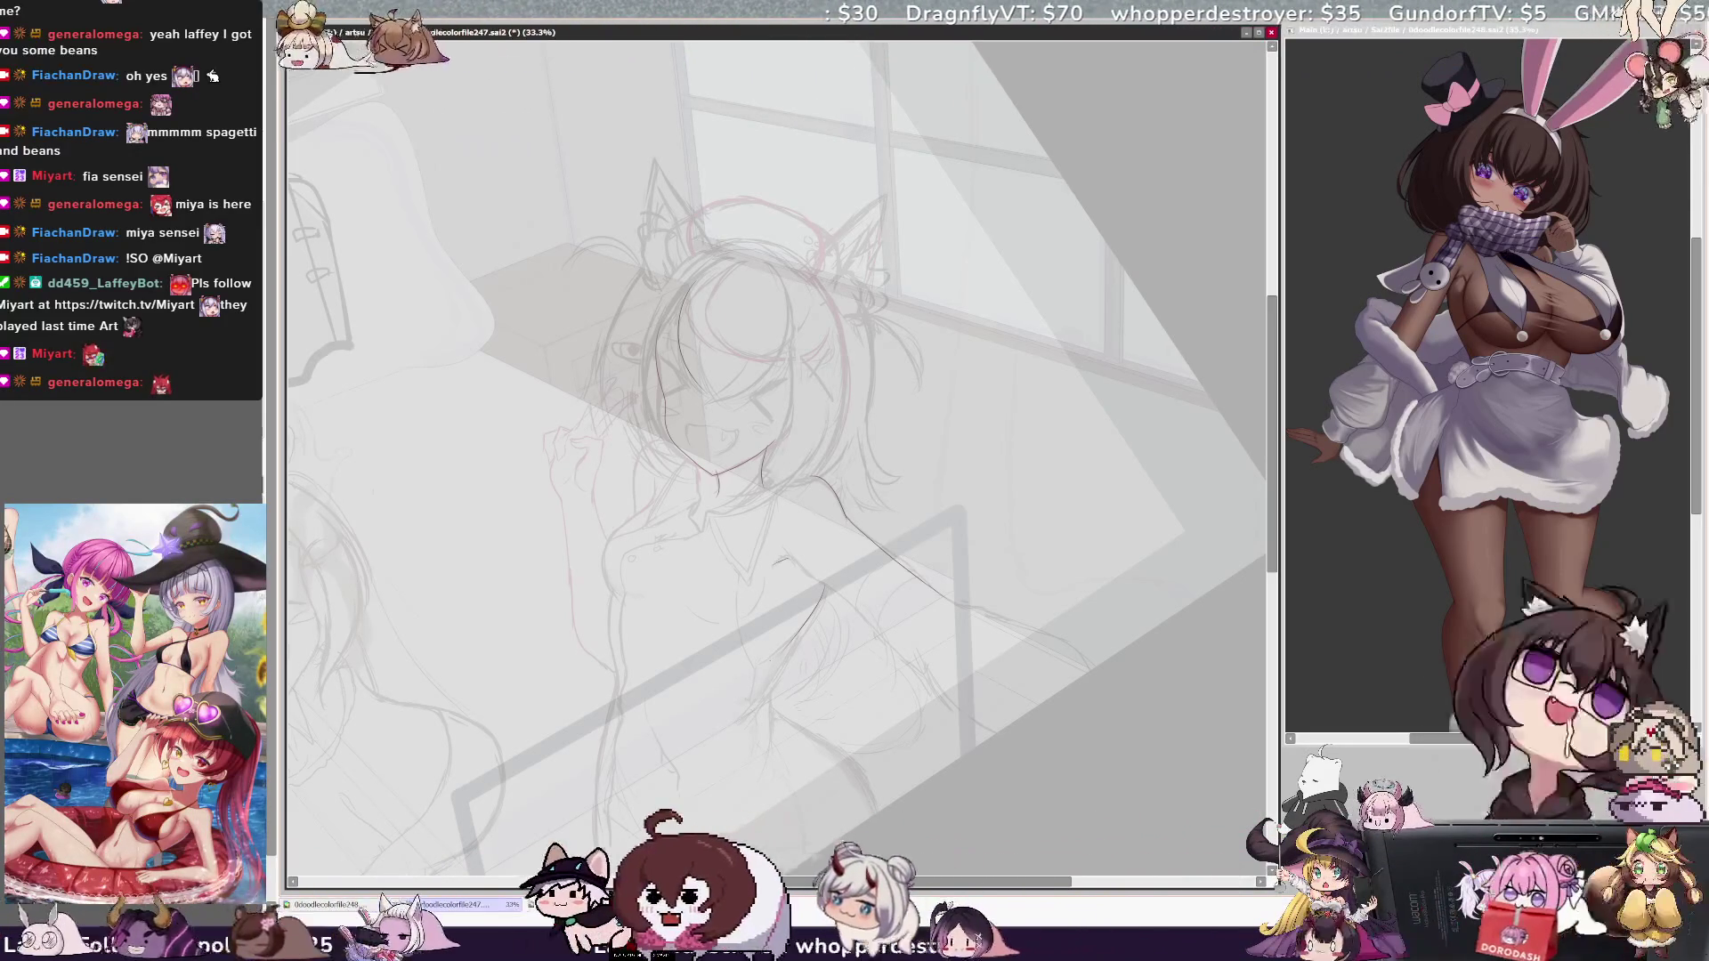
key("h")
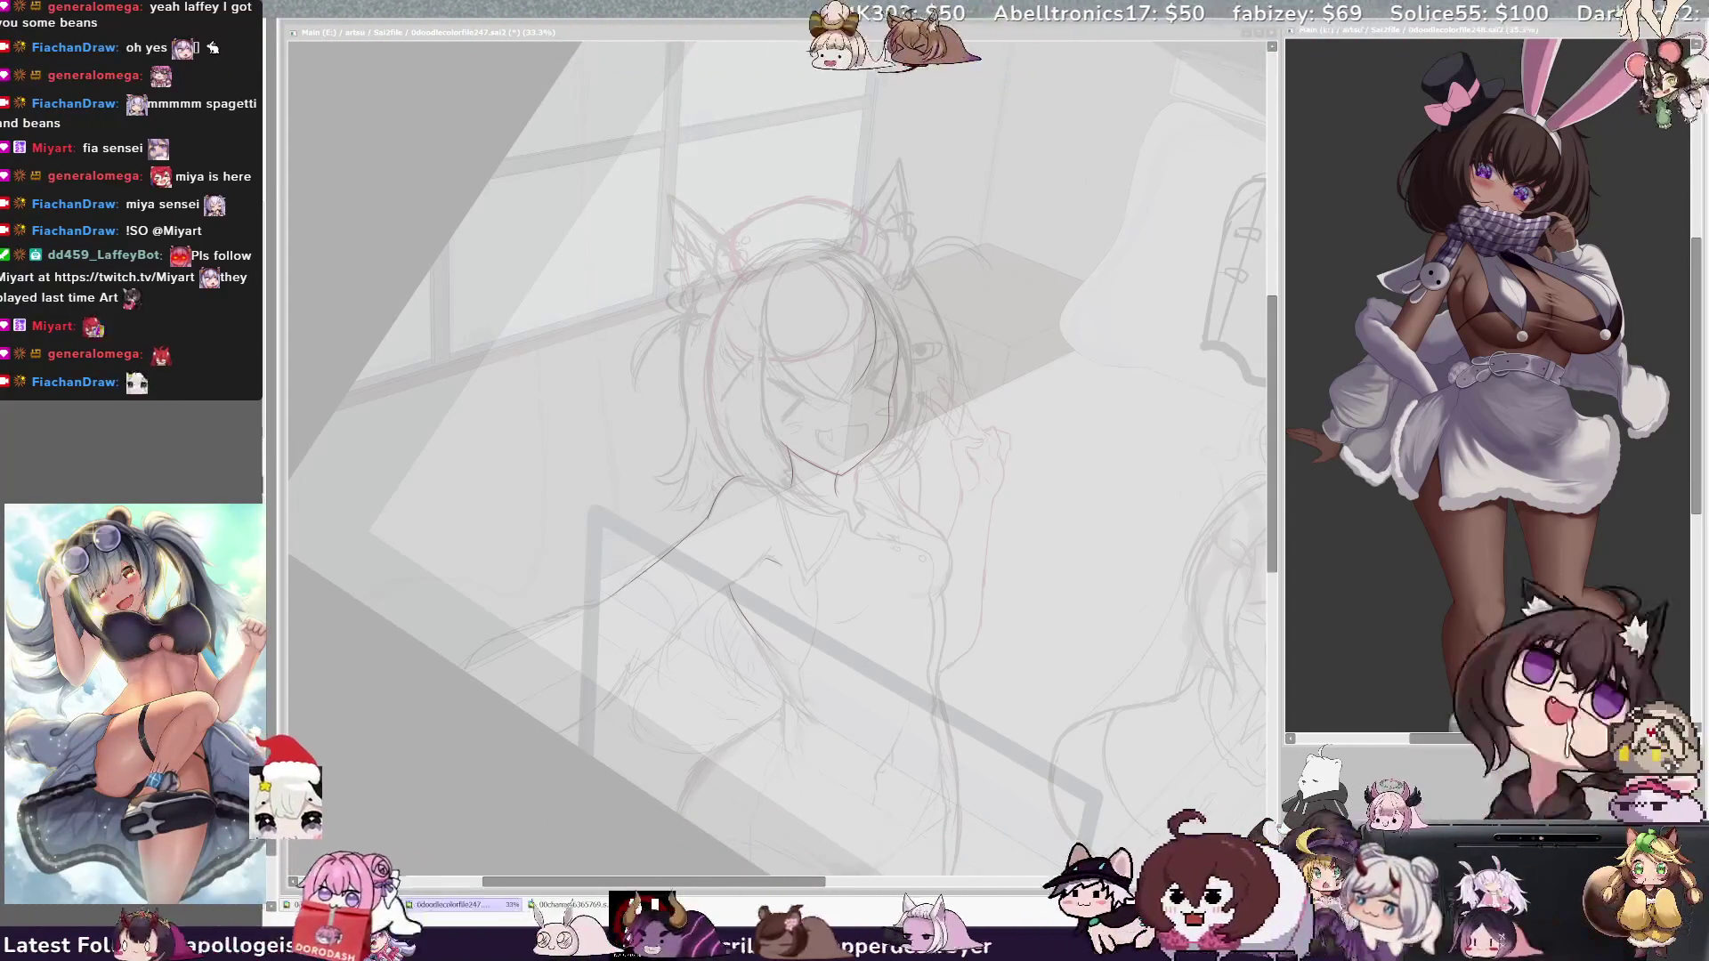
key("alt+Tab")
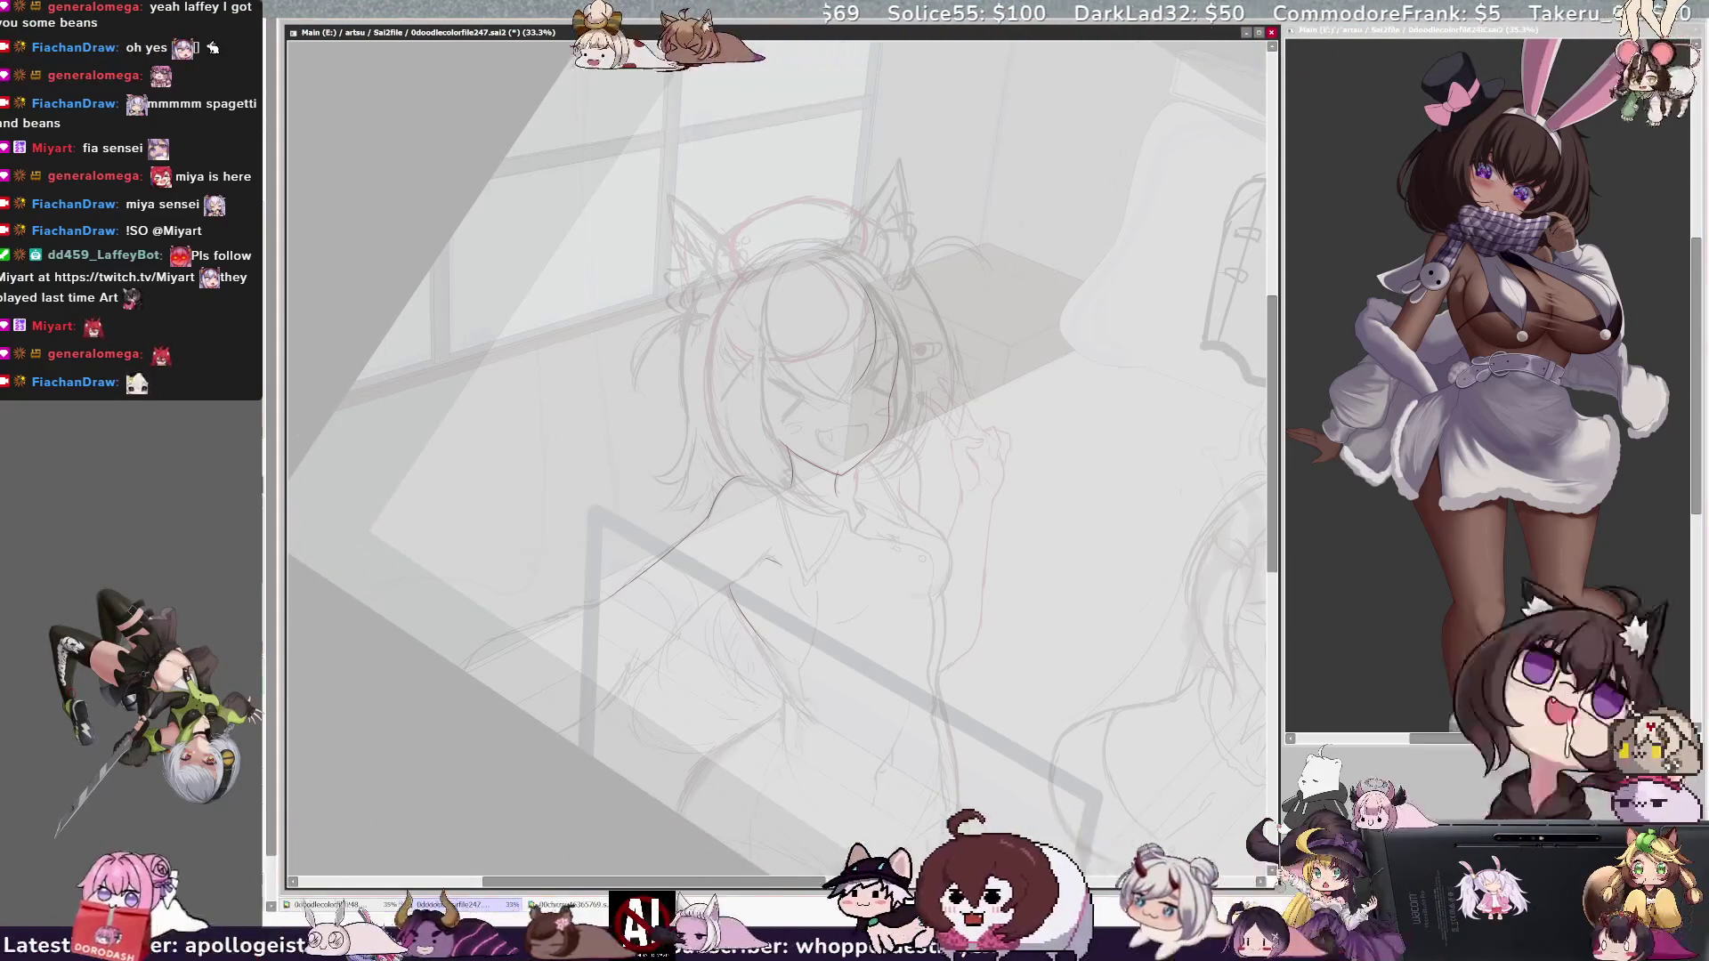
key("h")
key("ctrl+plus")
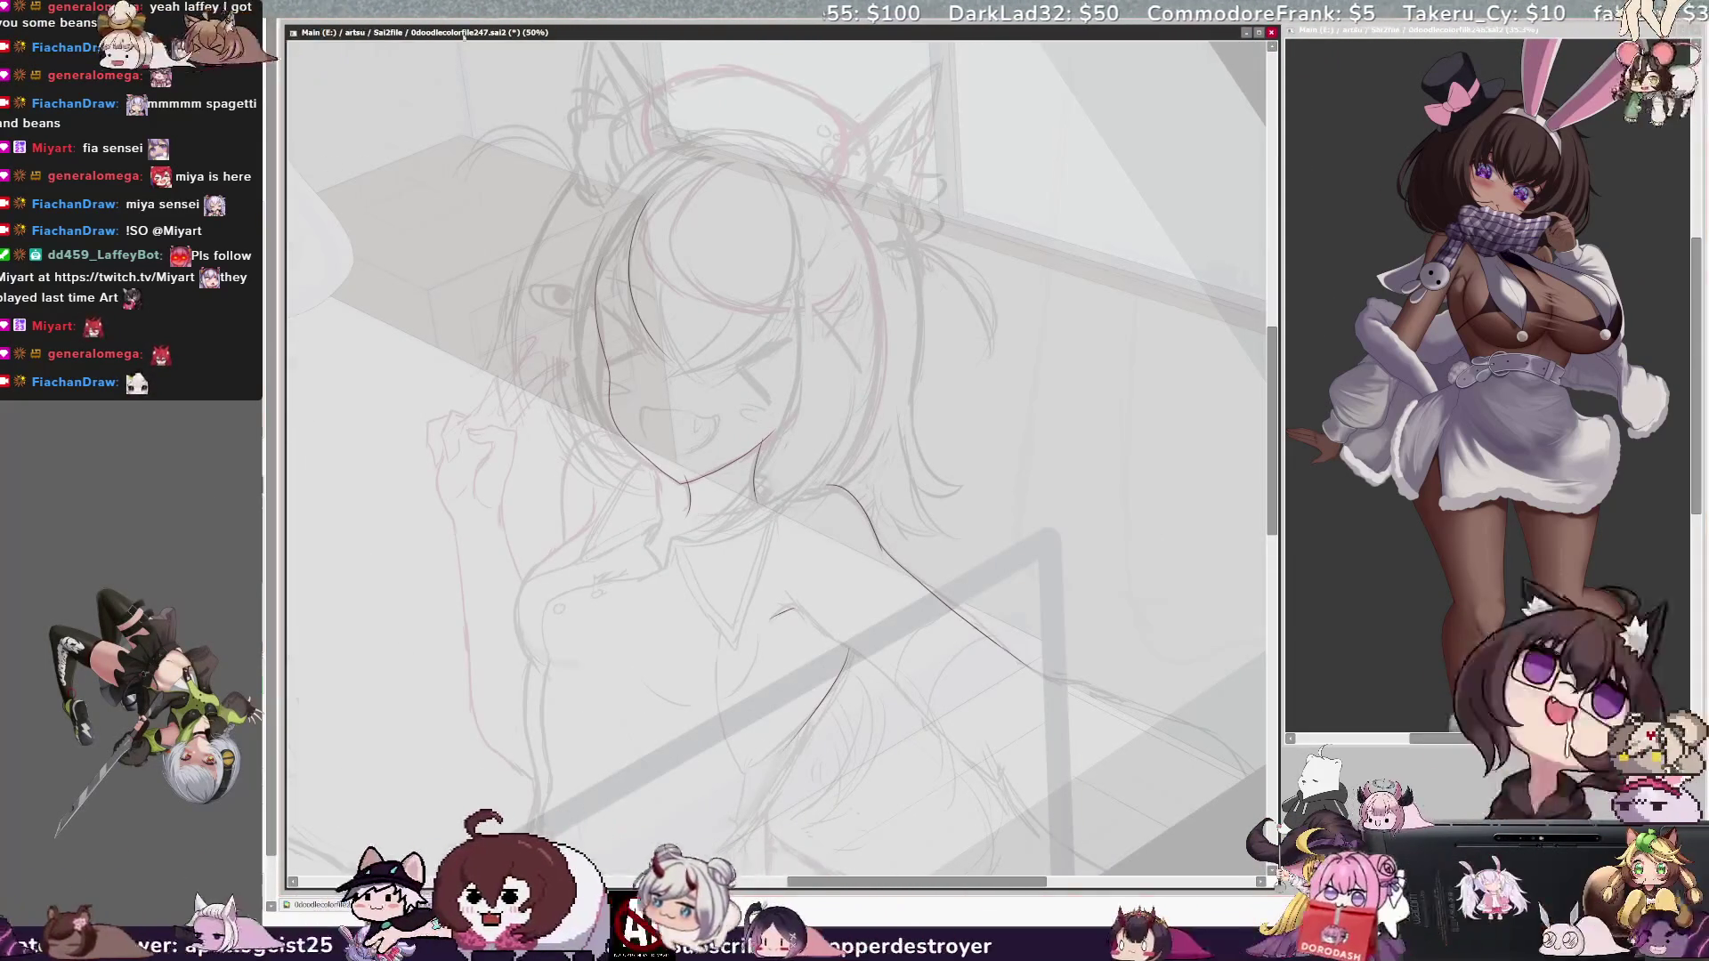
Step: Redraw the curved line beside the face, removing the stray extra curves
key("ctrl+plus")
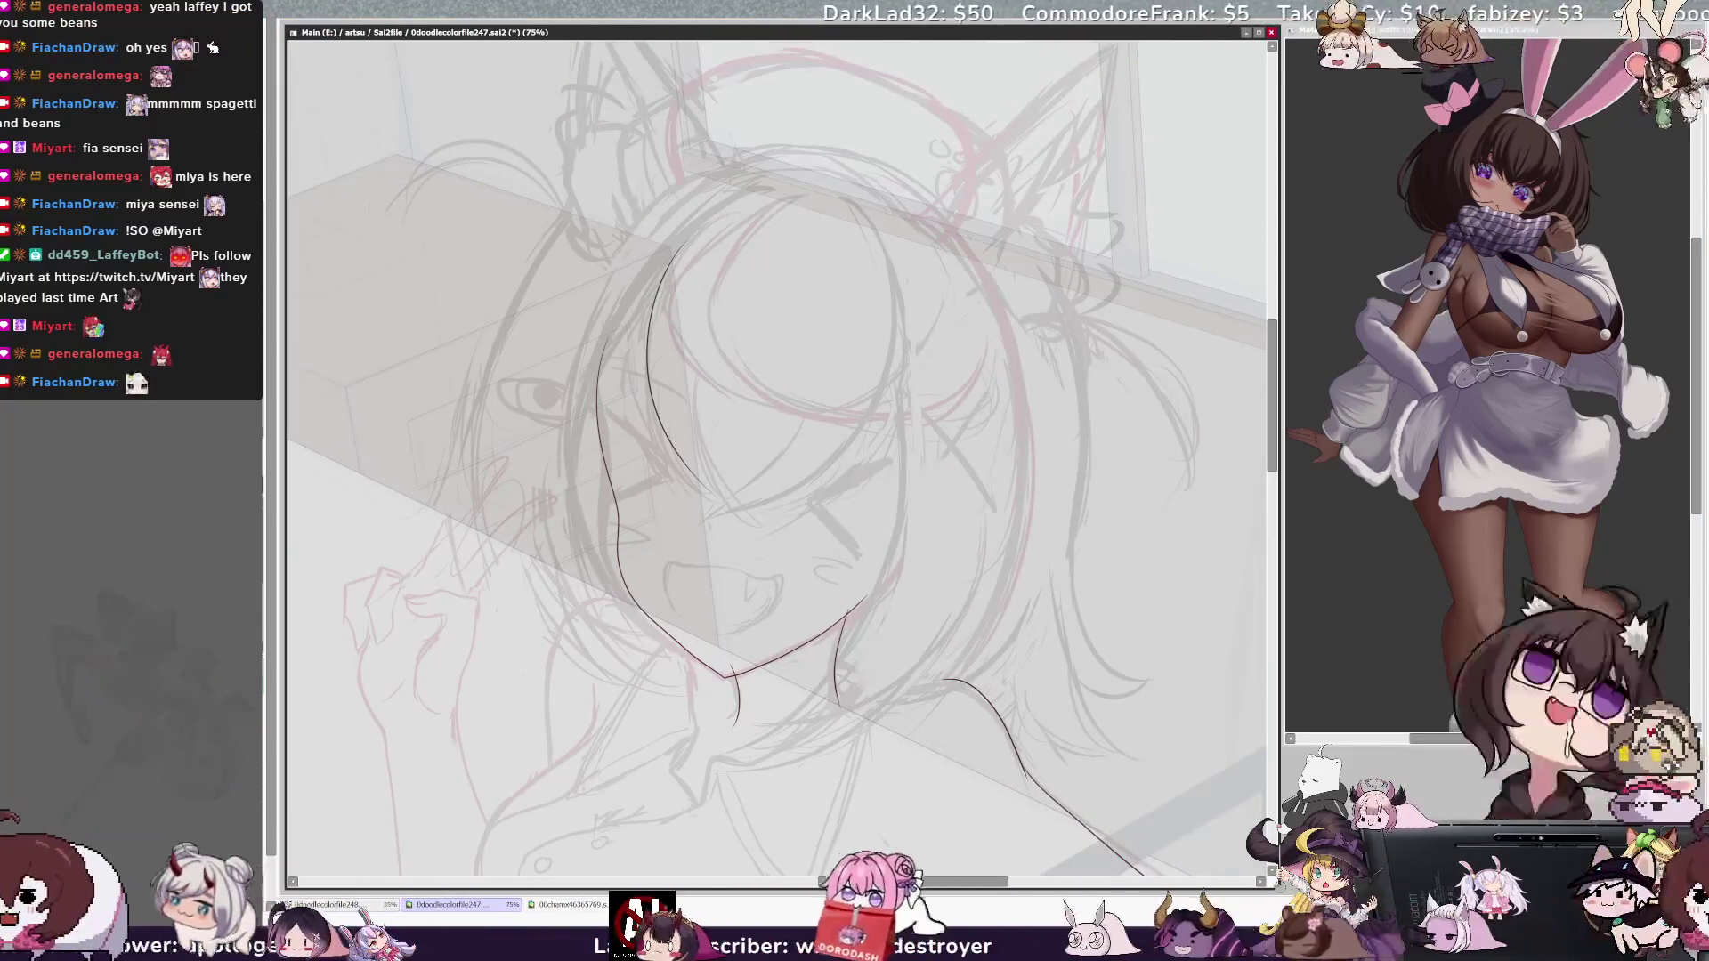
left_click_drag(850, 882, 859, 882)
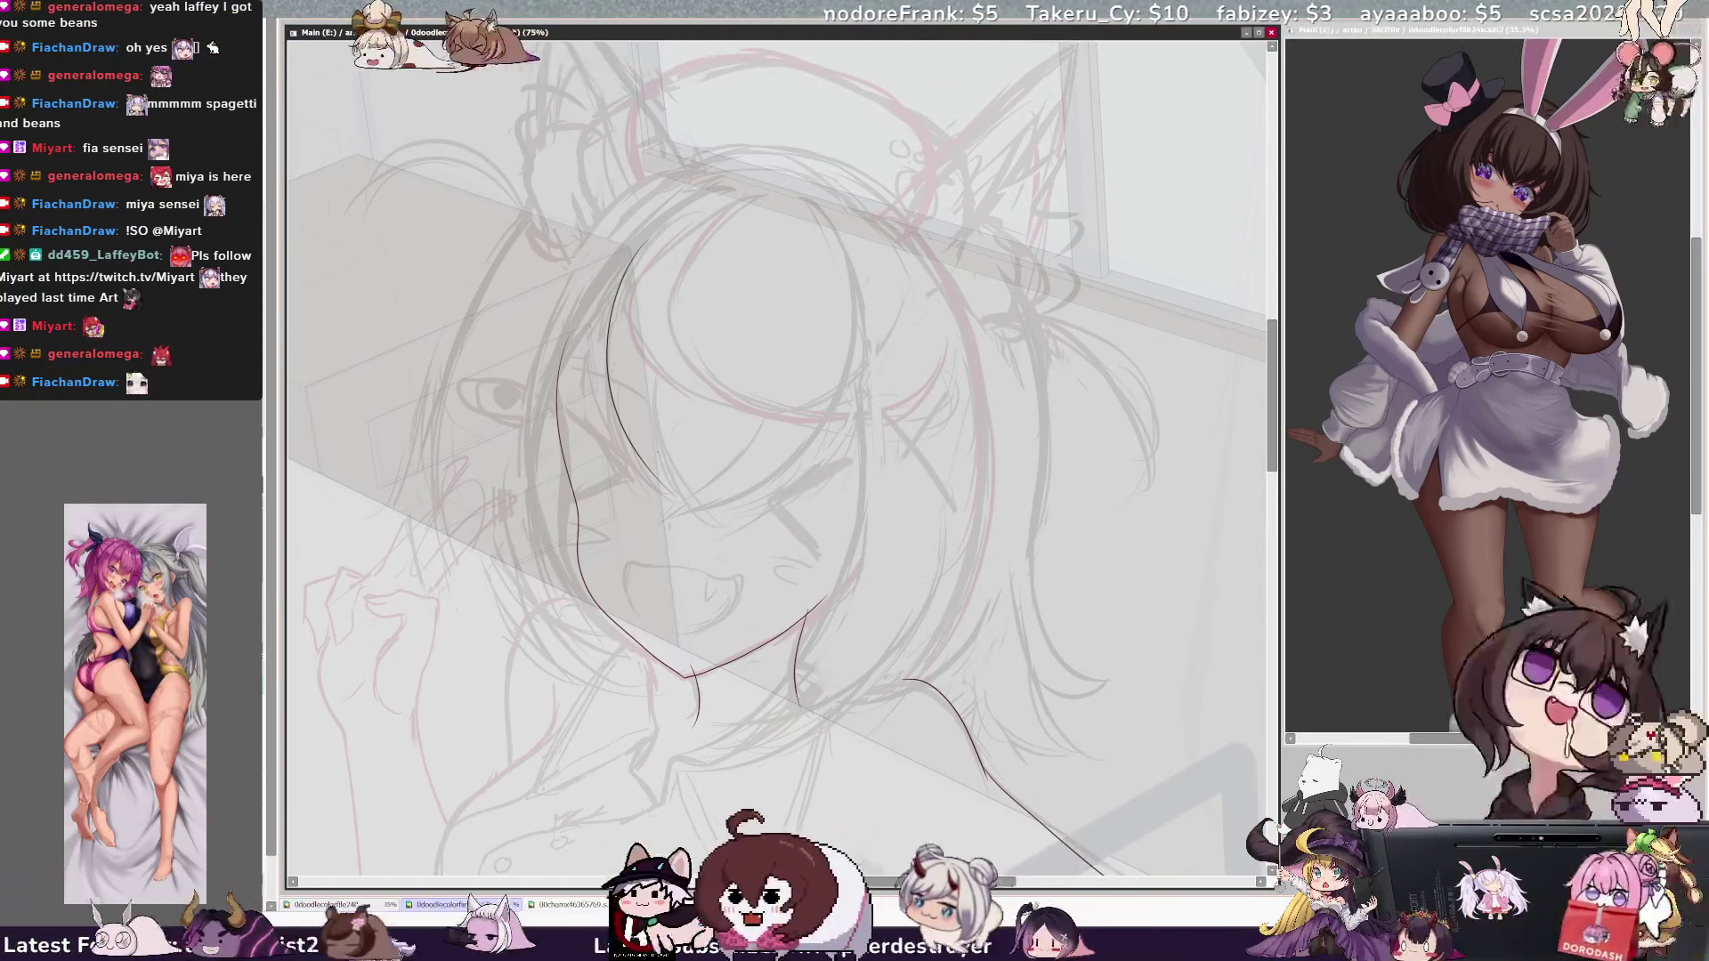
left_click_drag(682, 331, 761, 481)
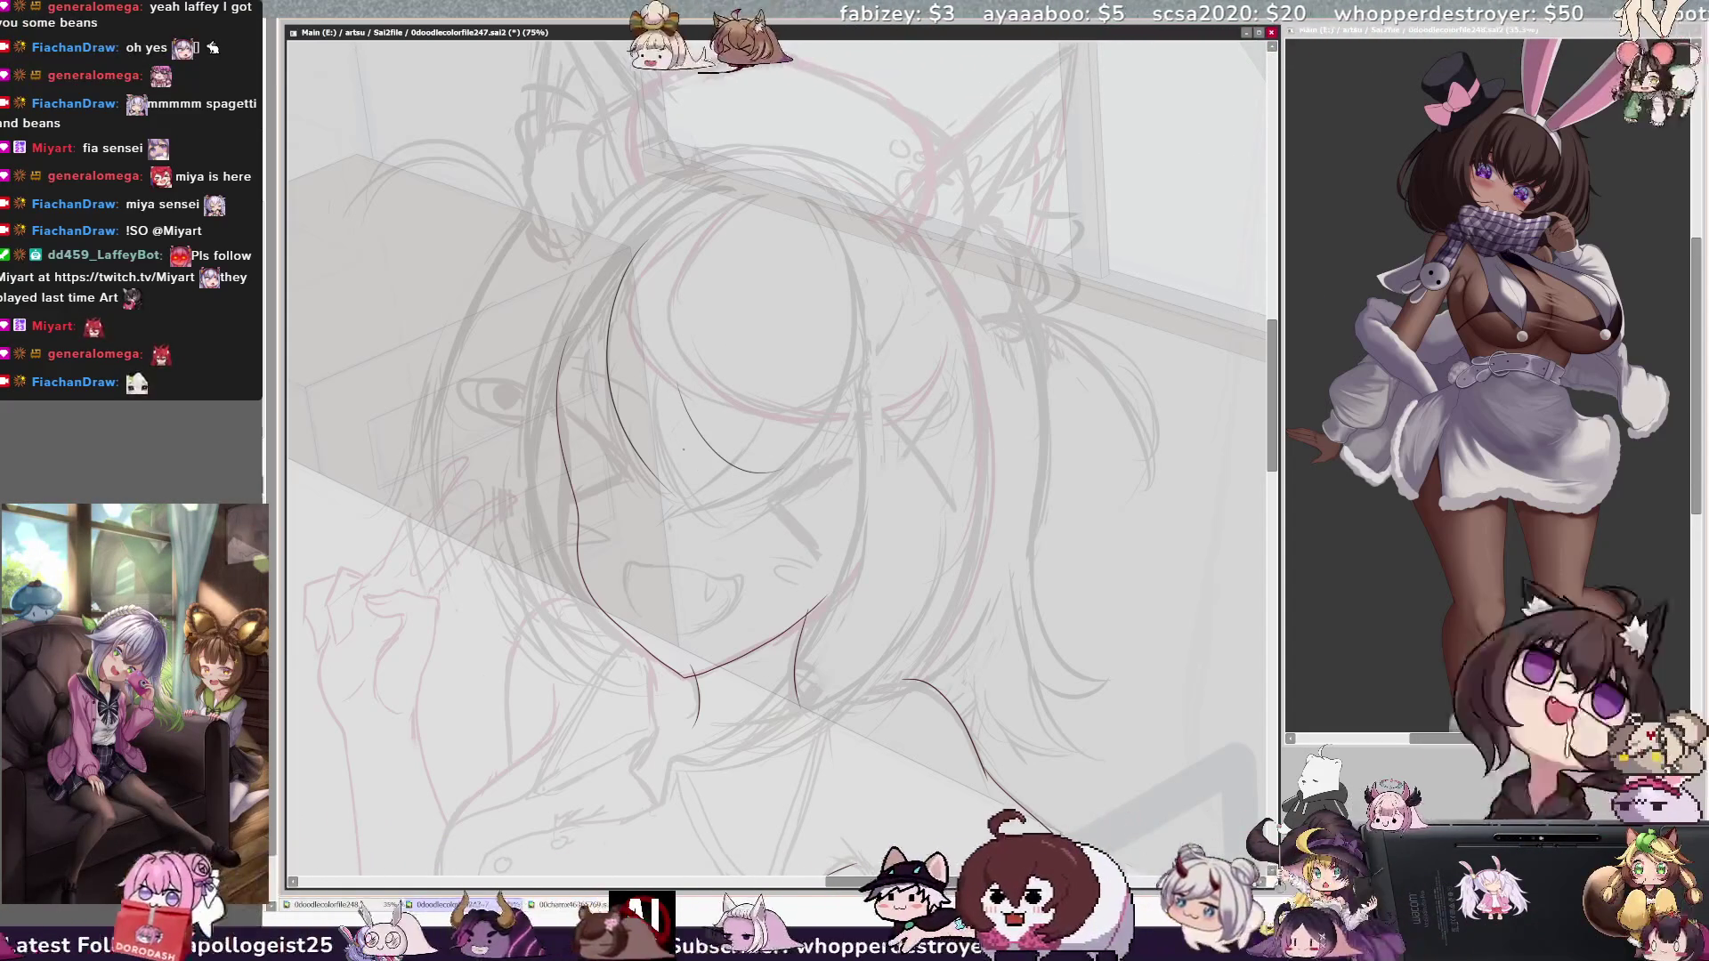
left_click(701, 467, "ctrl+shift")
left_click_drag(663, 449, 781, 486)
key("ctrl+z")
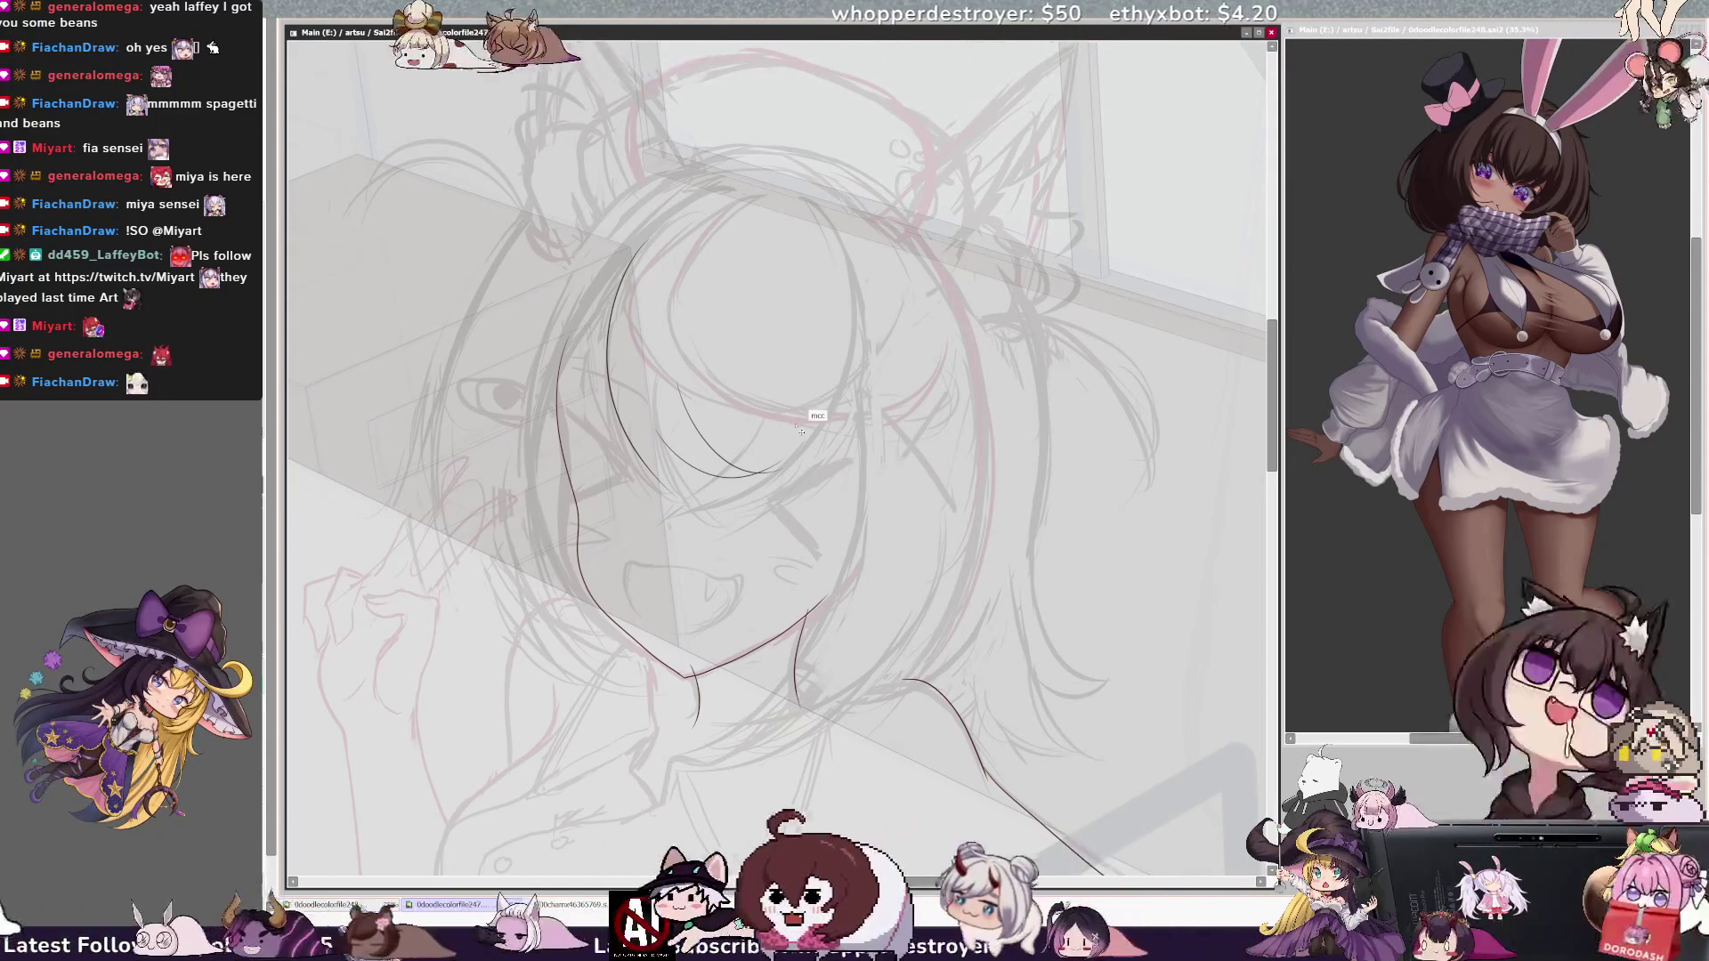
key("ctrl+z")
left_click_drag(634, 249, 696, 513)
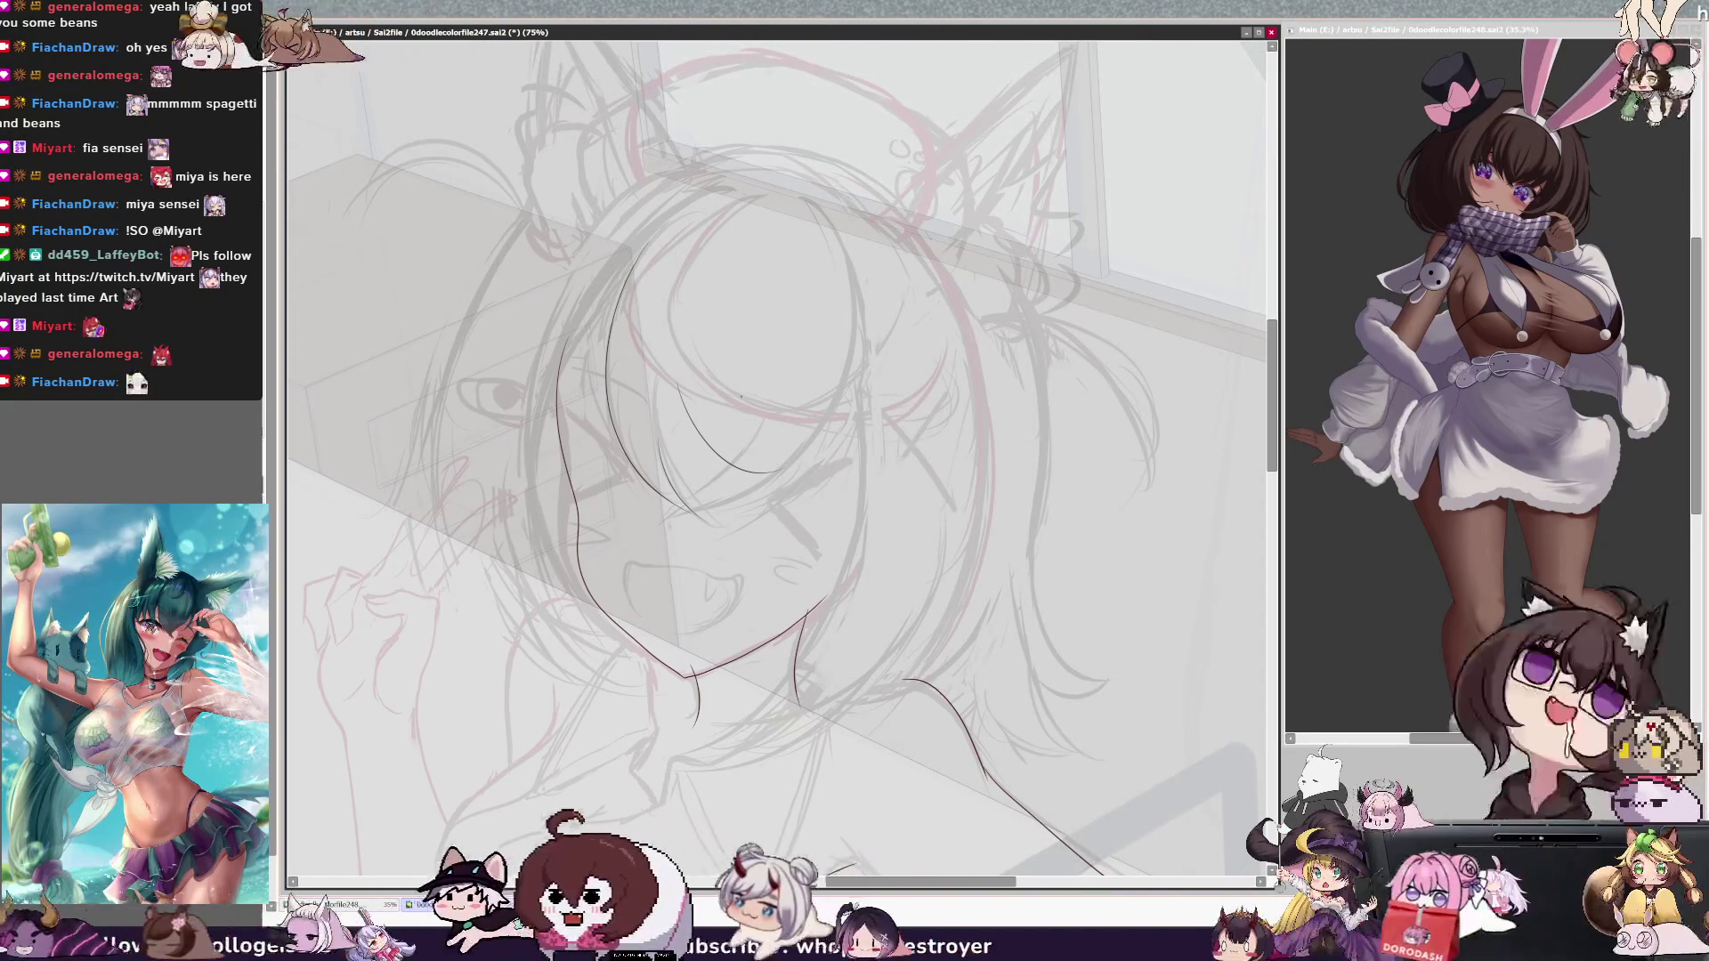
key("ctrl+plus")
key("ctrl+plus")
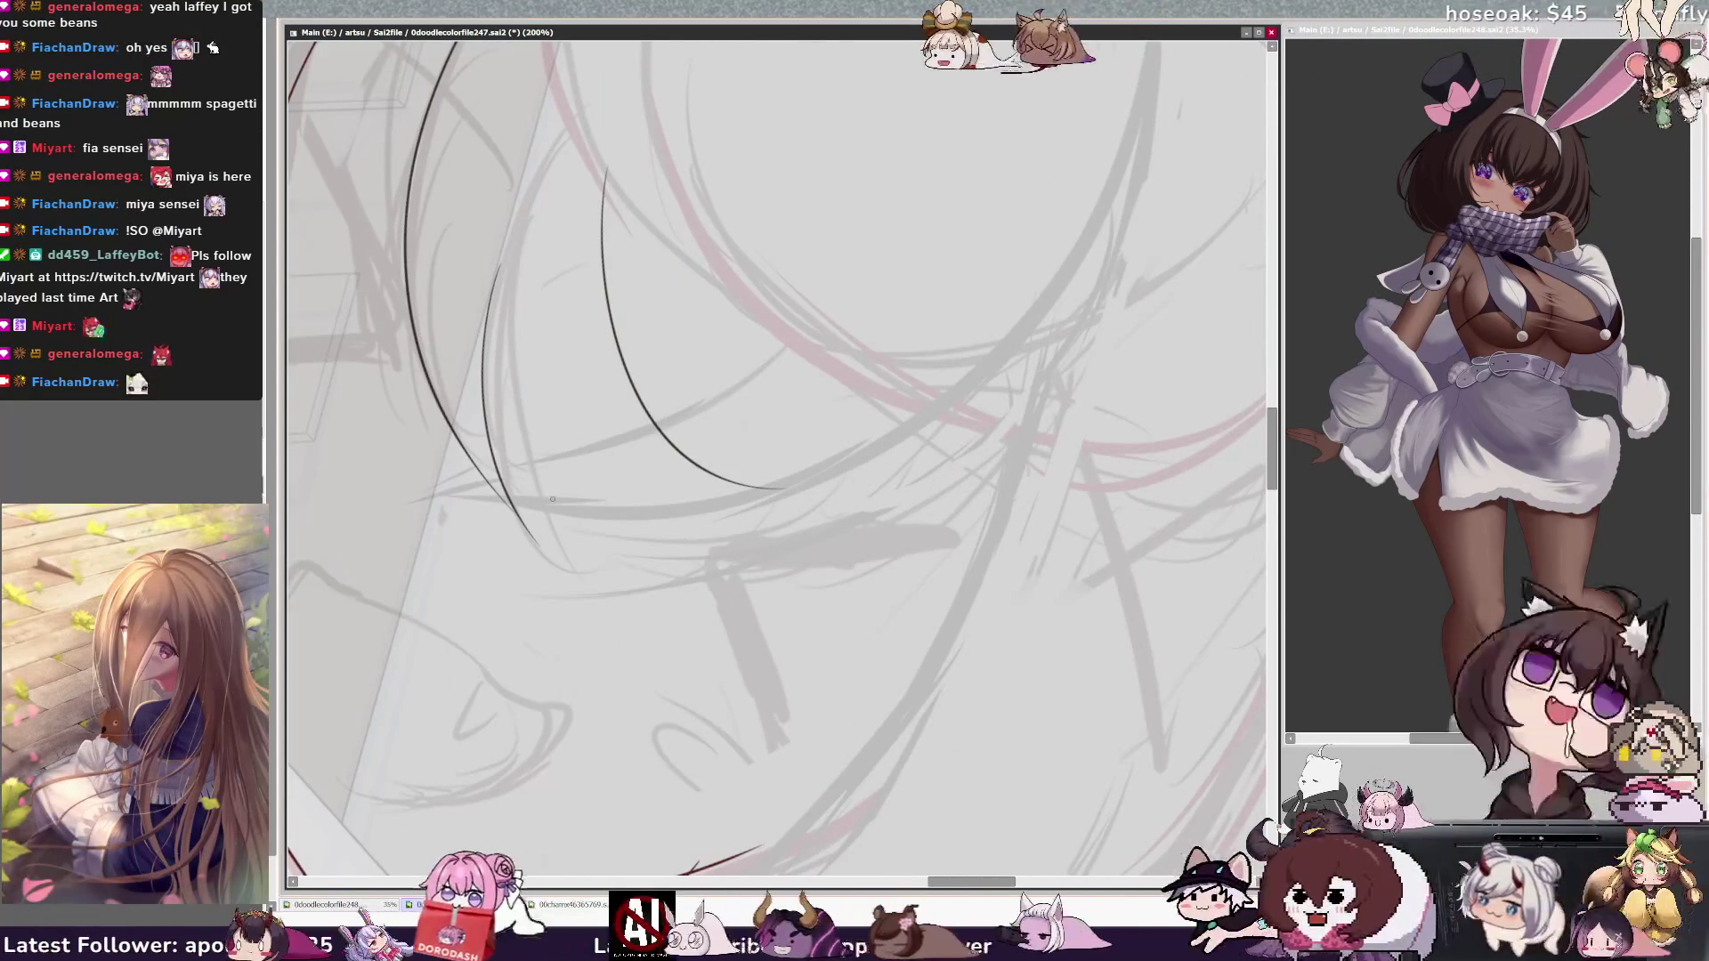
key("ctrl+z")
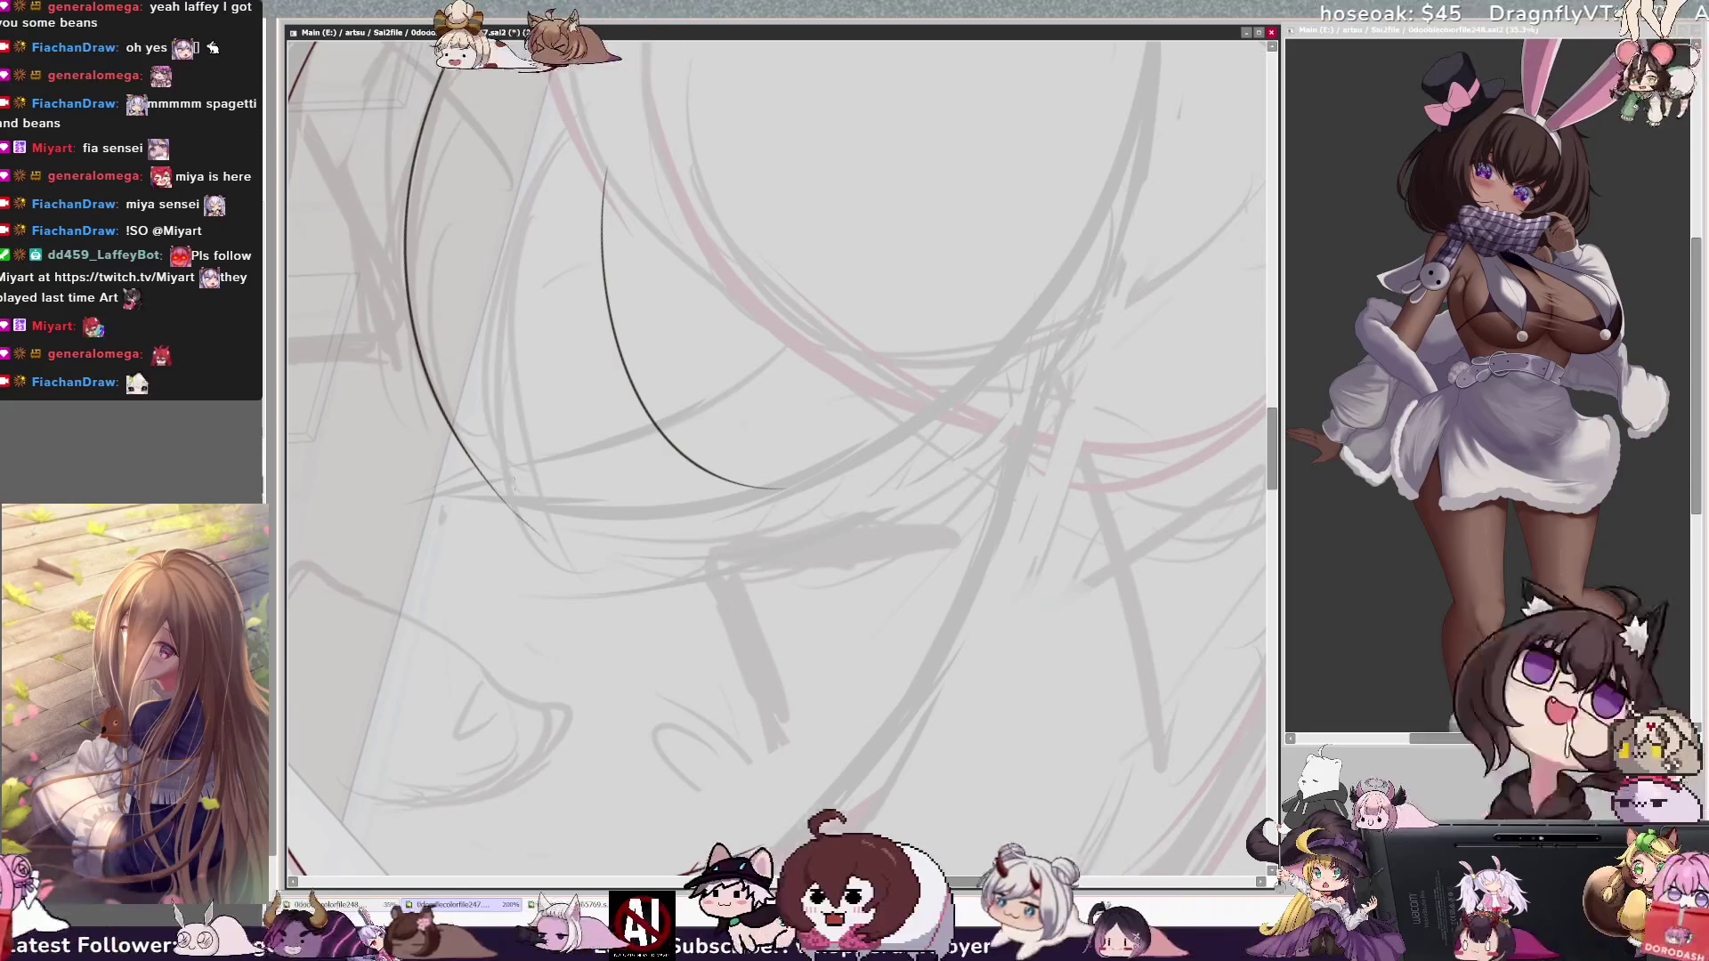
Step: Extend the left curve's lower end and add a thin strand beside it
left_click_drag(515, 511, 538, 534)
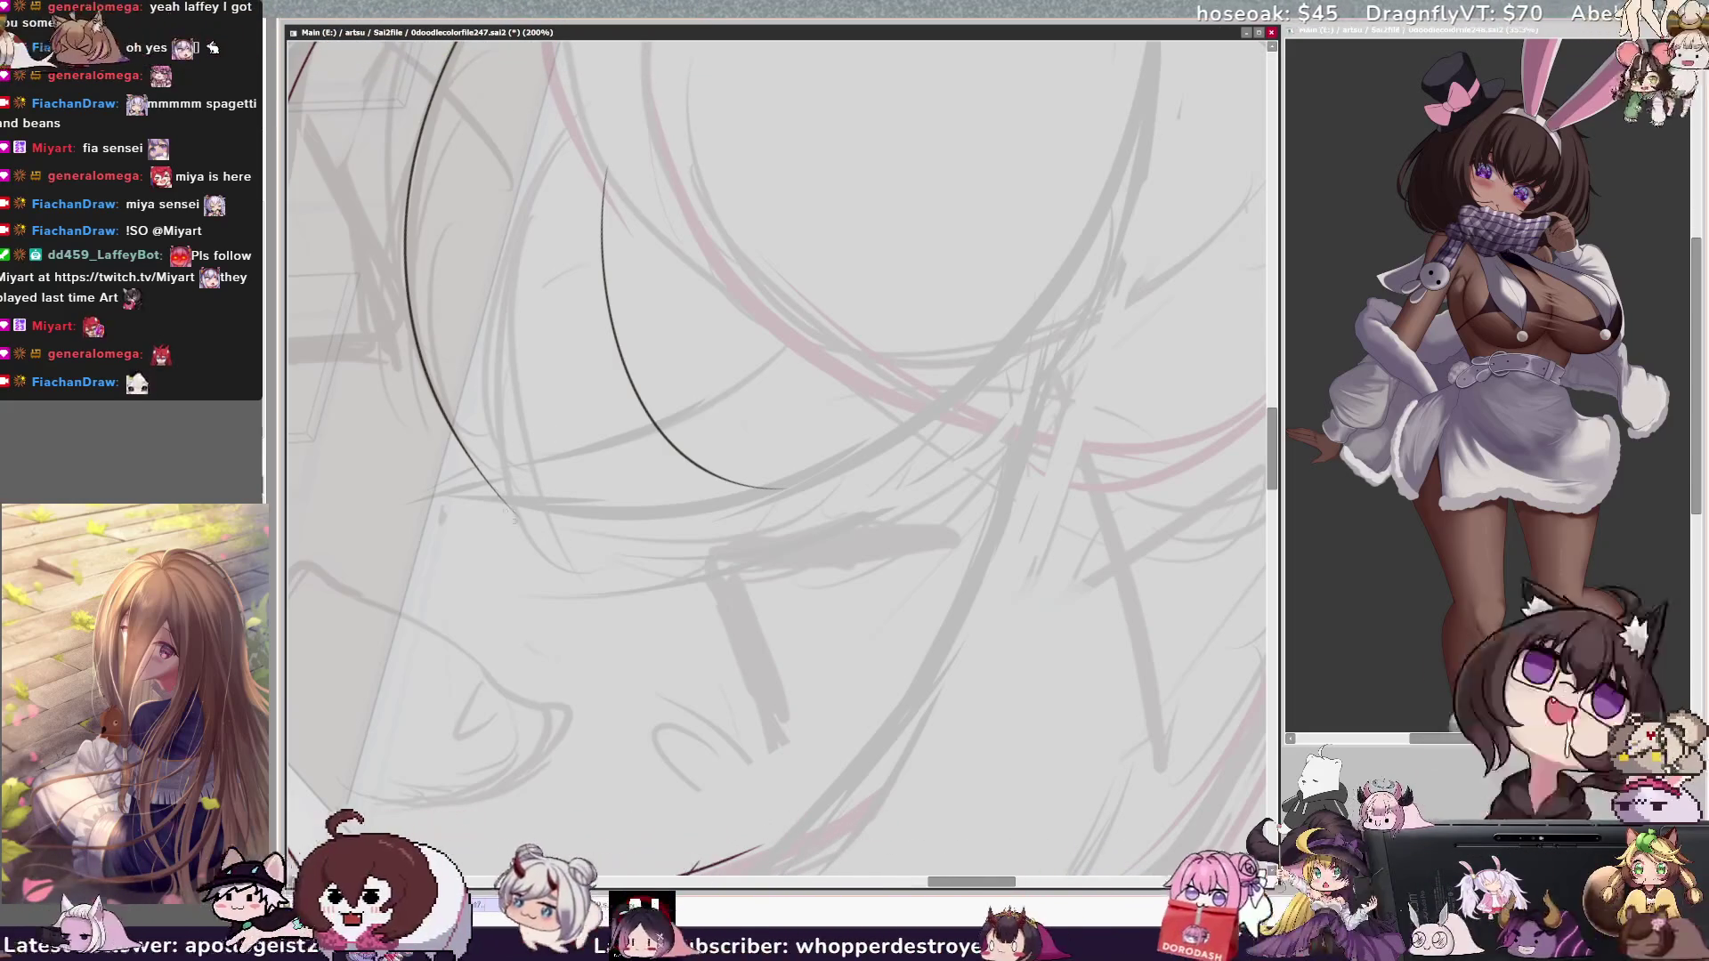
key("ctrl+z")
key("ctrl+y")
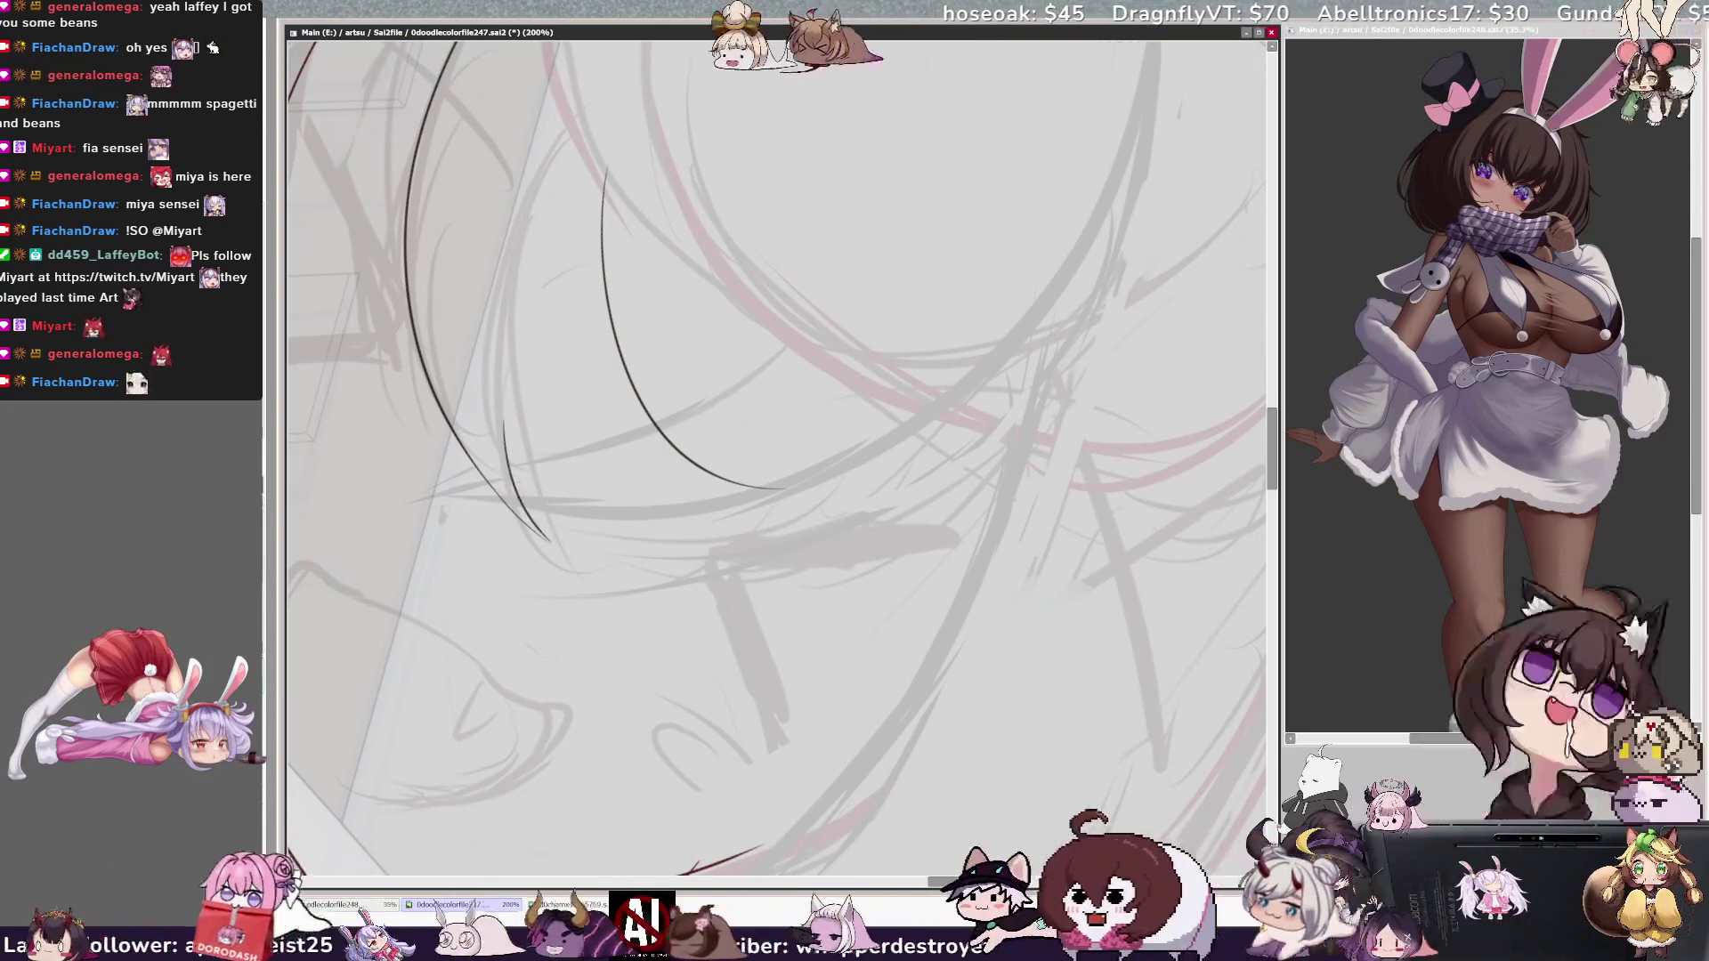
left_click_drag(500, 438, 544, 539)
left_click_drag(507, 420, 554, 538)
left_click_drag(504, 432, 549, 540)
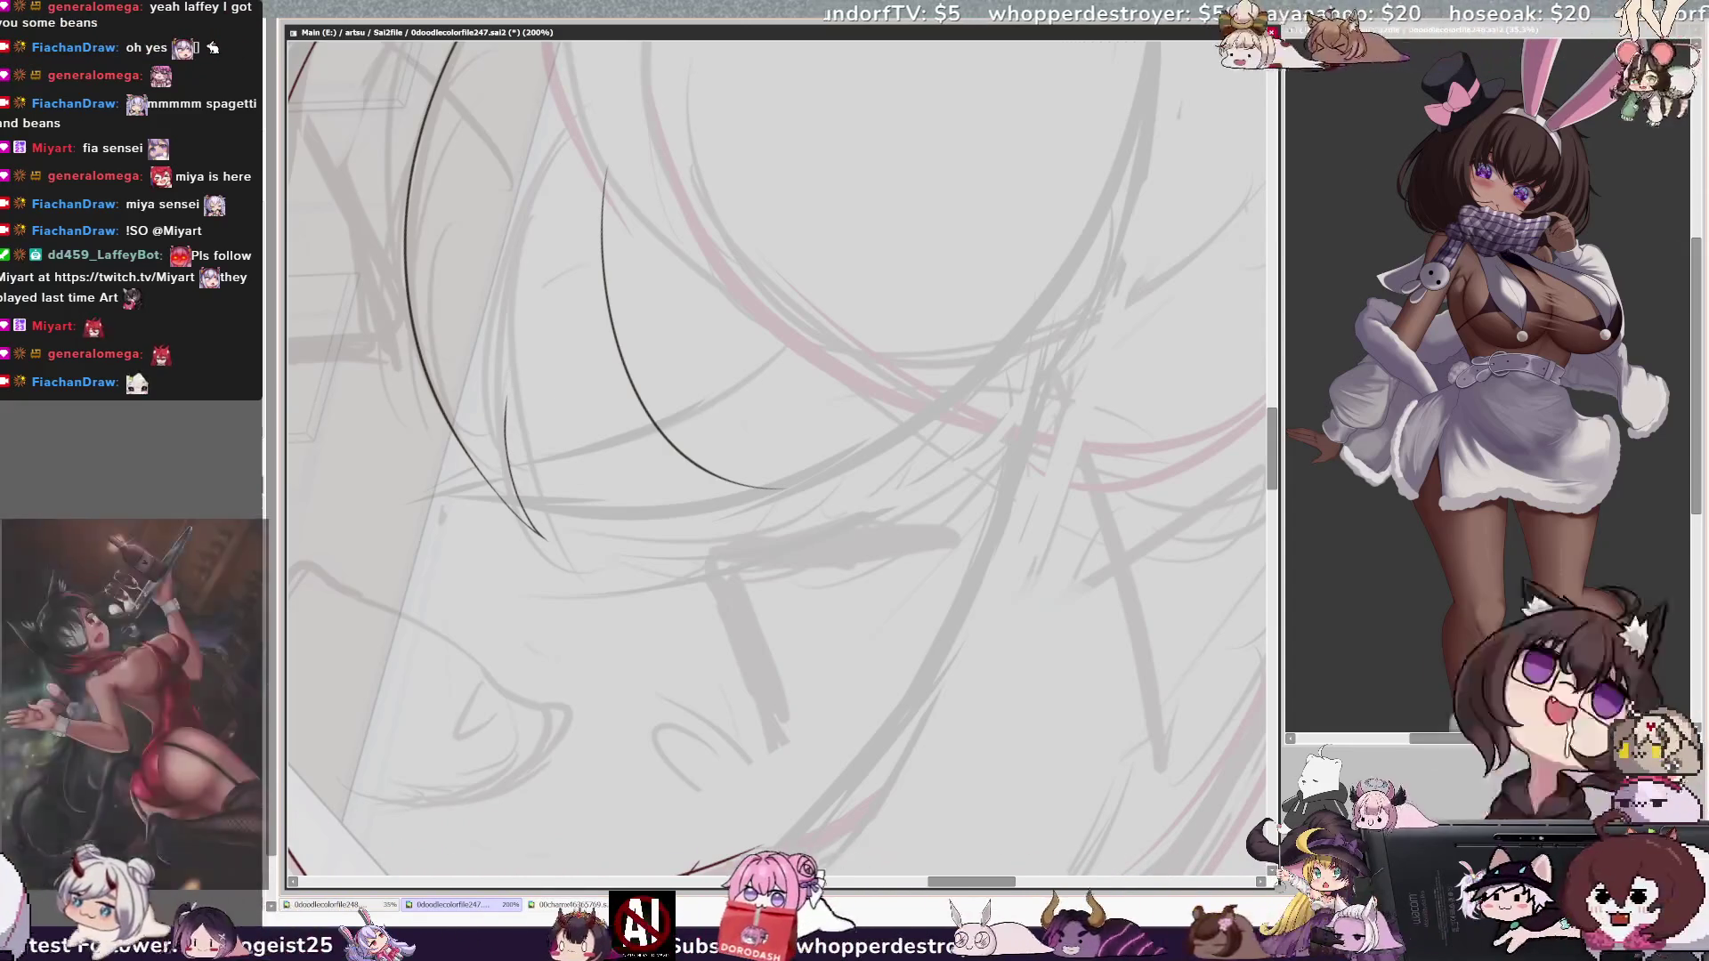
Step: Ink a short curve under the eye, retrying it several times until it sits right
scroll(775, 445, "down", 1)
scroll(774, 445, "down", 1)
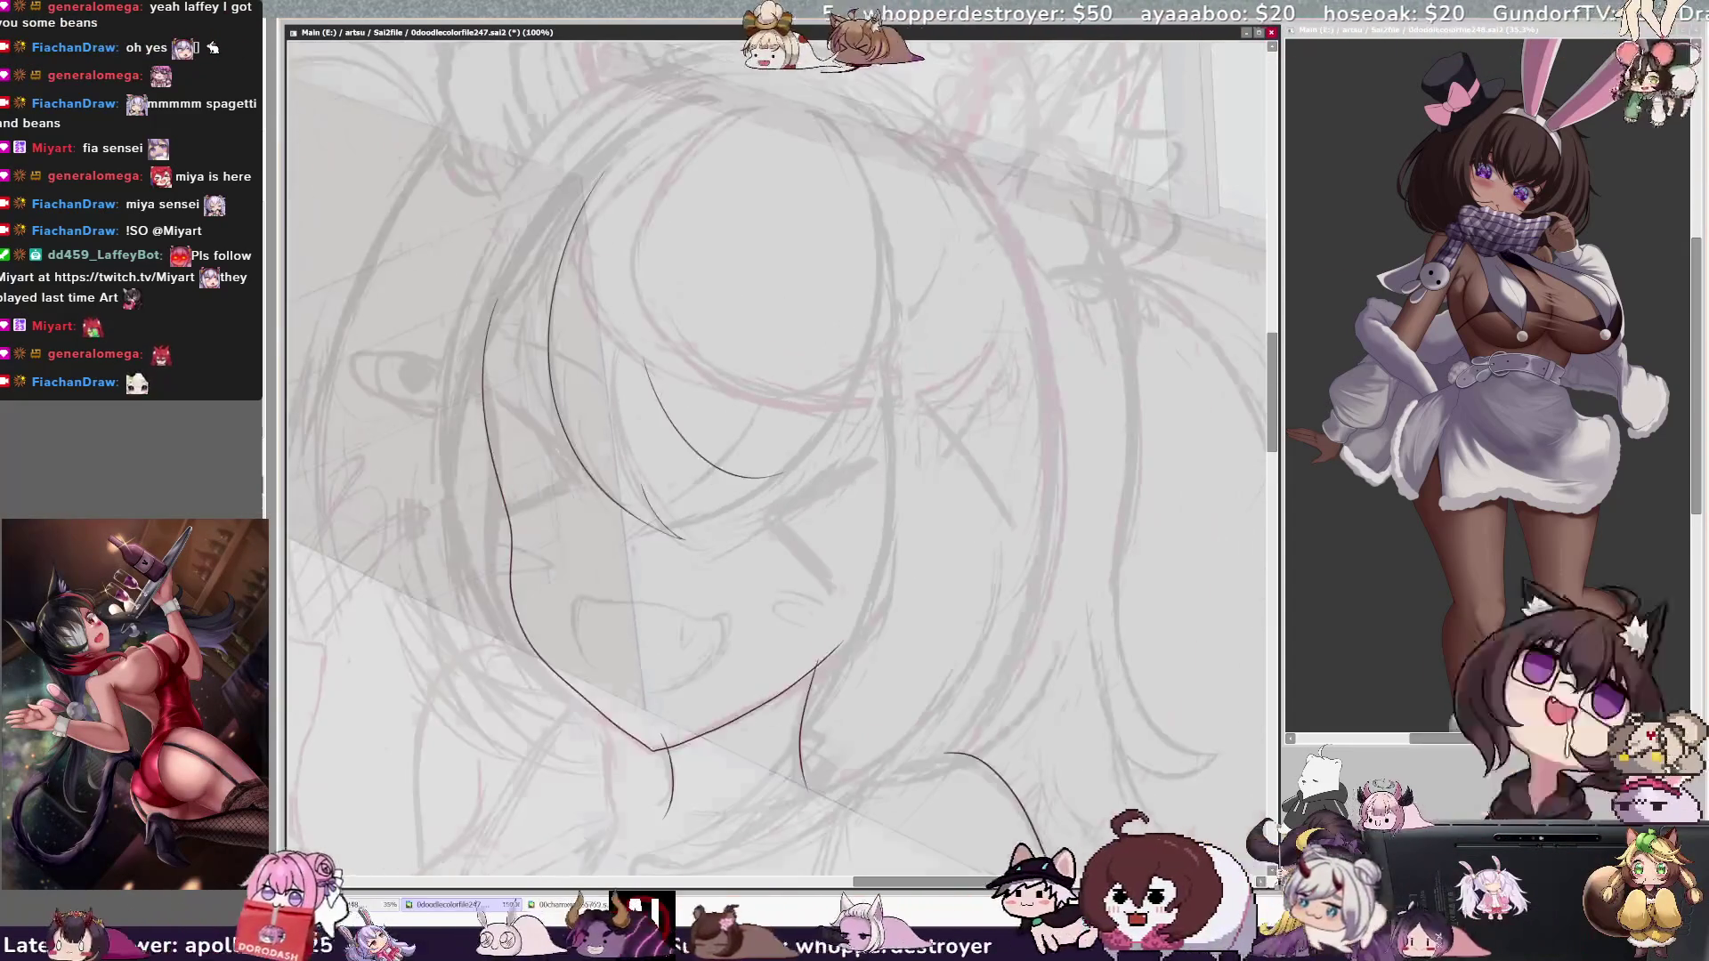
scroll(775, 445, "down", 1)
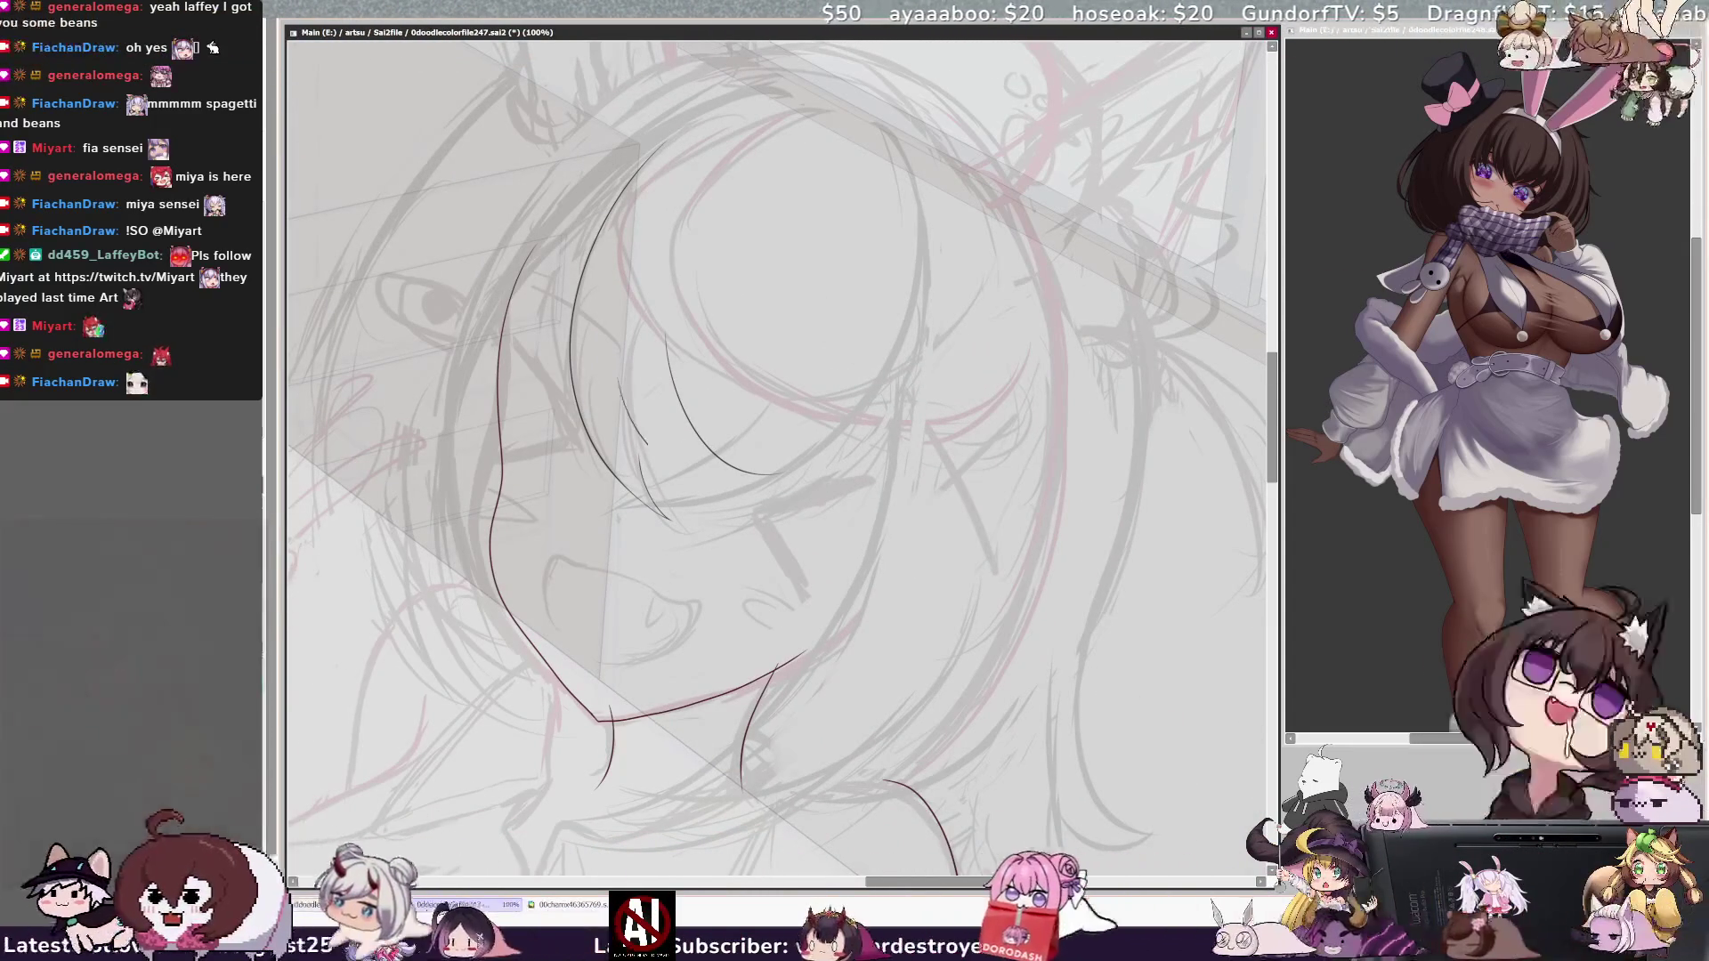
left_click_drag(639, 418, 776, 479)
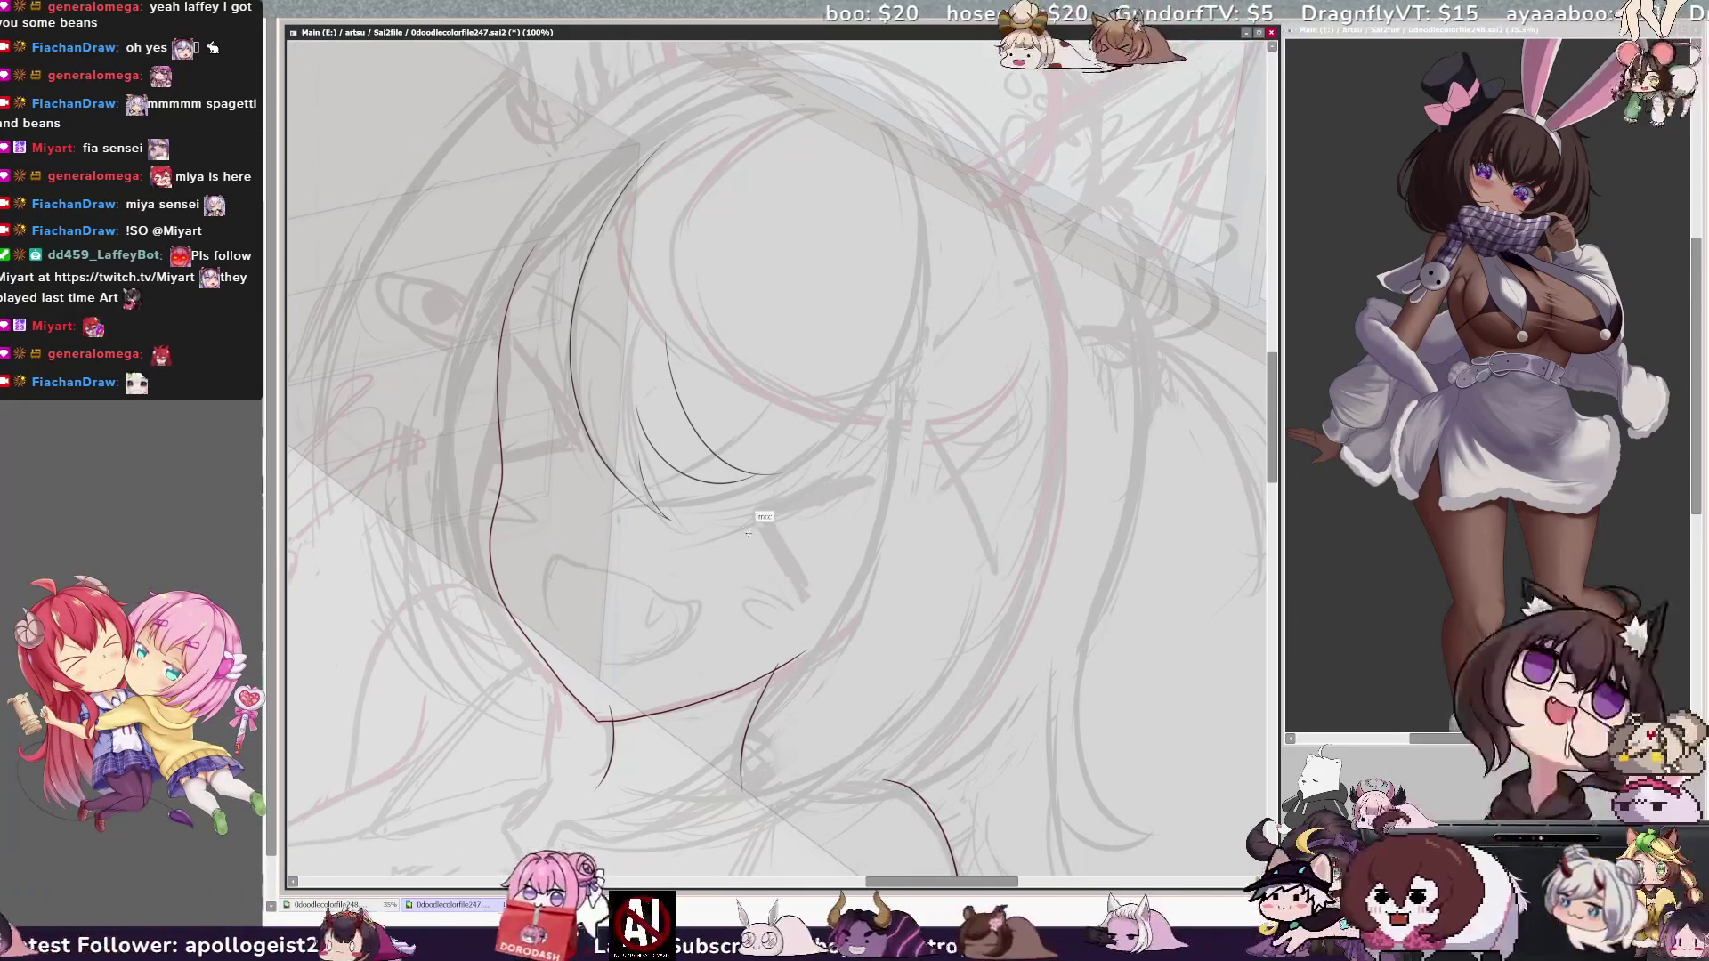
key("ctrl+z")
left_click_drag(630, 412, 737, 483)
key("ctrl+z")
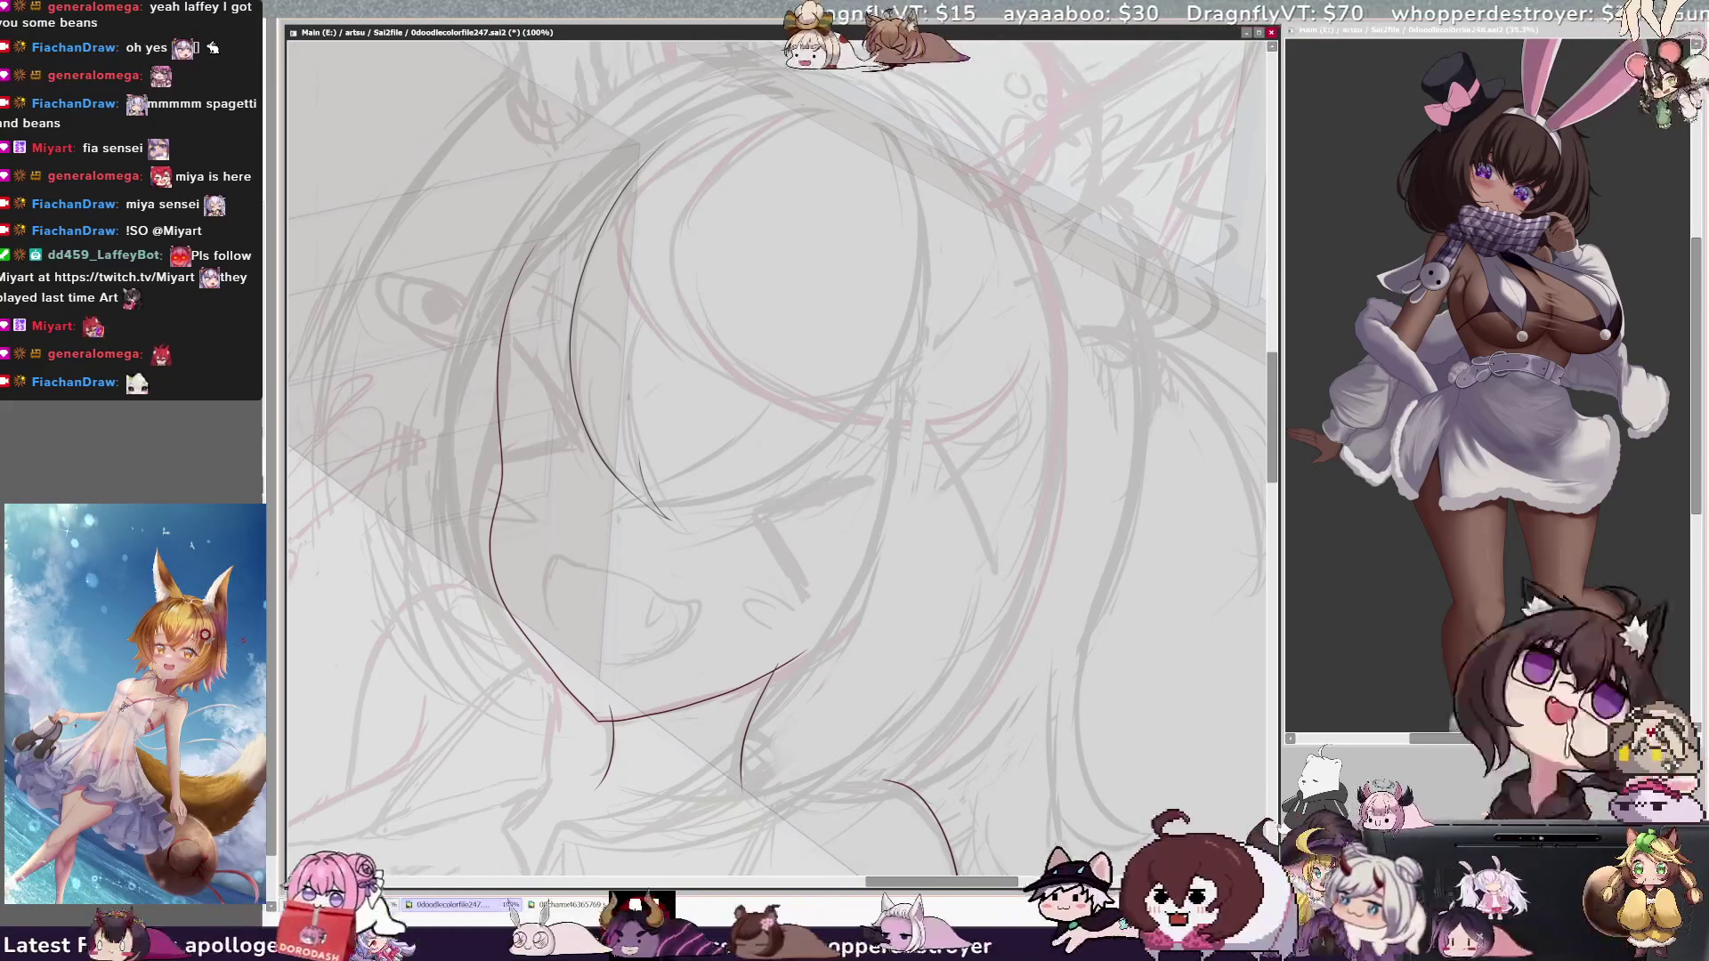
left_click_drag(667, 307, 734, 486)
key("ctrl+z")
left_click_drag(661, 334, 730, 485)
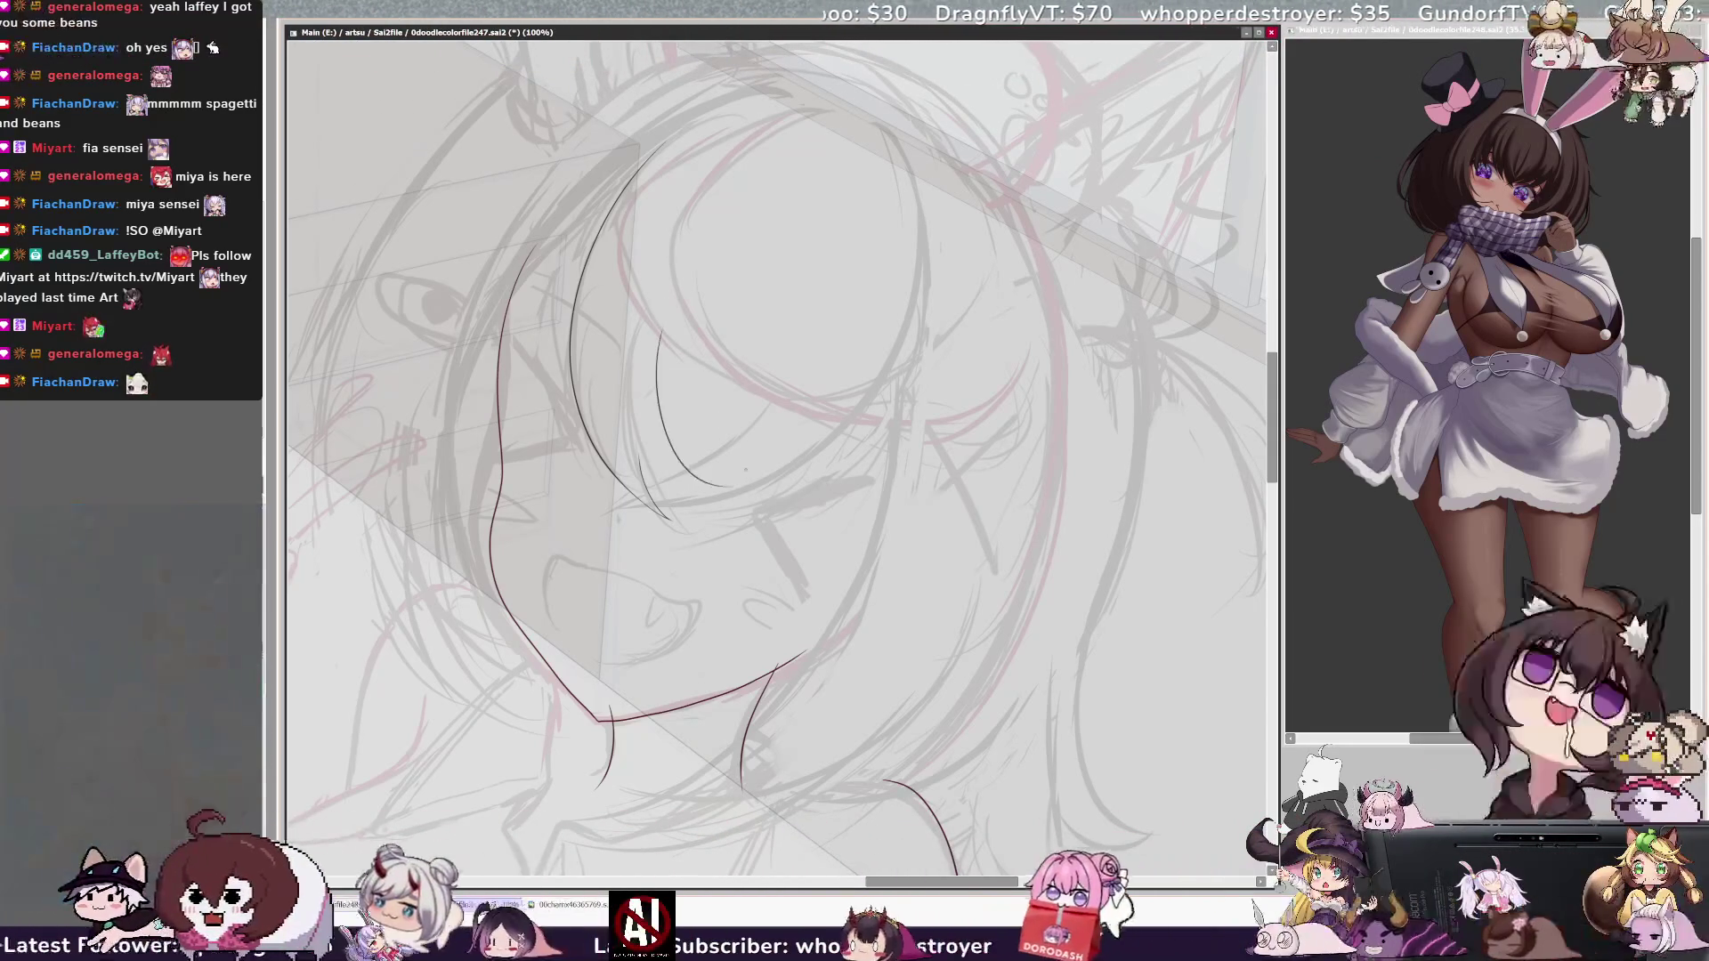
left_click_drag(655, 348, 719, 481)
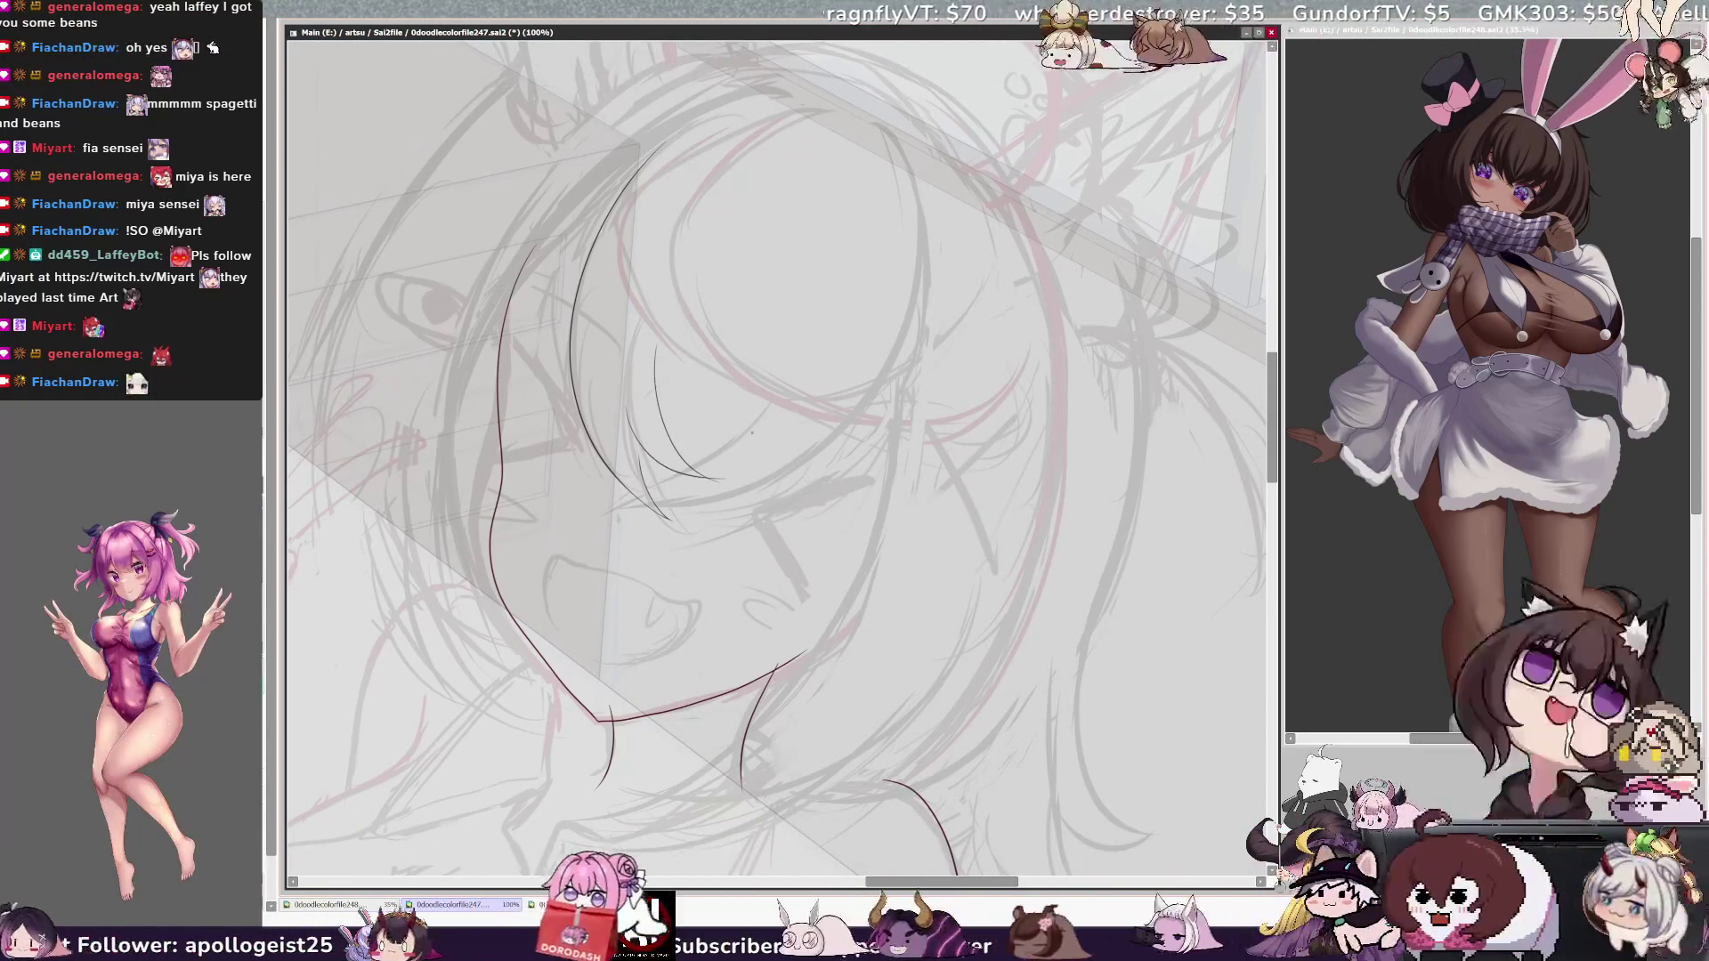
left_click_drag(641, 443, 738, 478)
key("ctrl+z")
left_click_drag(639, 452, 717, 480)
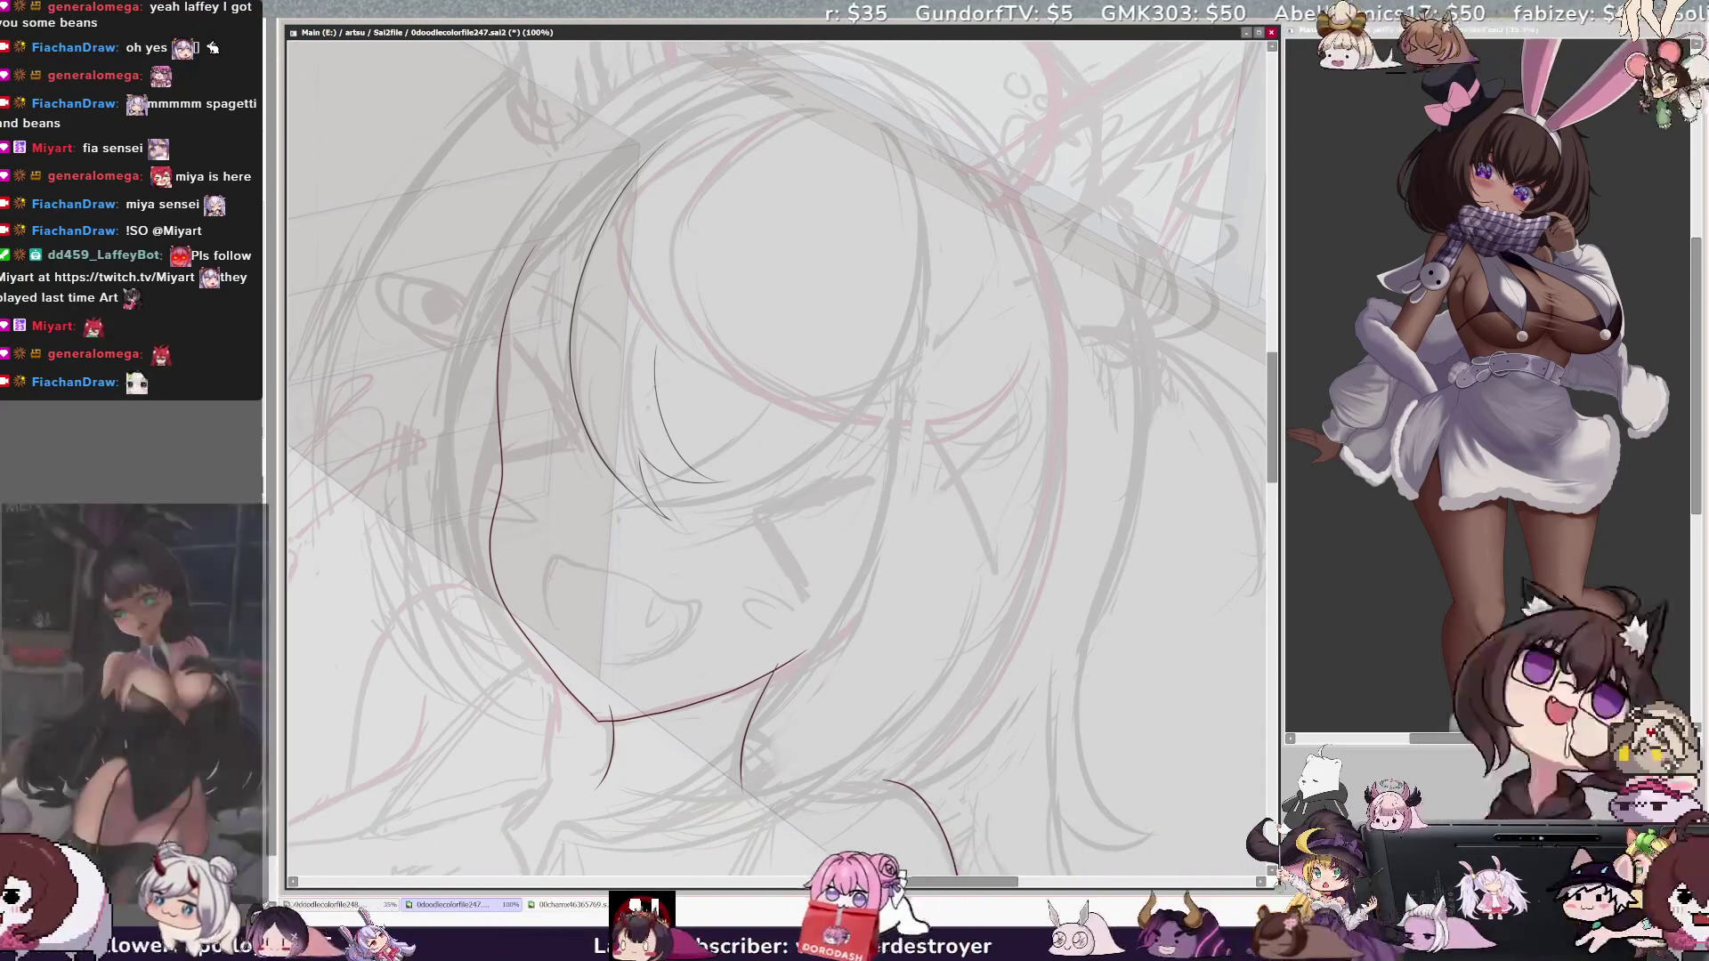
key("ctrl+plus")
key("ctrl+plus")
key("ctrl+plus")
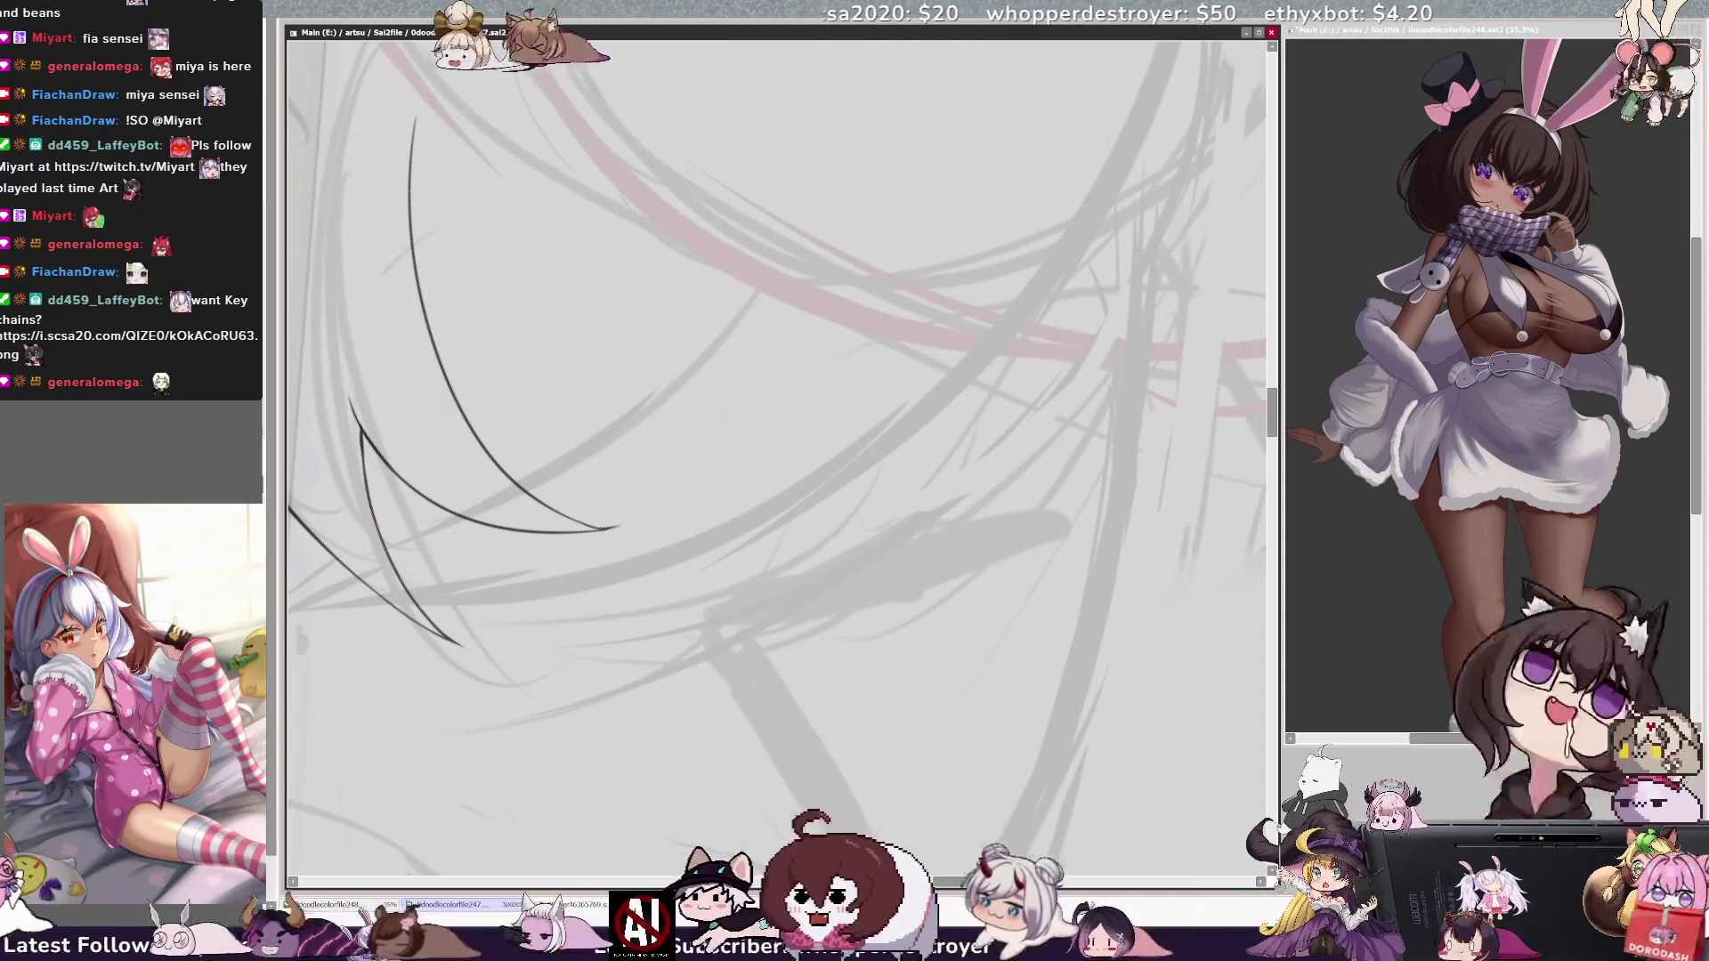
Step: Ink a long sweeping hair strand across the face, checking it mirrored
key("ctrl+0")
key("ctrl+plus")
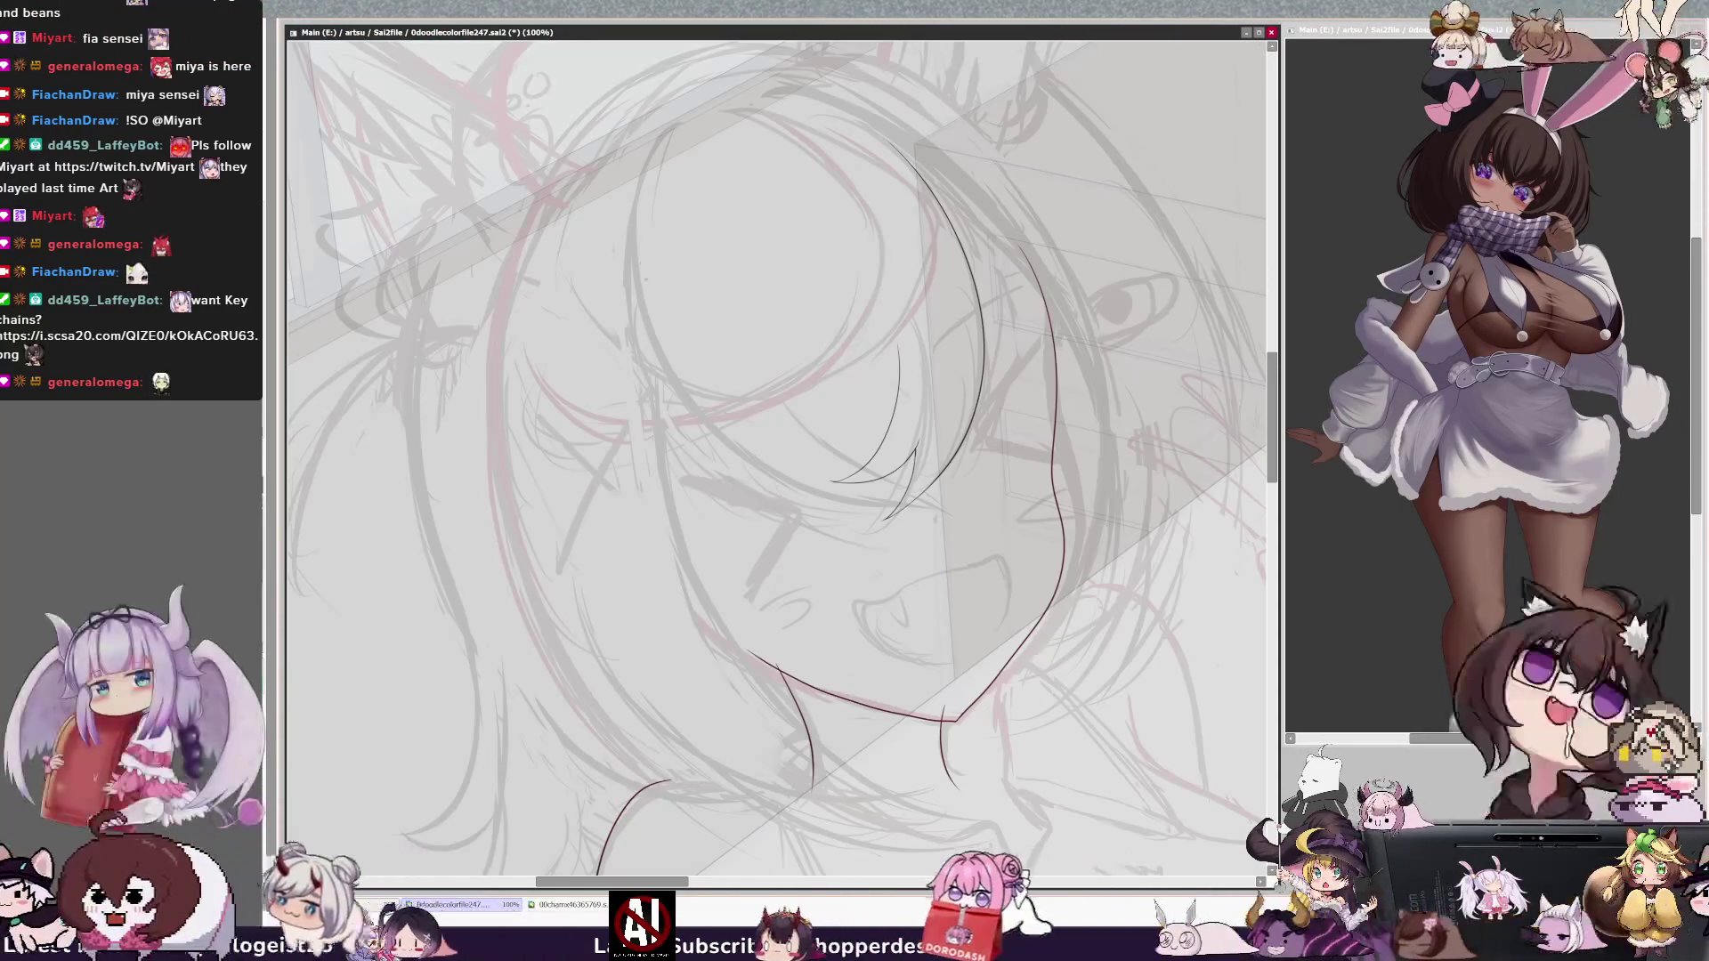
left_click_drag(643, 283, 970, 492)
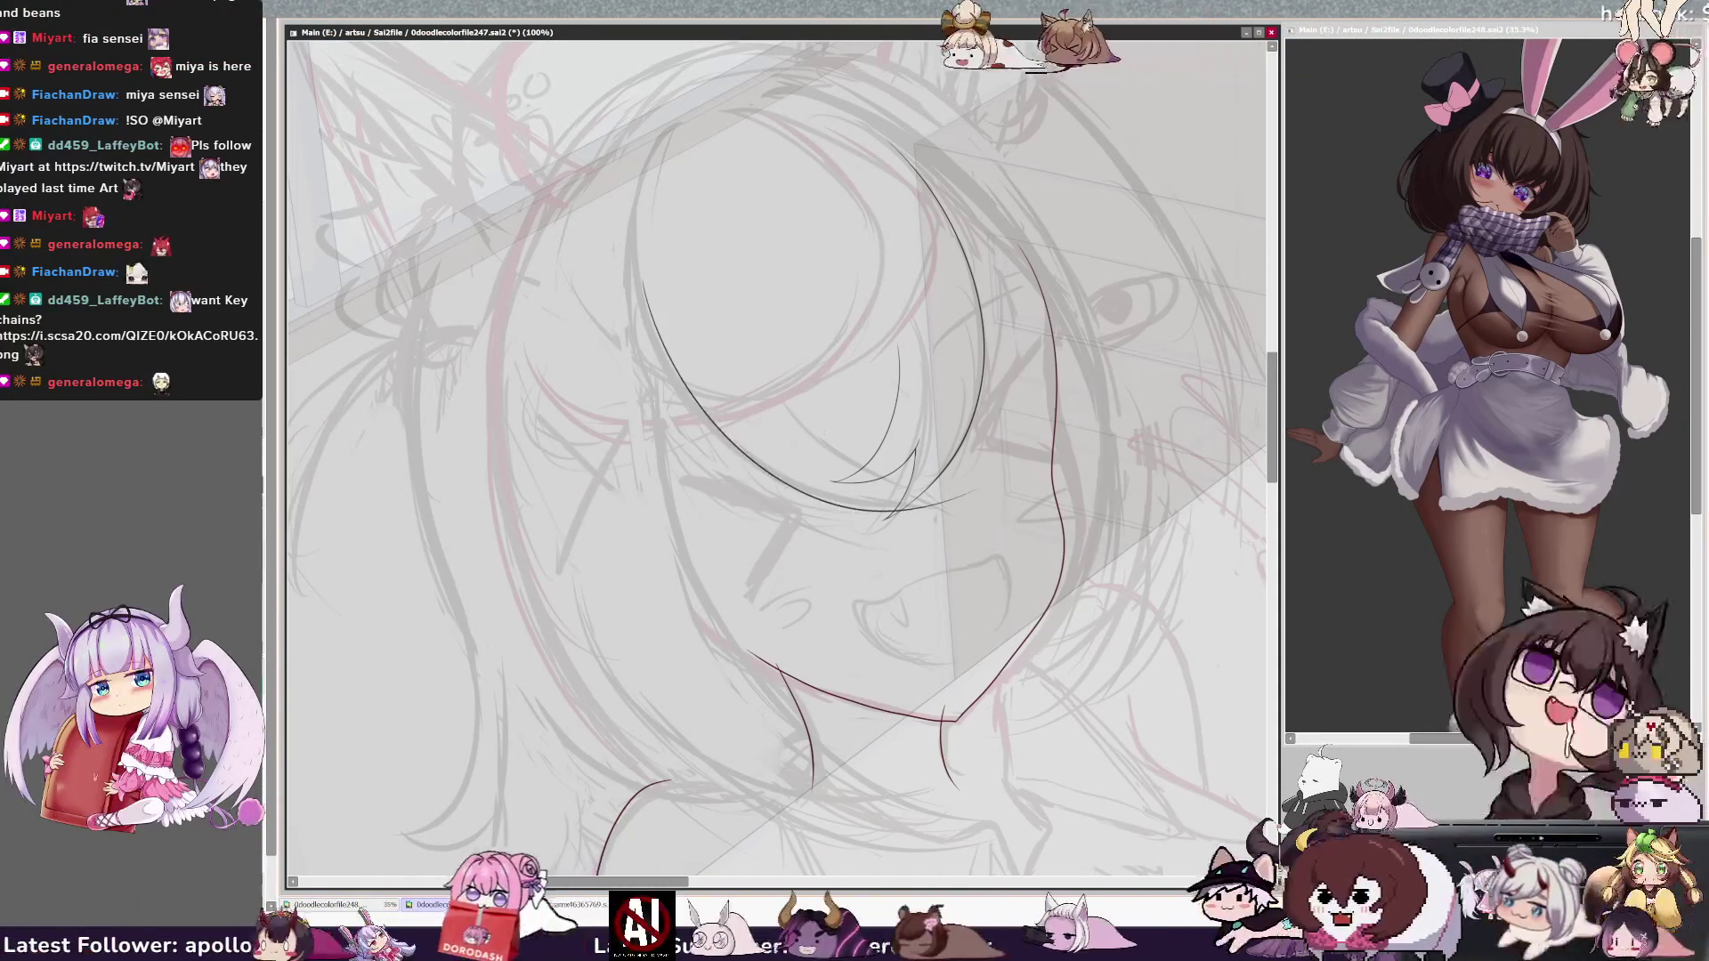
left_click_drag(644, 283, 979, 499)
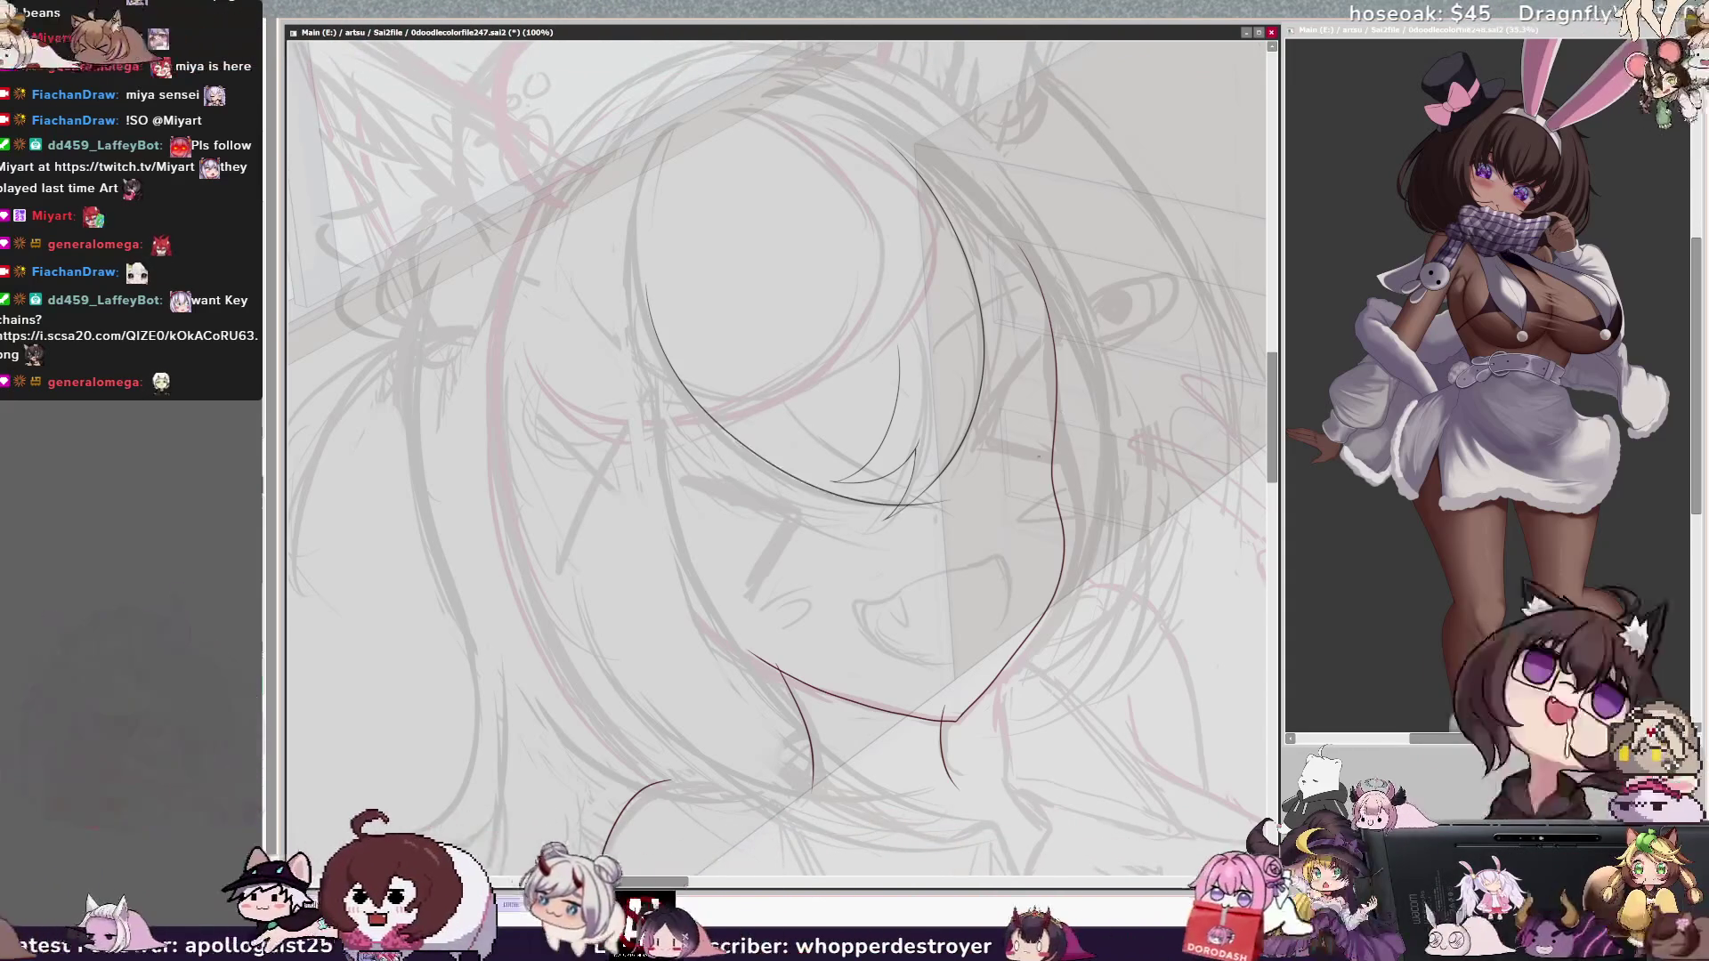
key("h")
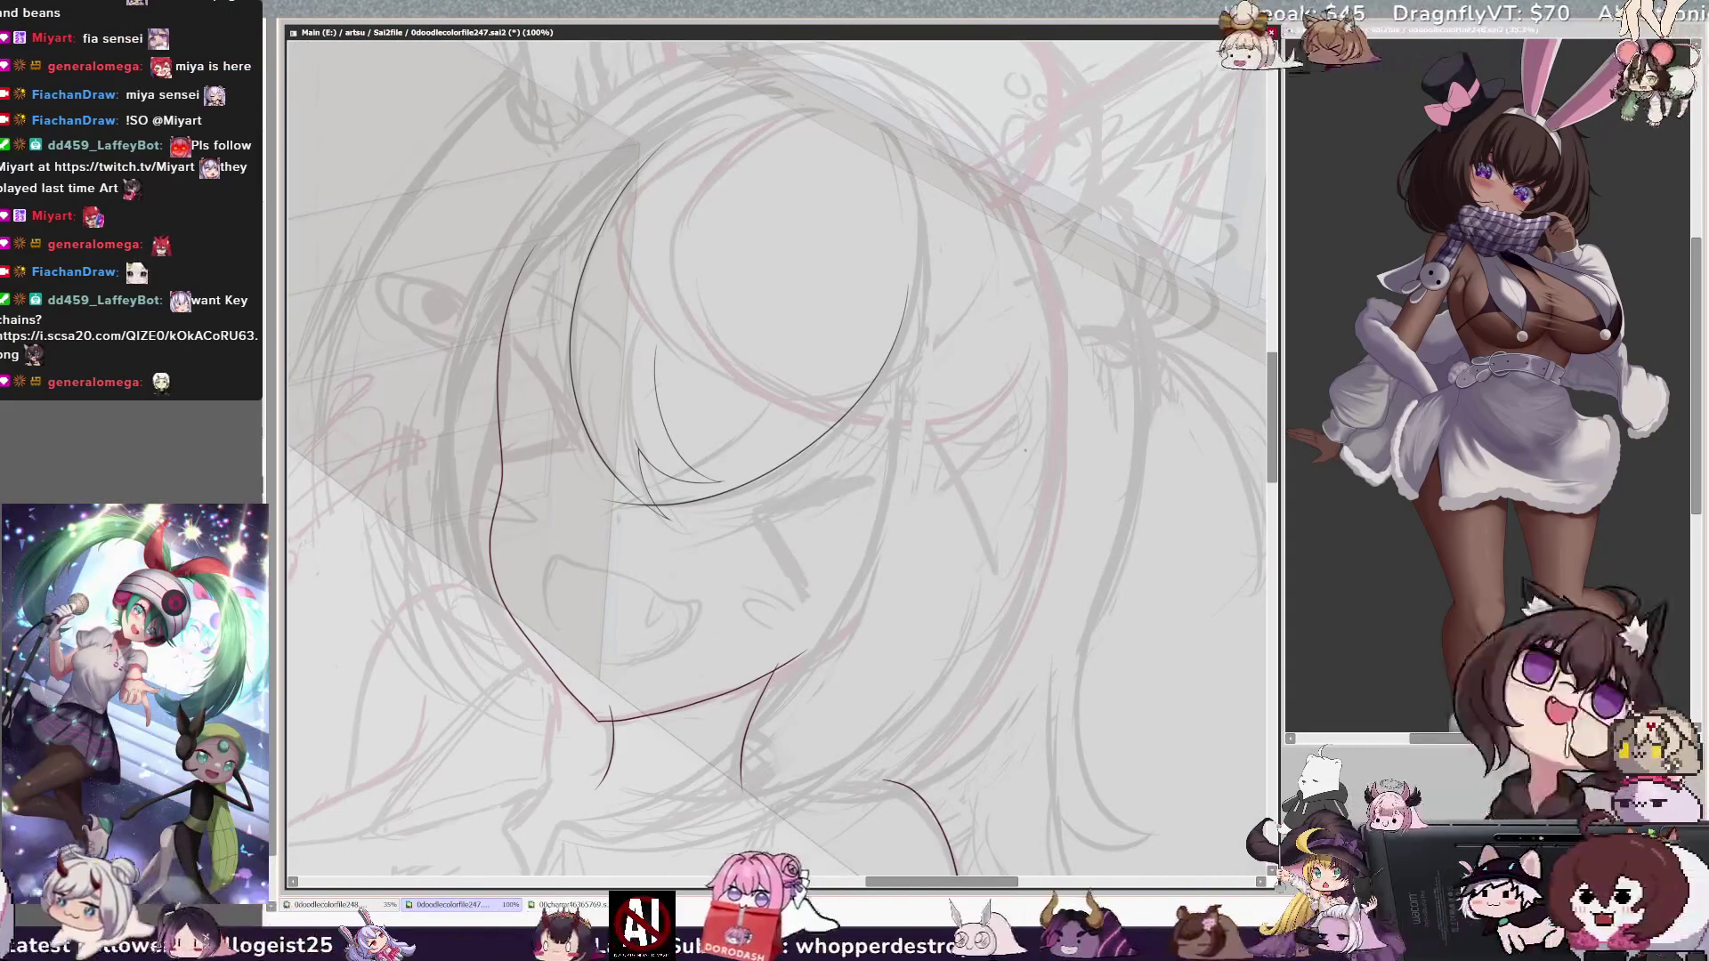
key("h")
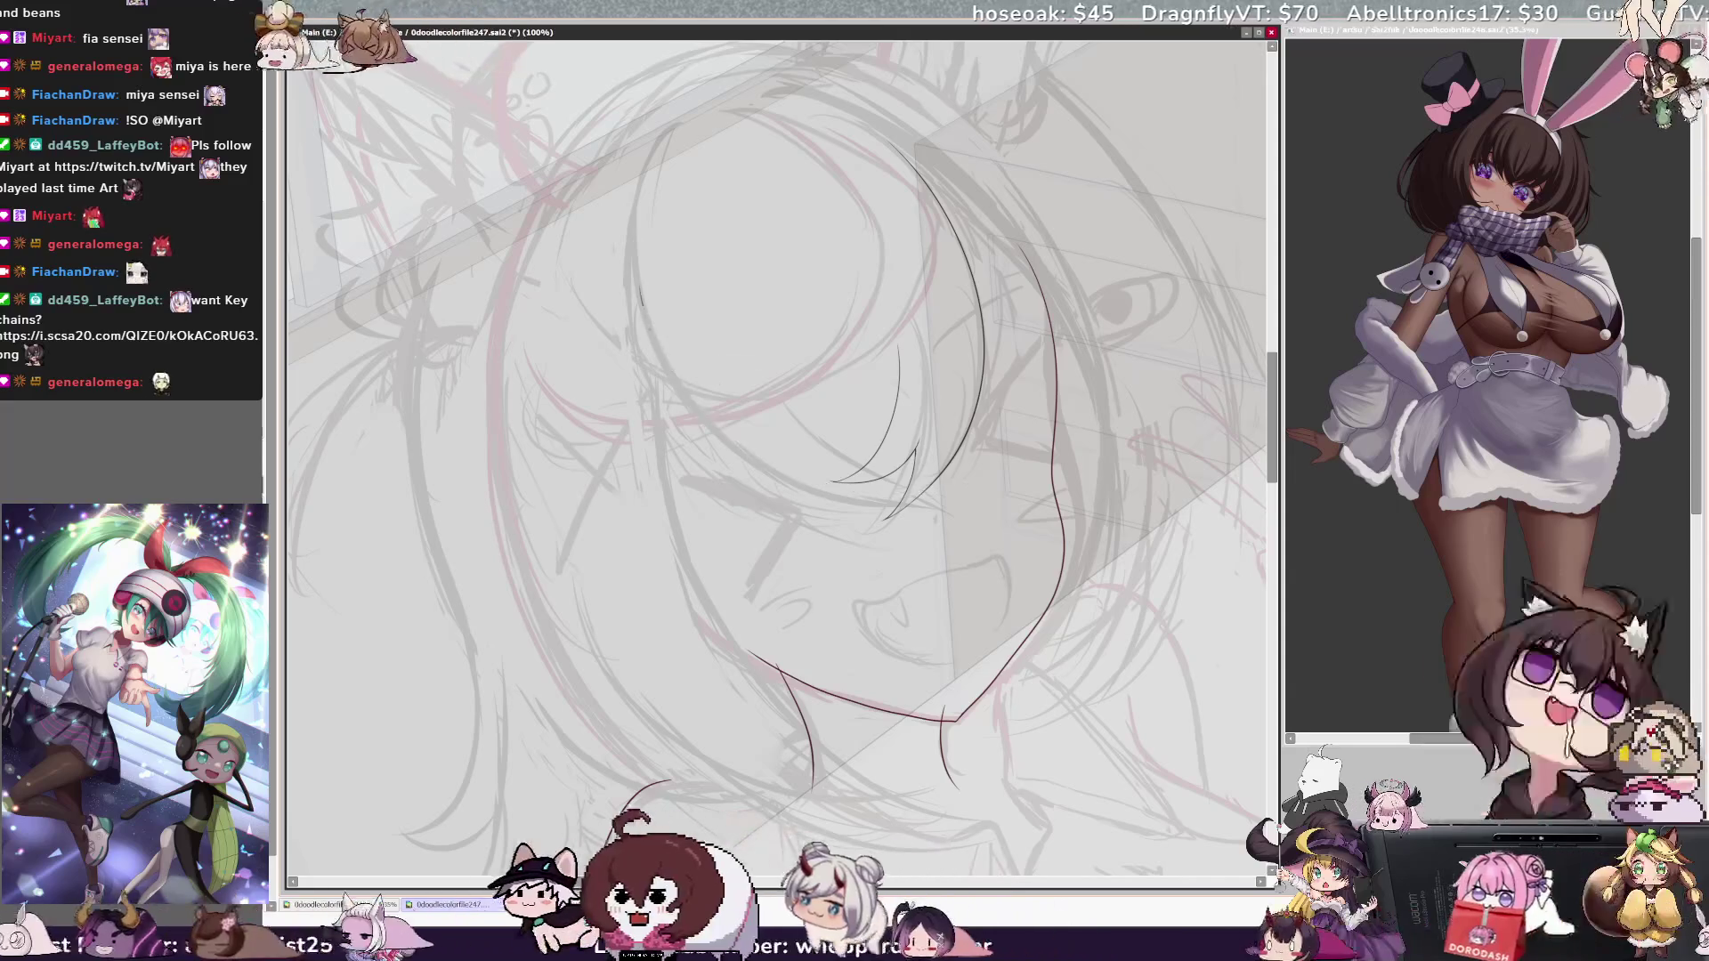
Step: Add a long curve below the face and a short diagonal stroke near it
left_click_drag(659, 356, 943, 489)
left_click_drag(725, 374, 805, 441)
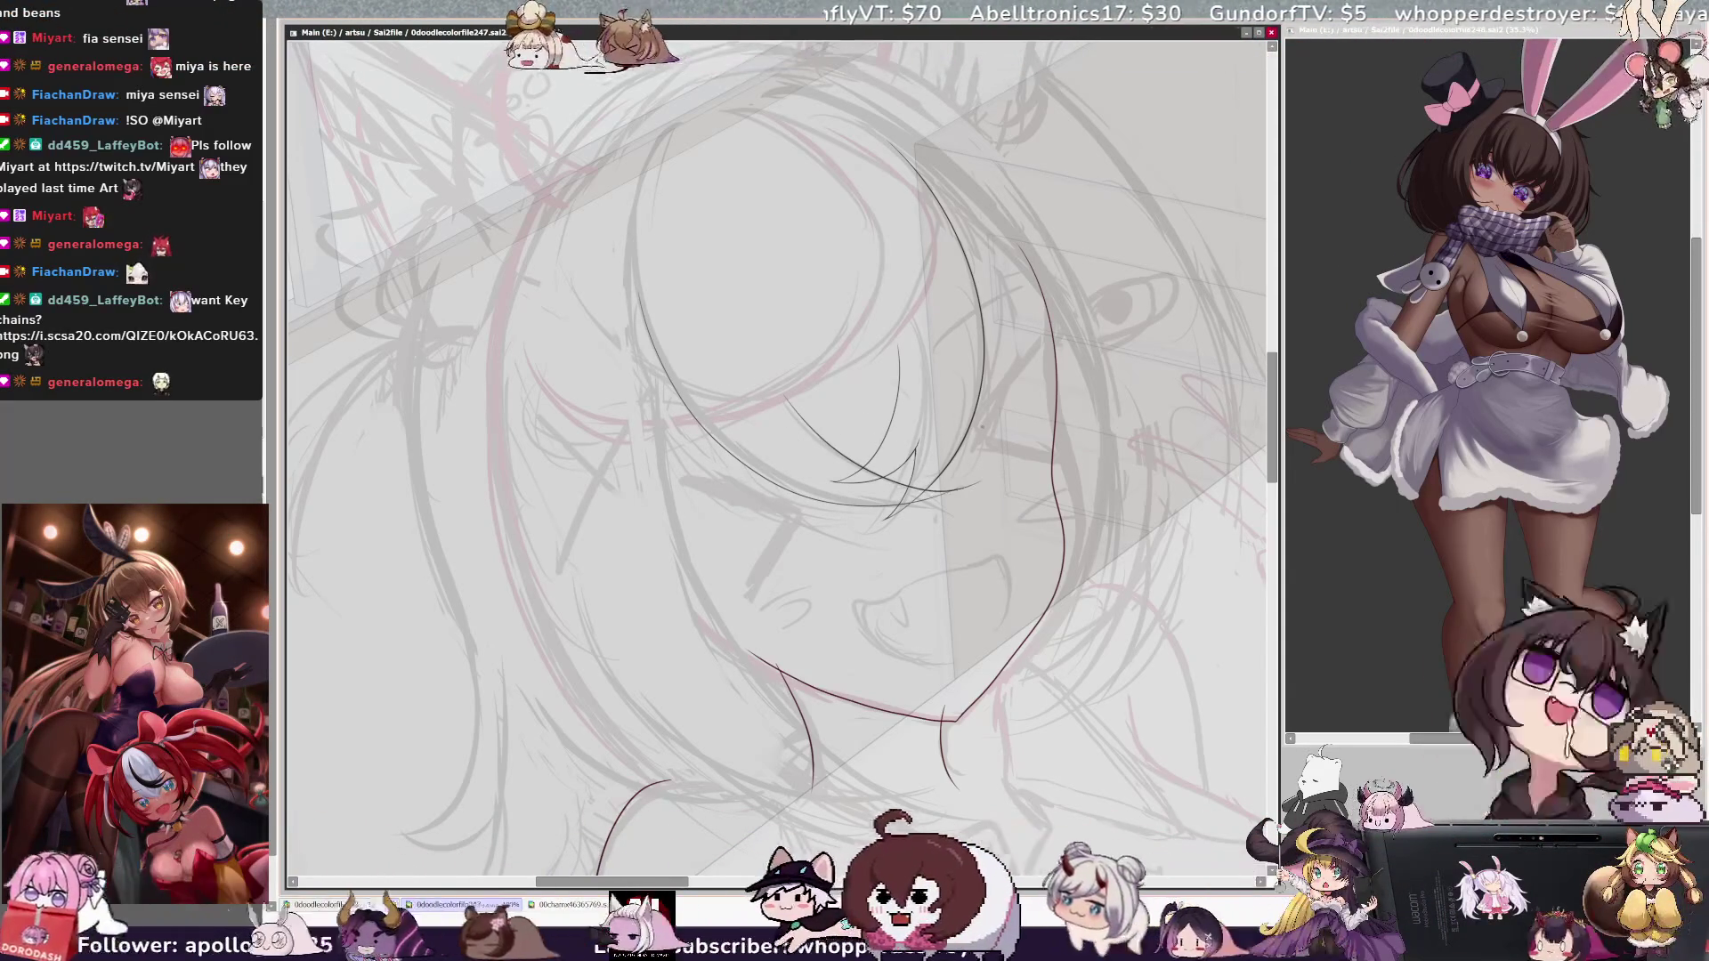
key("h")
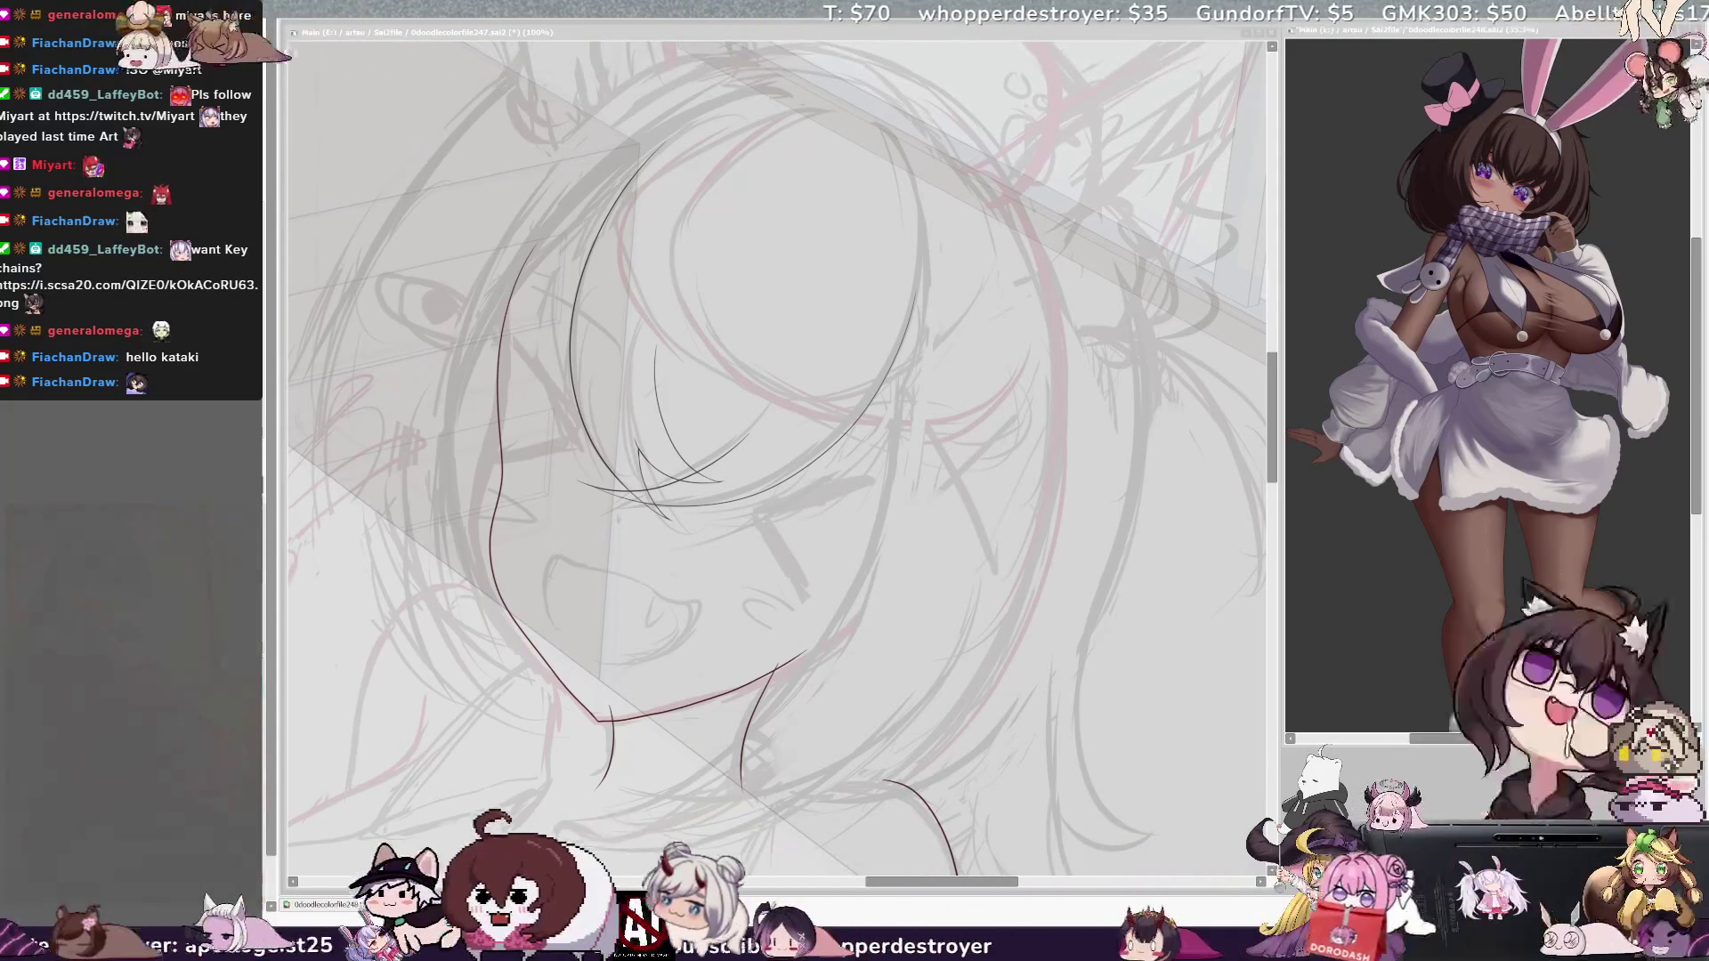
left_click_drag(606, 719, 654, 748)
key("Delete")
key("Delete")
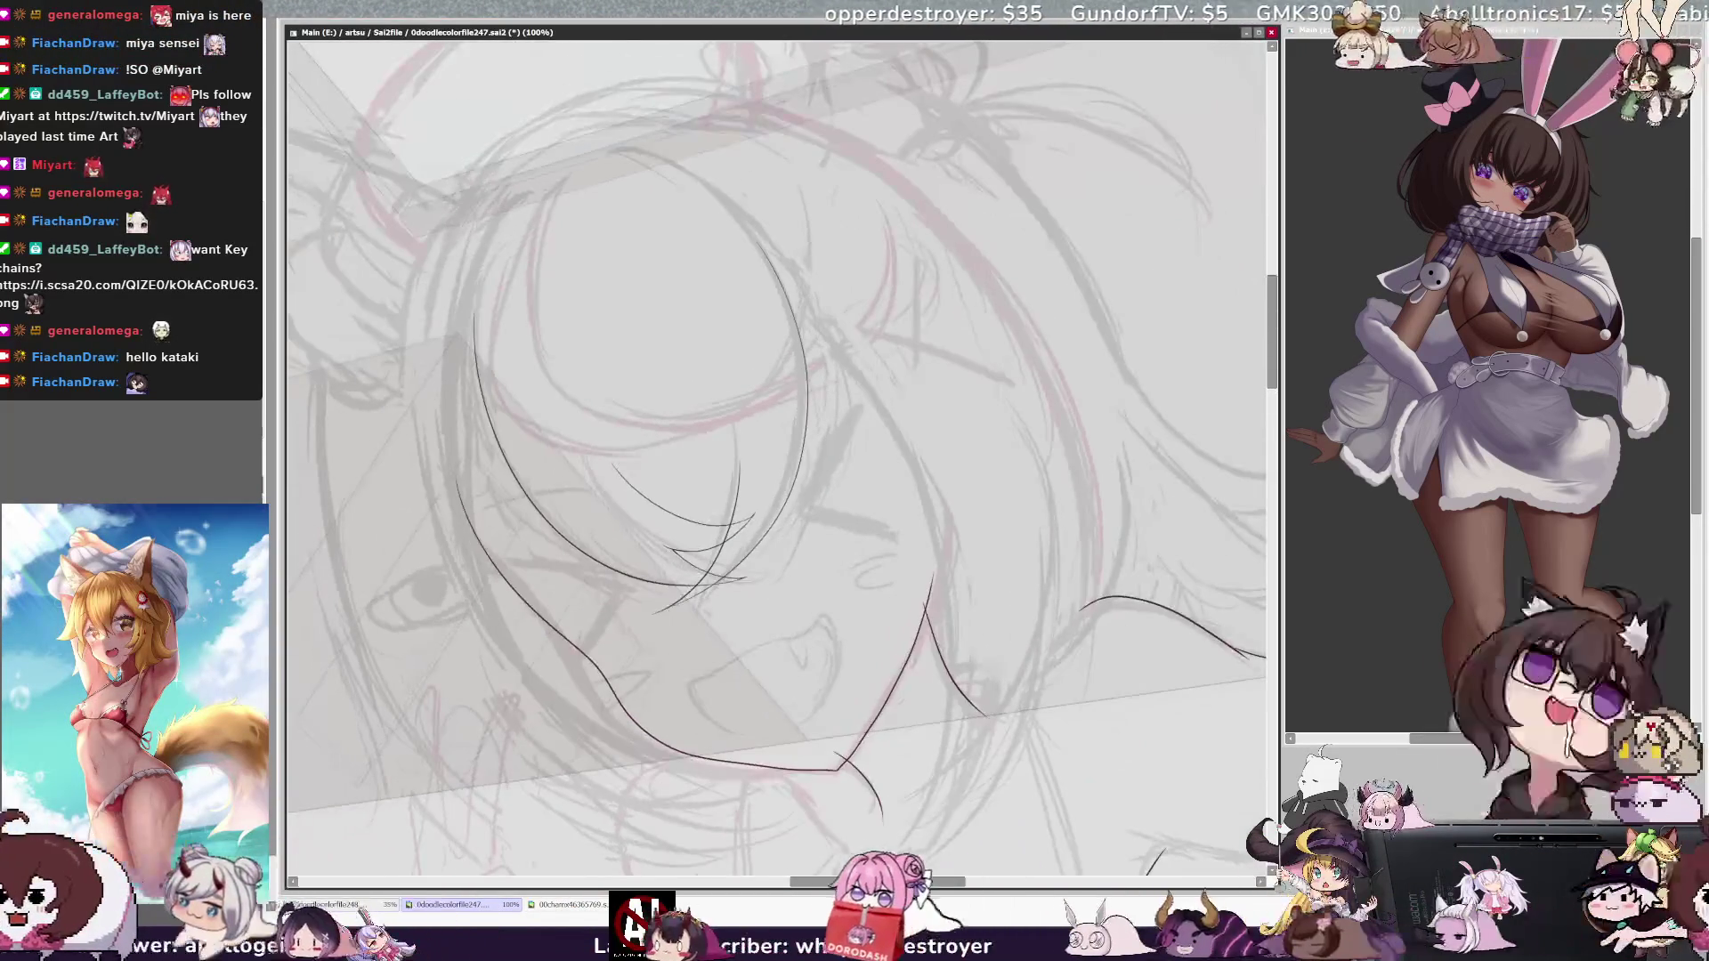
key("Delete")
key("Delete")
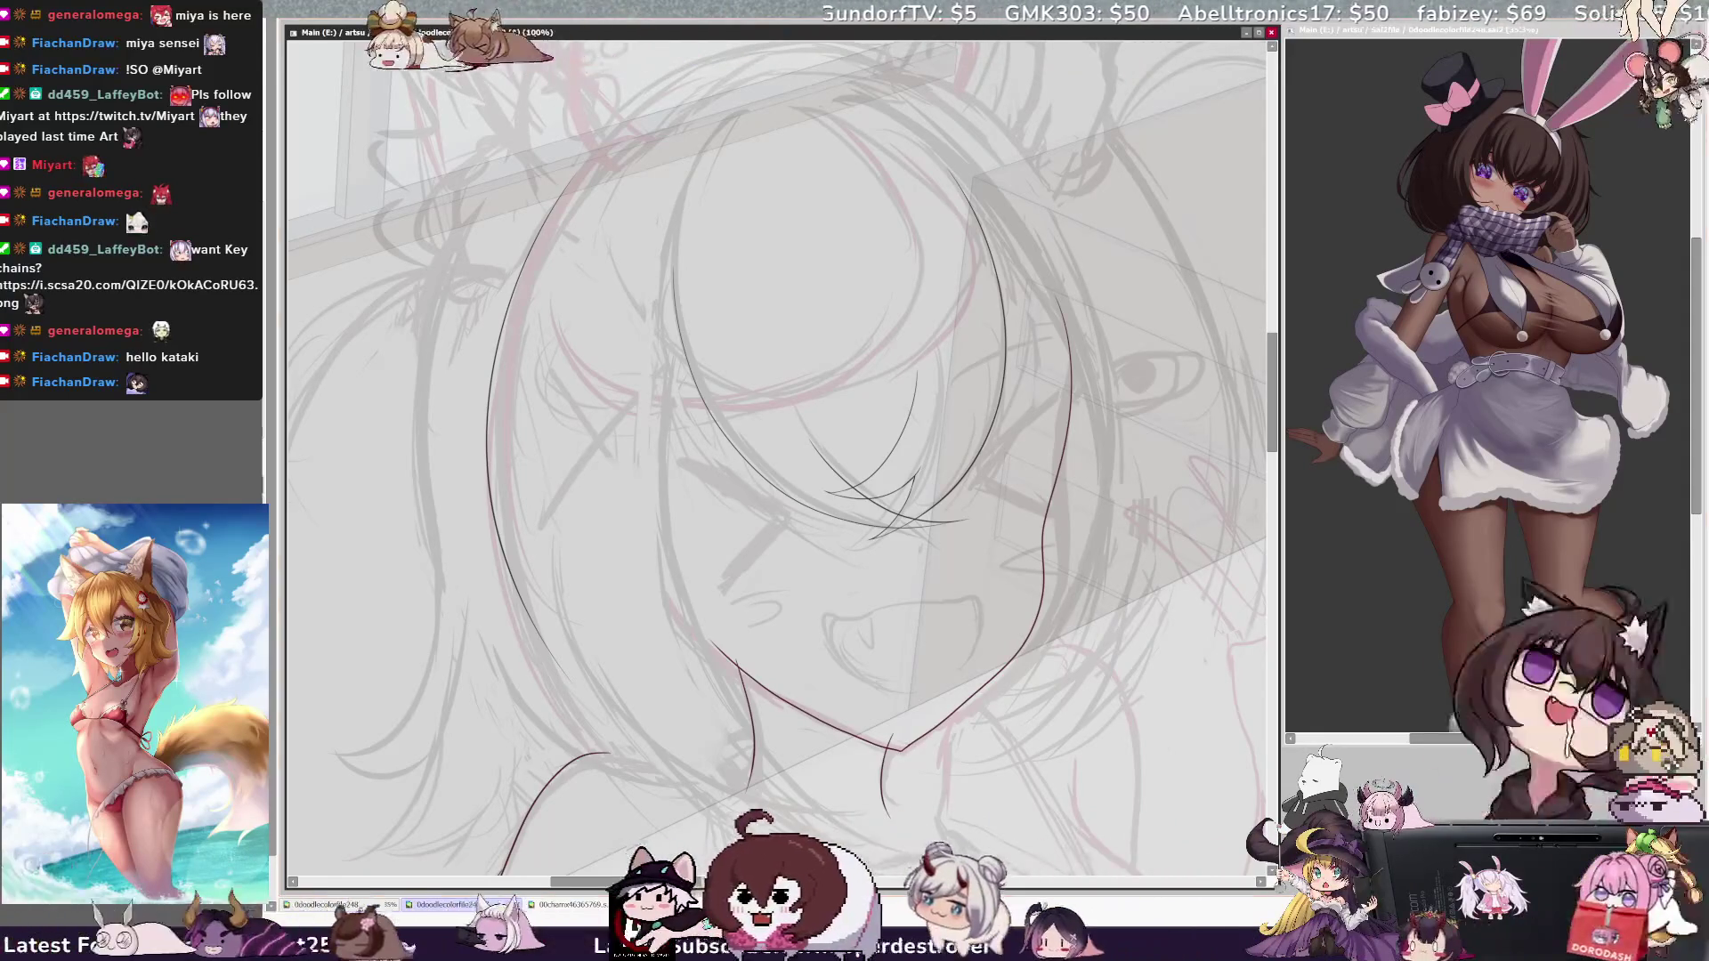
key("ctrl+minus")
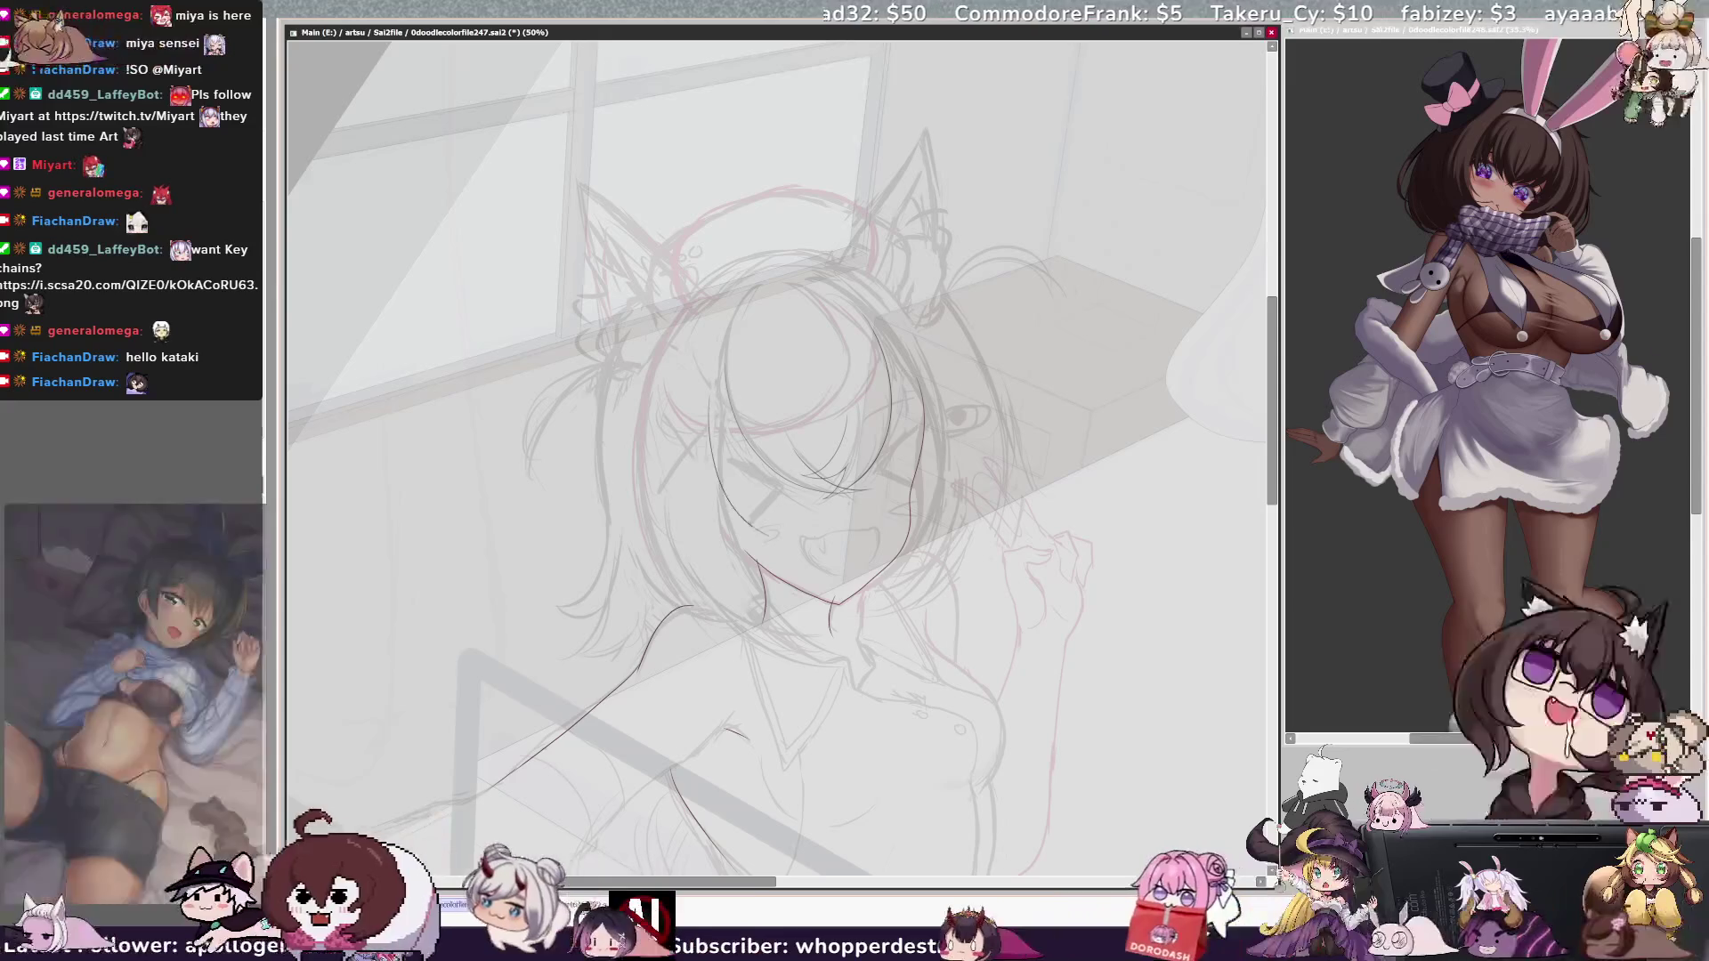
Step: Flip the view horizontally, tilt it clockwise, and magnify to 200% on the face's hair
key("h")
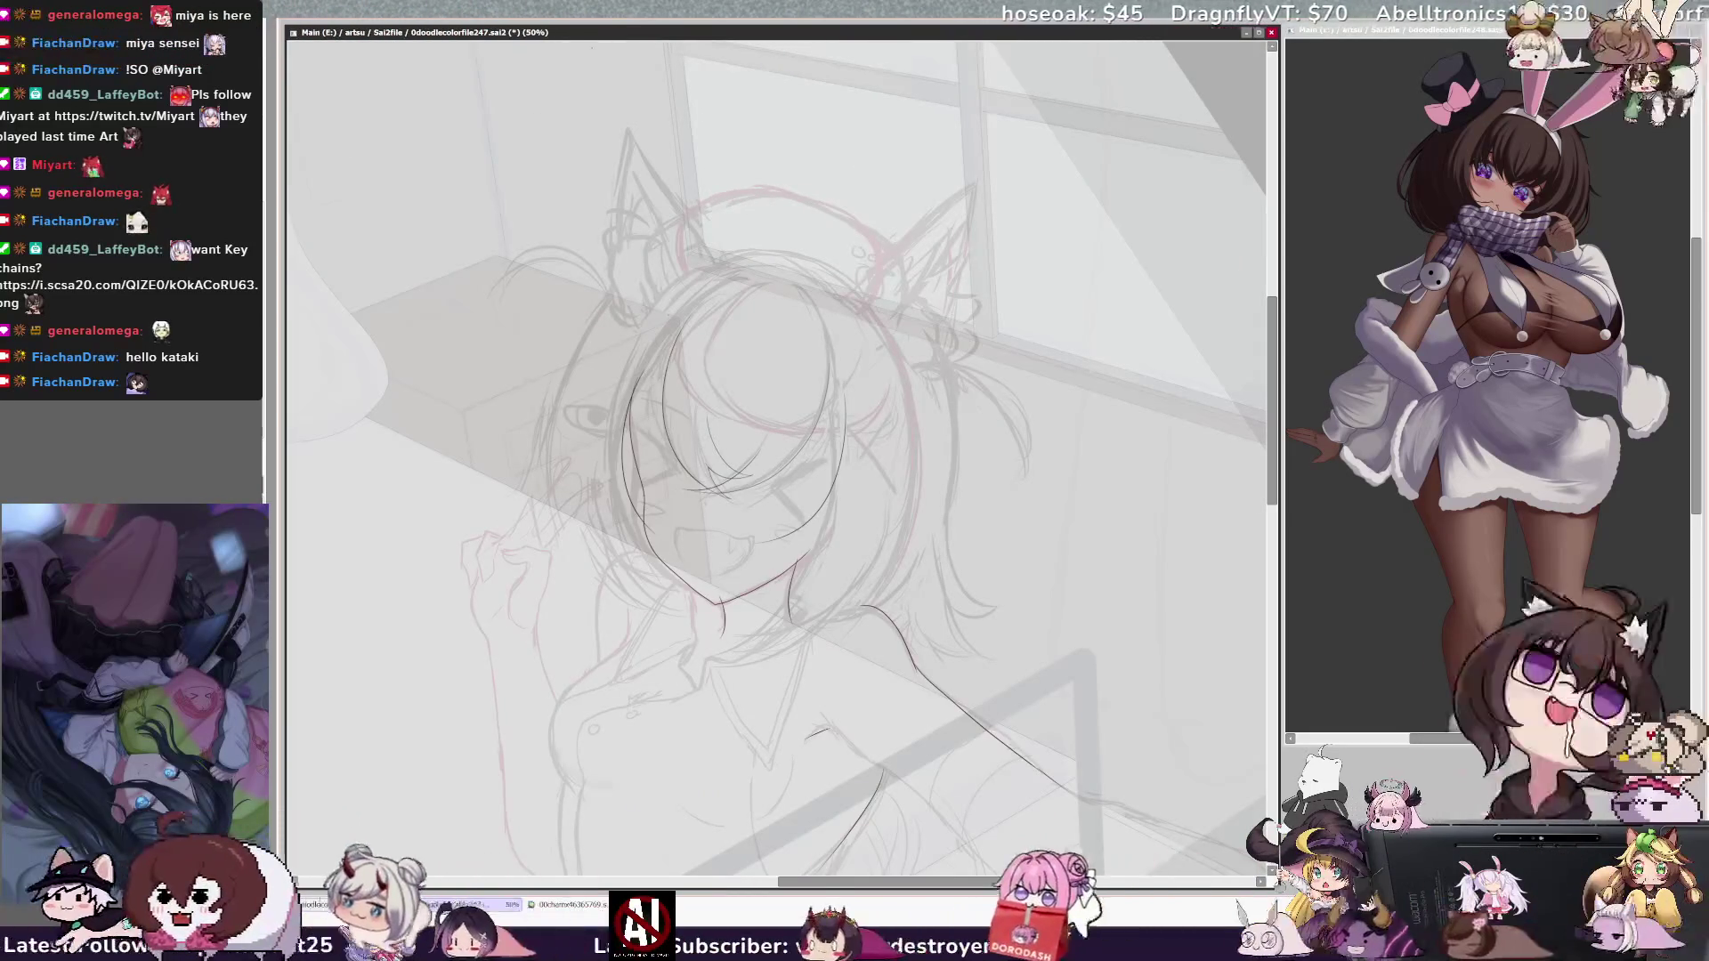
key("End")
key("End")
key("End")
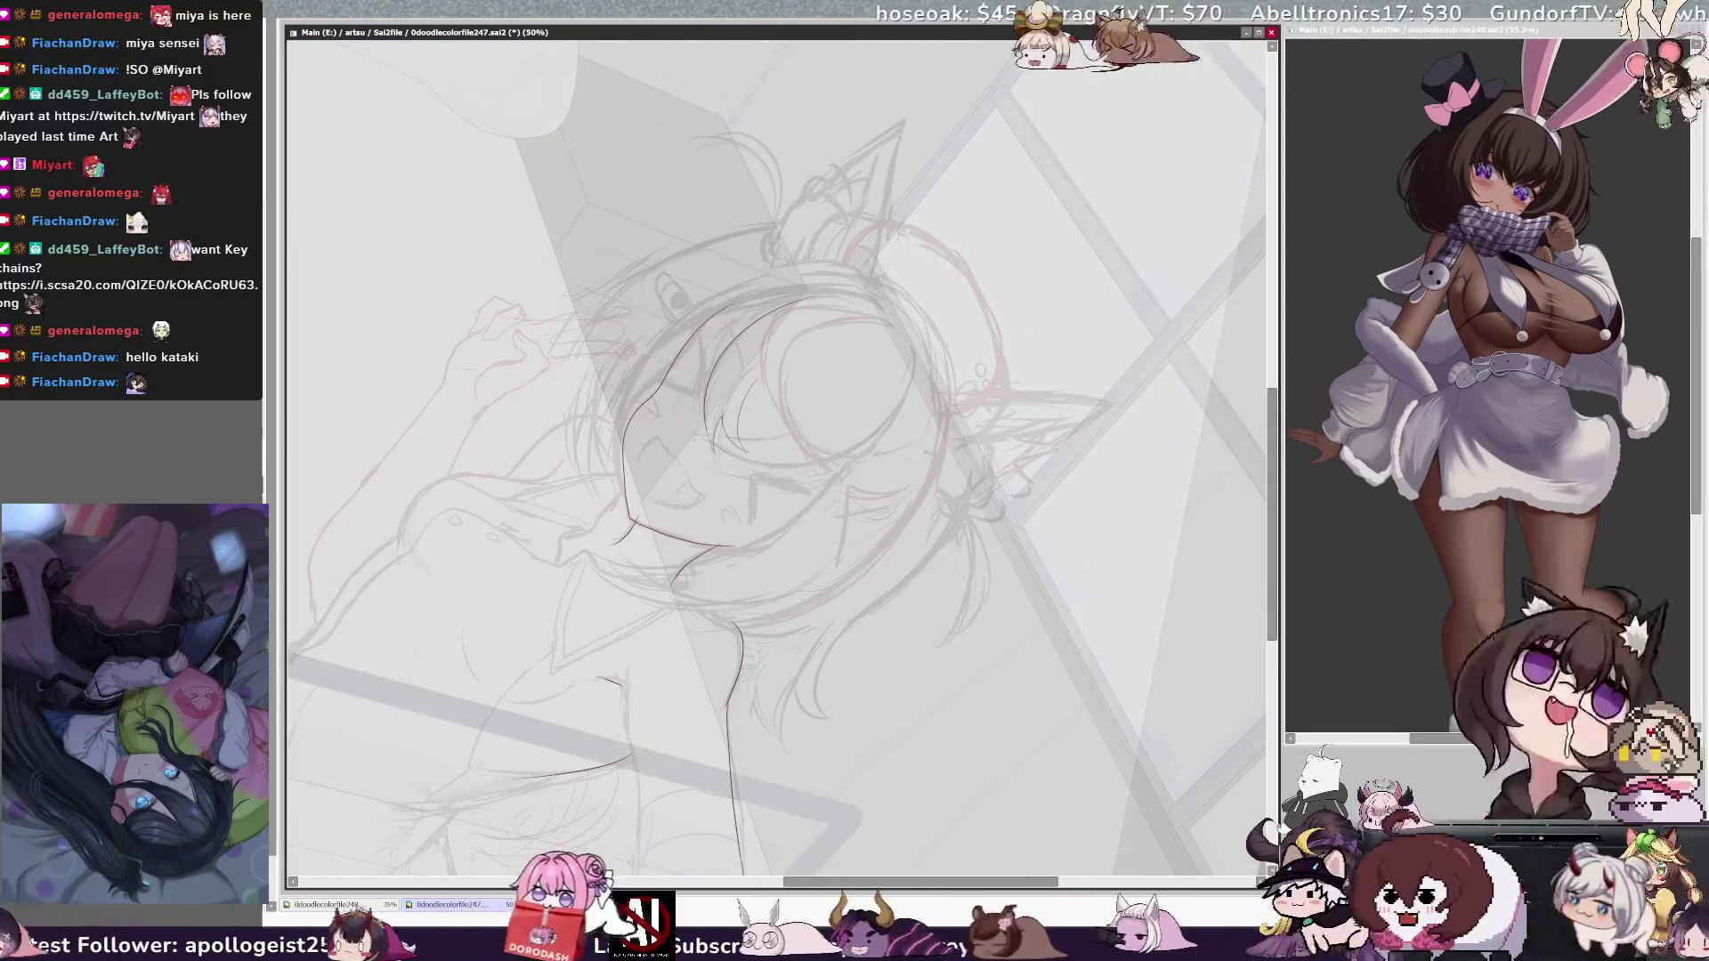
key("Page_Up")
key("Page_Up")
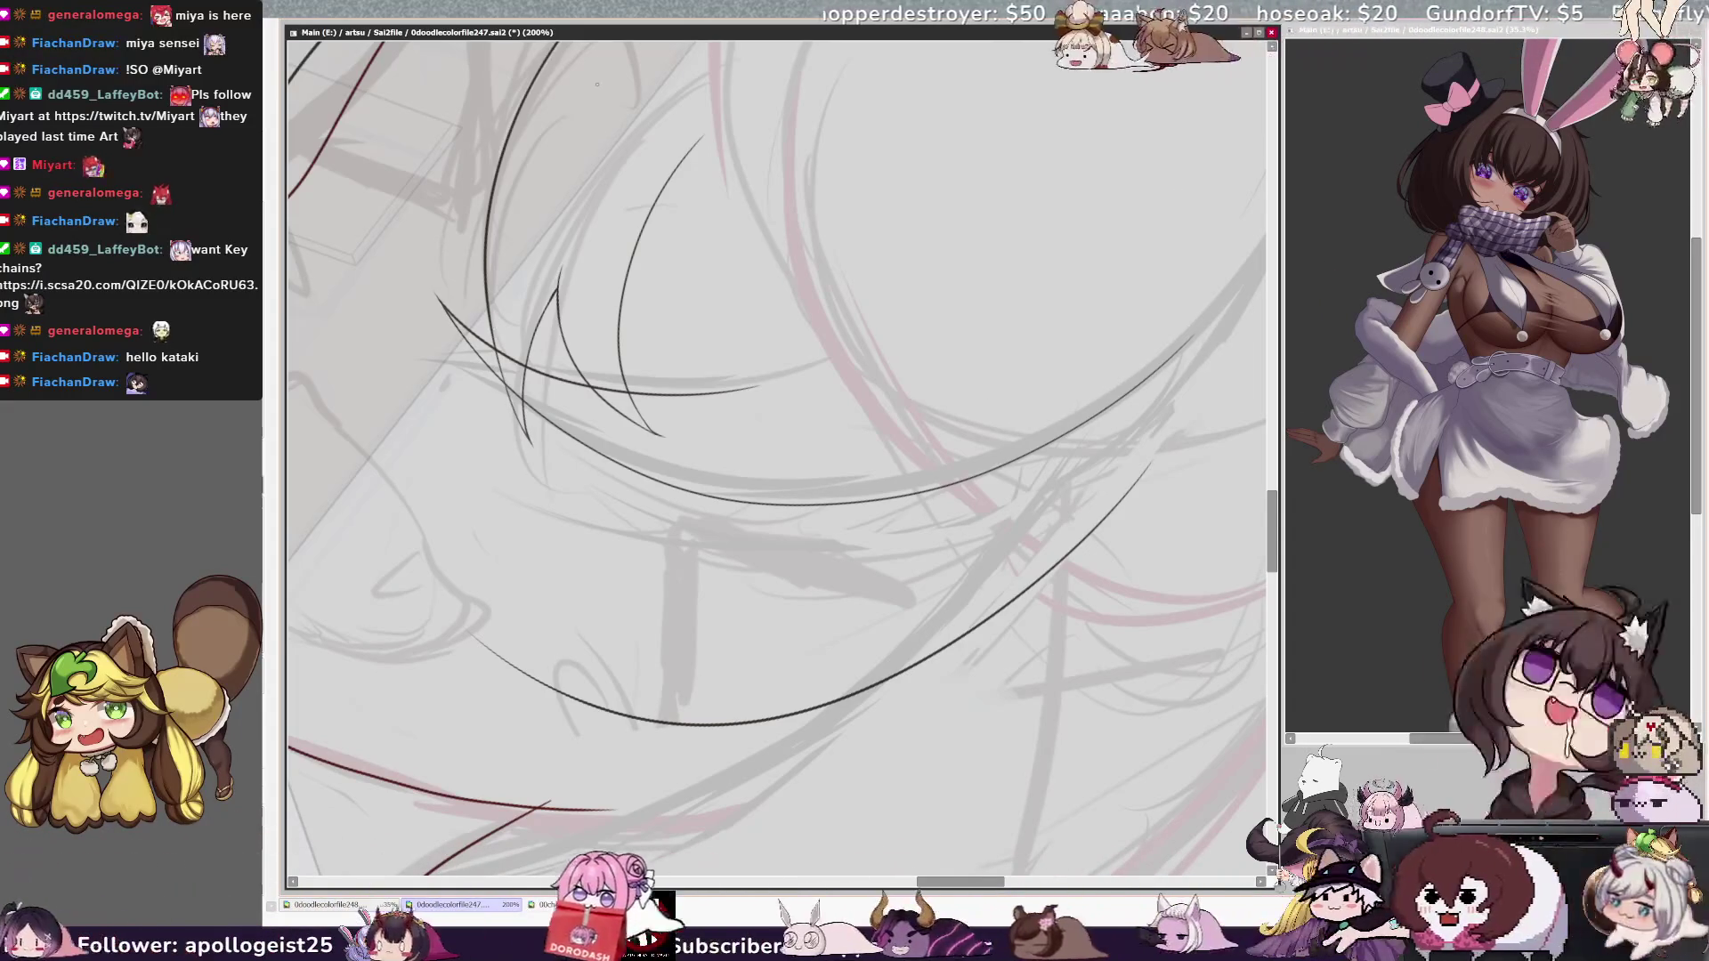
Step: Ink a front hair strand curving down beside the face, then zoom out to 75%
left_click_drag(712, 445, 623, 534)
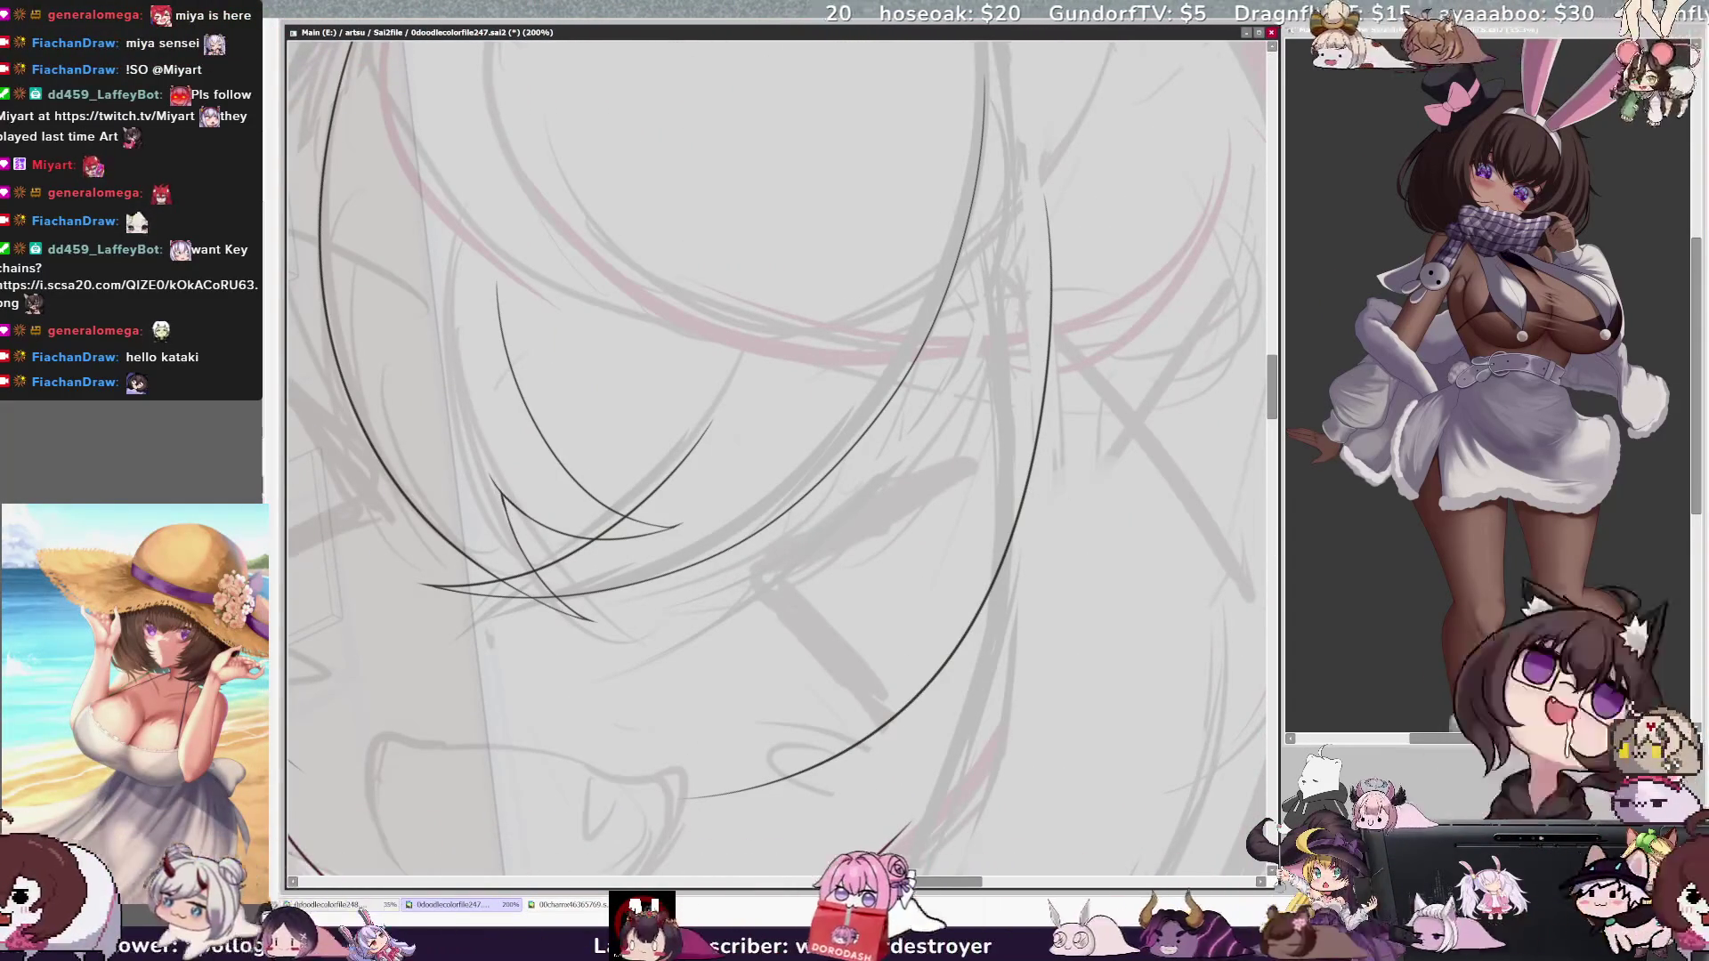
key("End")
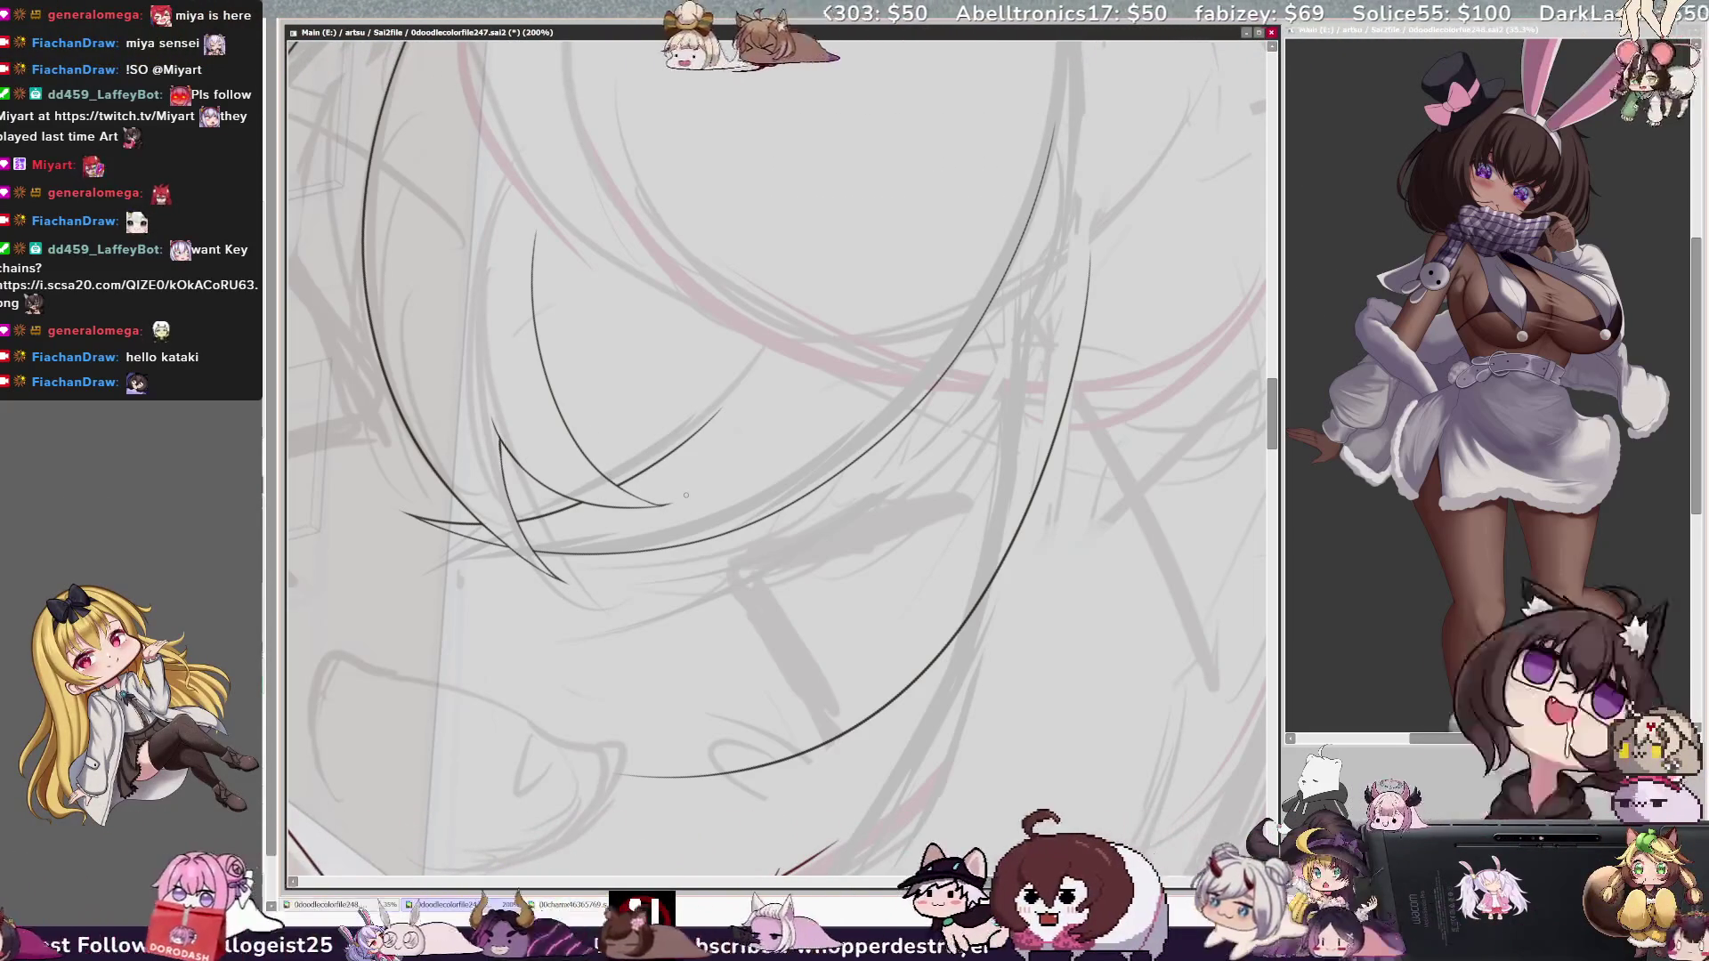
scroll(685, 495, "down", 3)
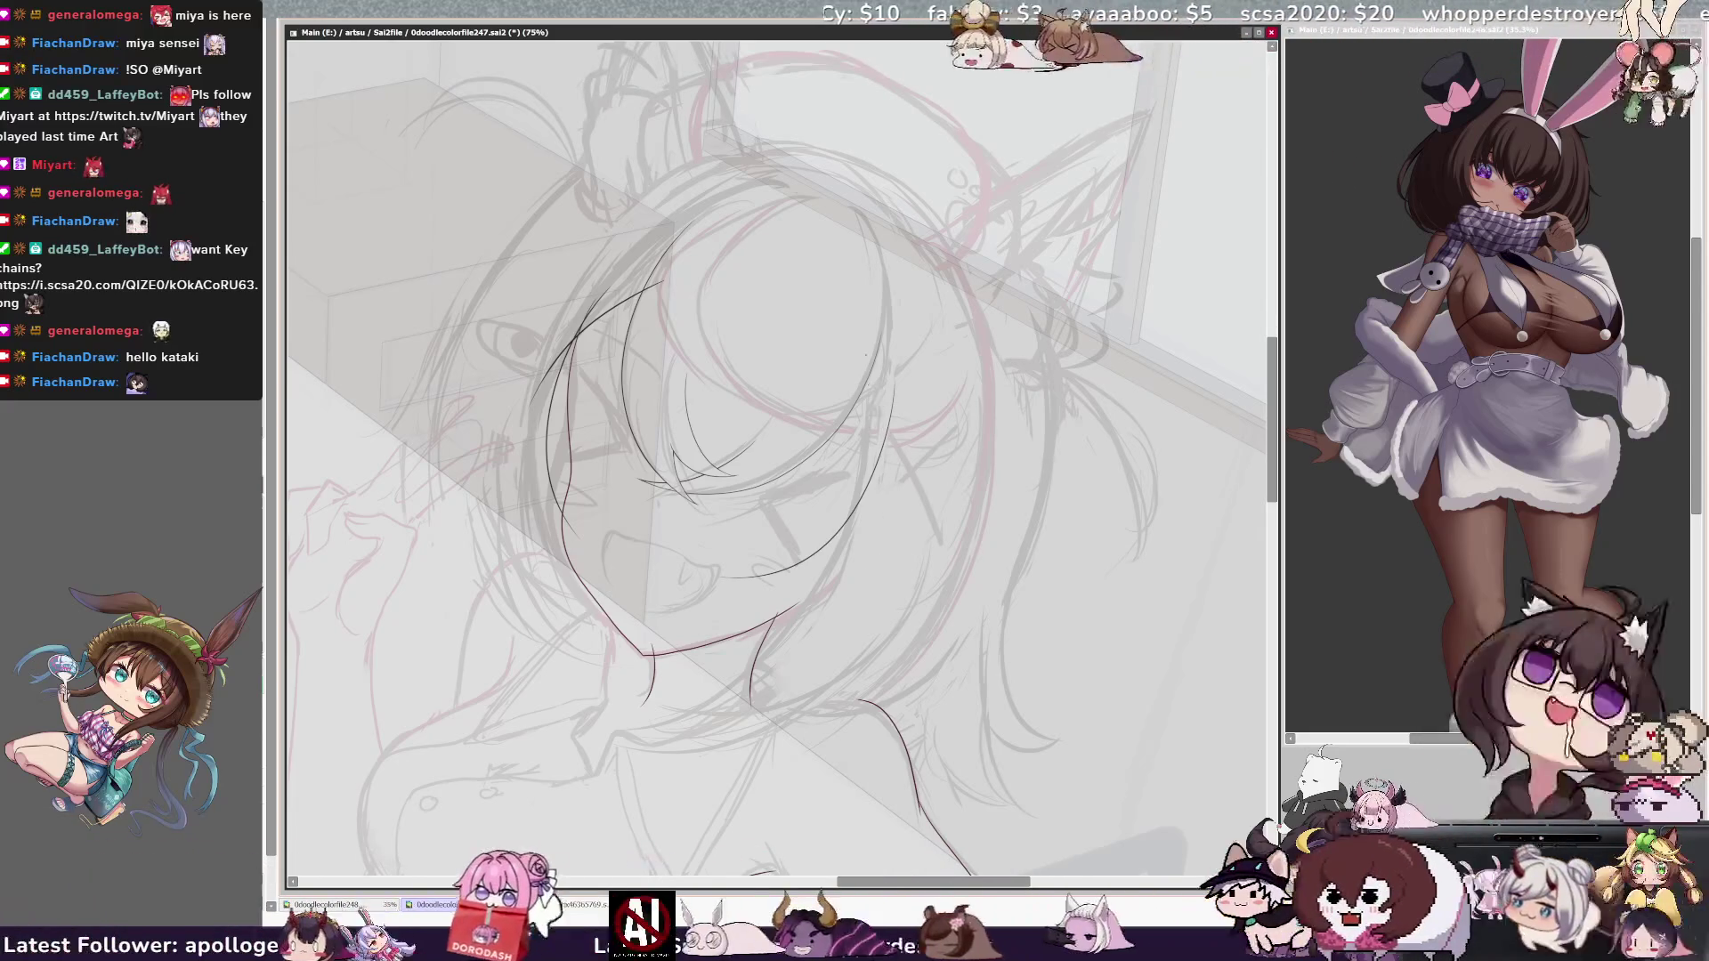
Step: Ink a stroke beside the face's right contour and adjust the brush size
left_click_drag(871, 352, 909, 523)
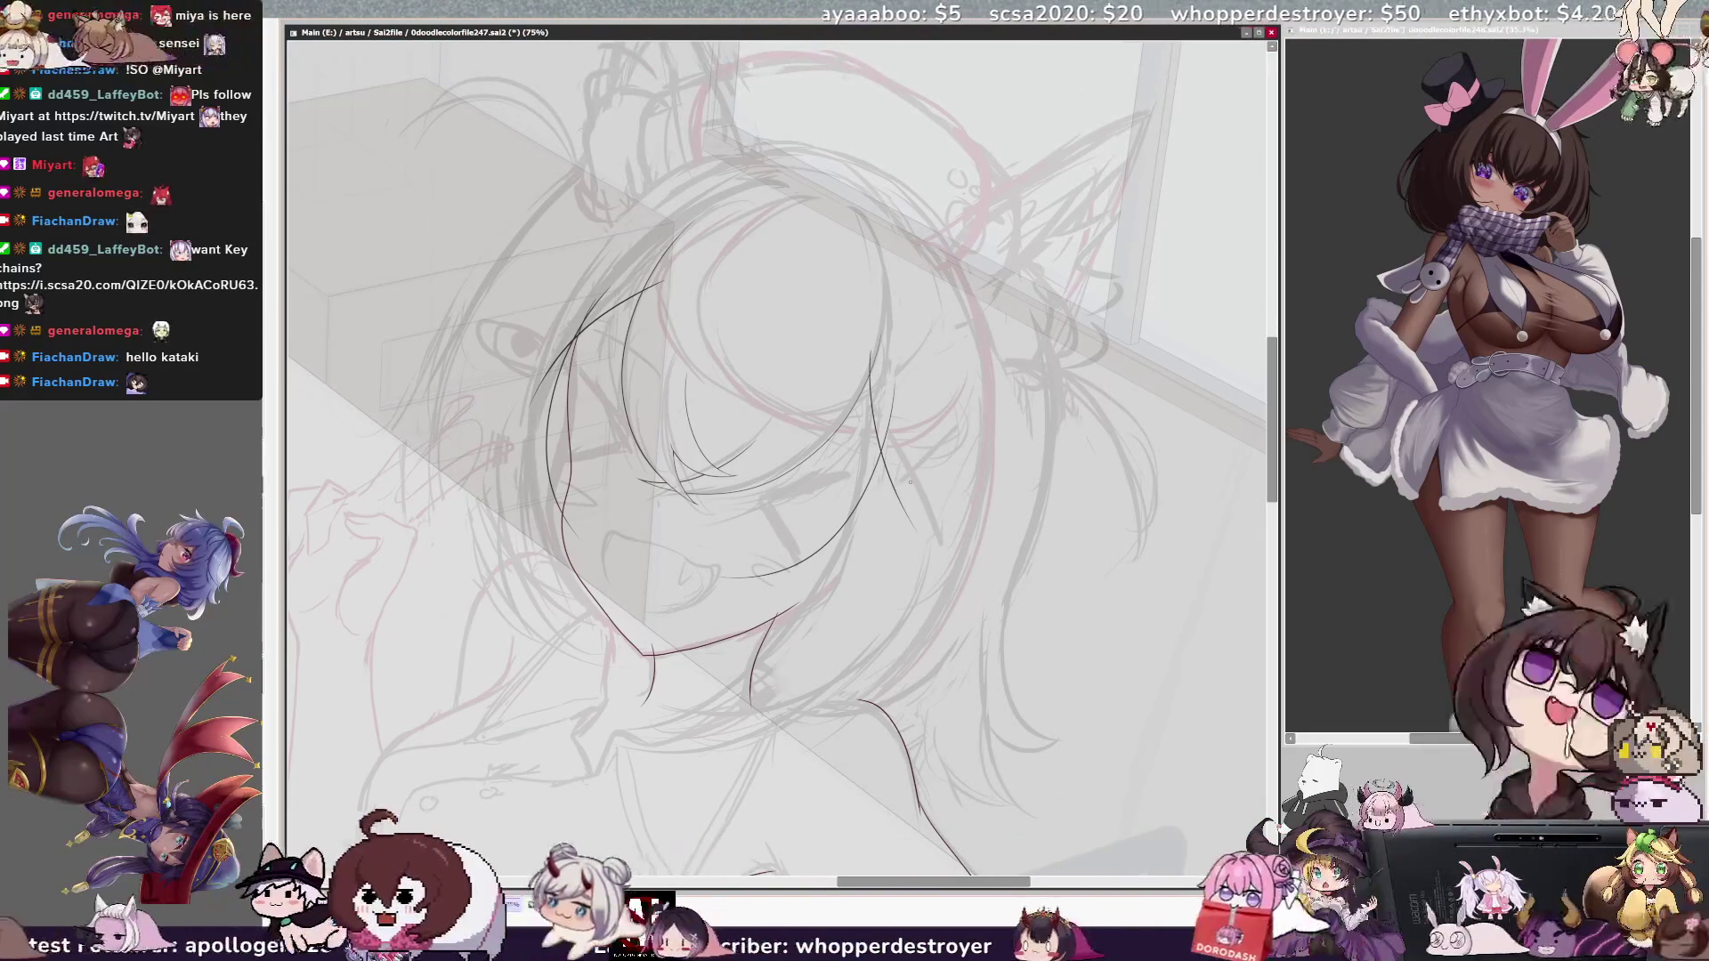
key("bracketright")
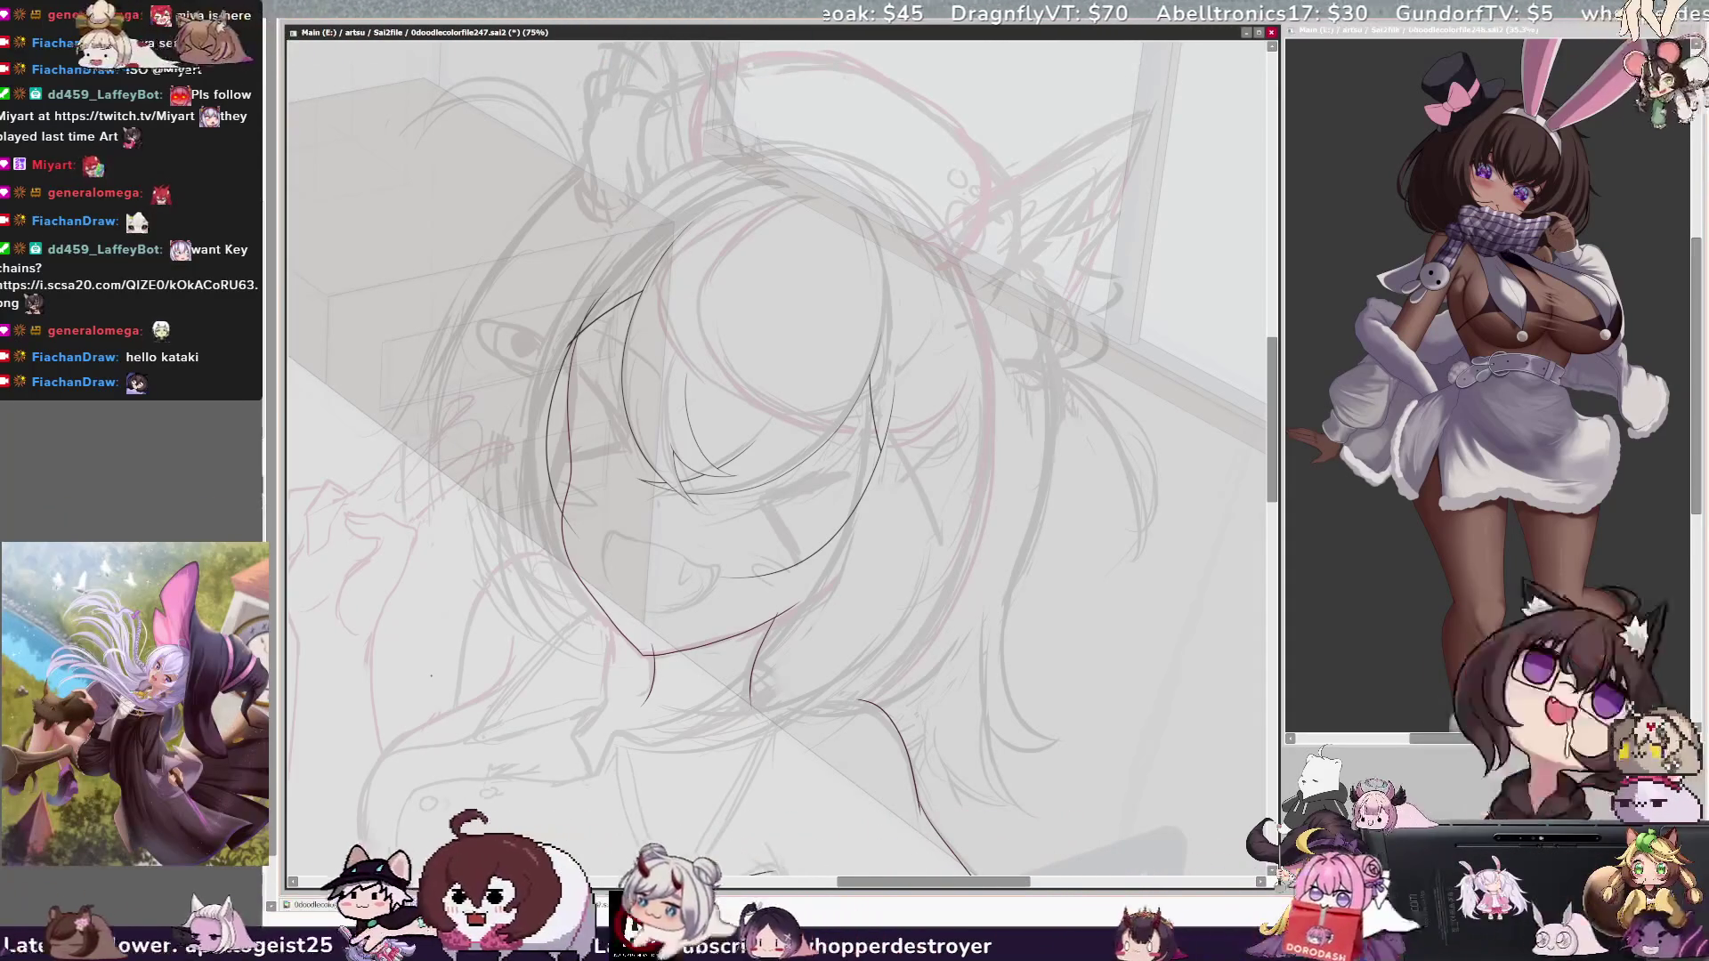
key("h")
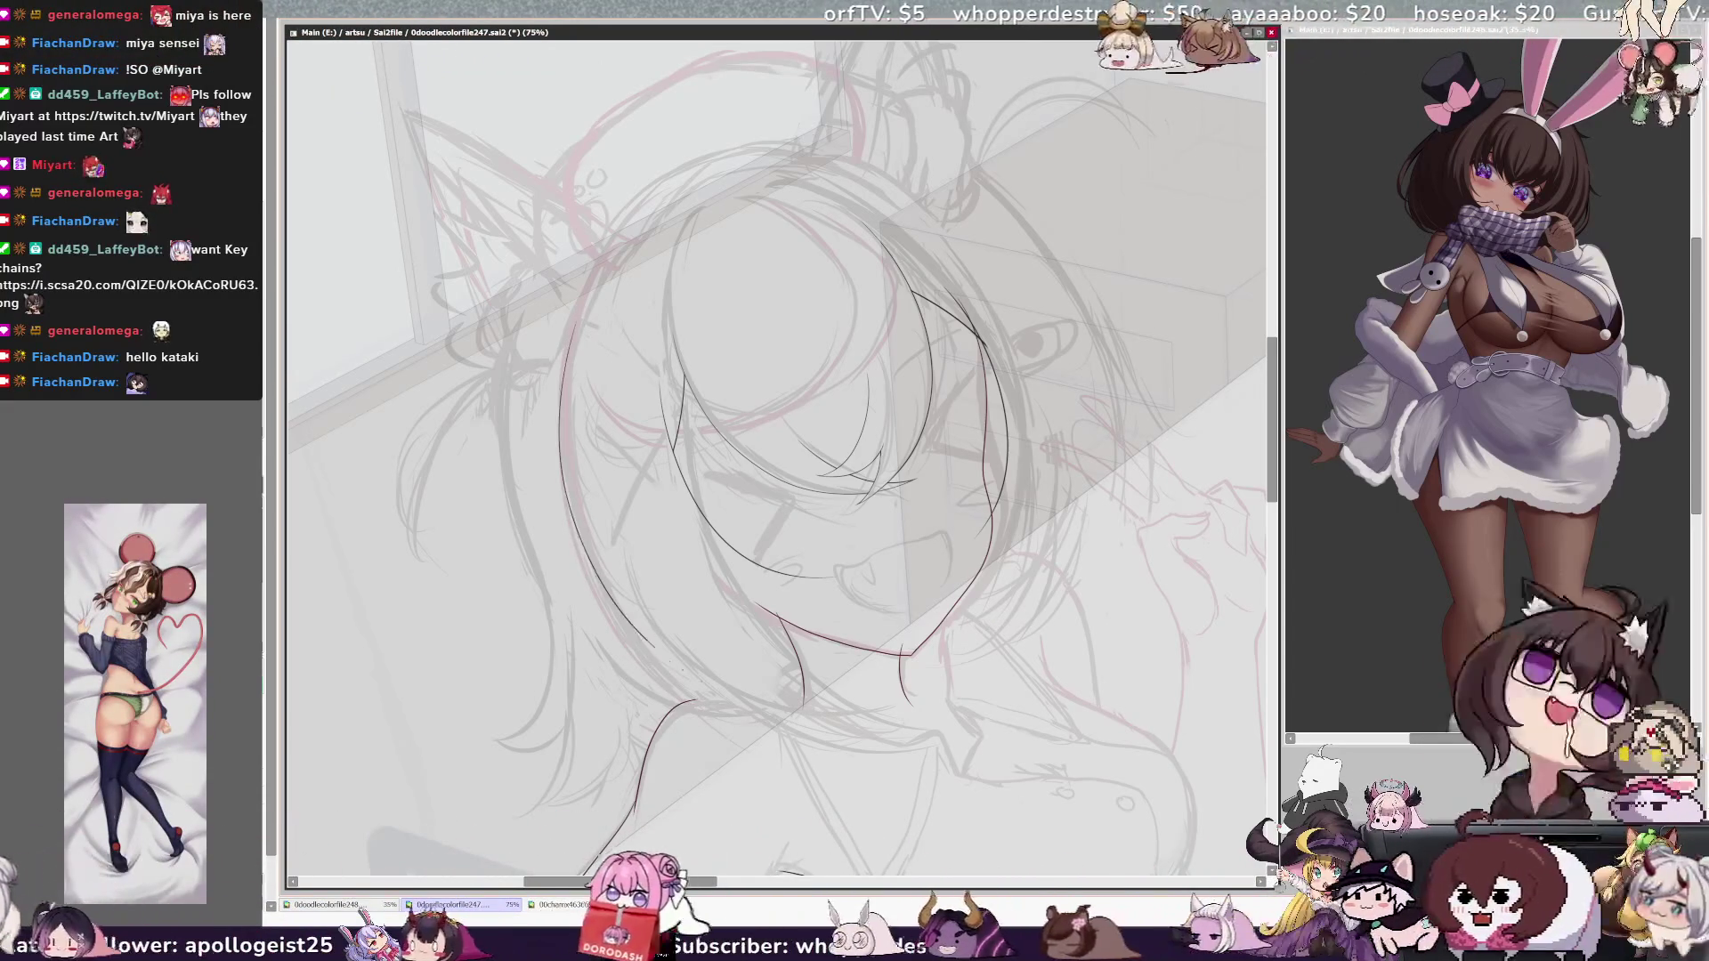
Step: Ink the left outer hair edge in the mirrored view, redoing bad strokes
mouse_move(567, 345)
left_mouse_down()
mouse_move(559, 405)
mouse_move(695, 693)
mouse_move(801, 707)
left_mouse_up()
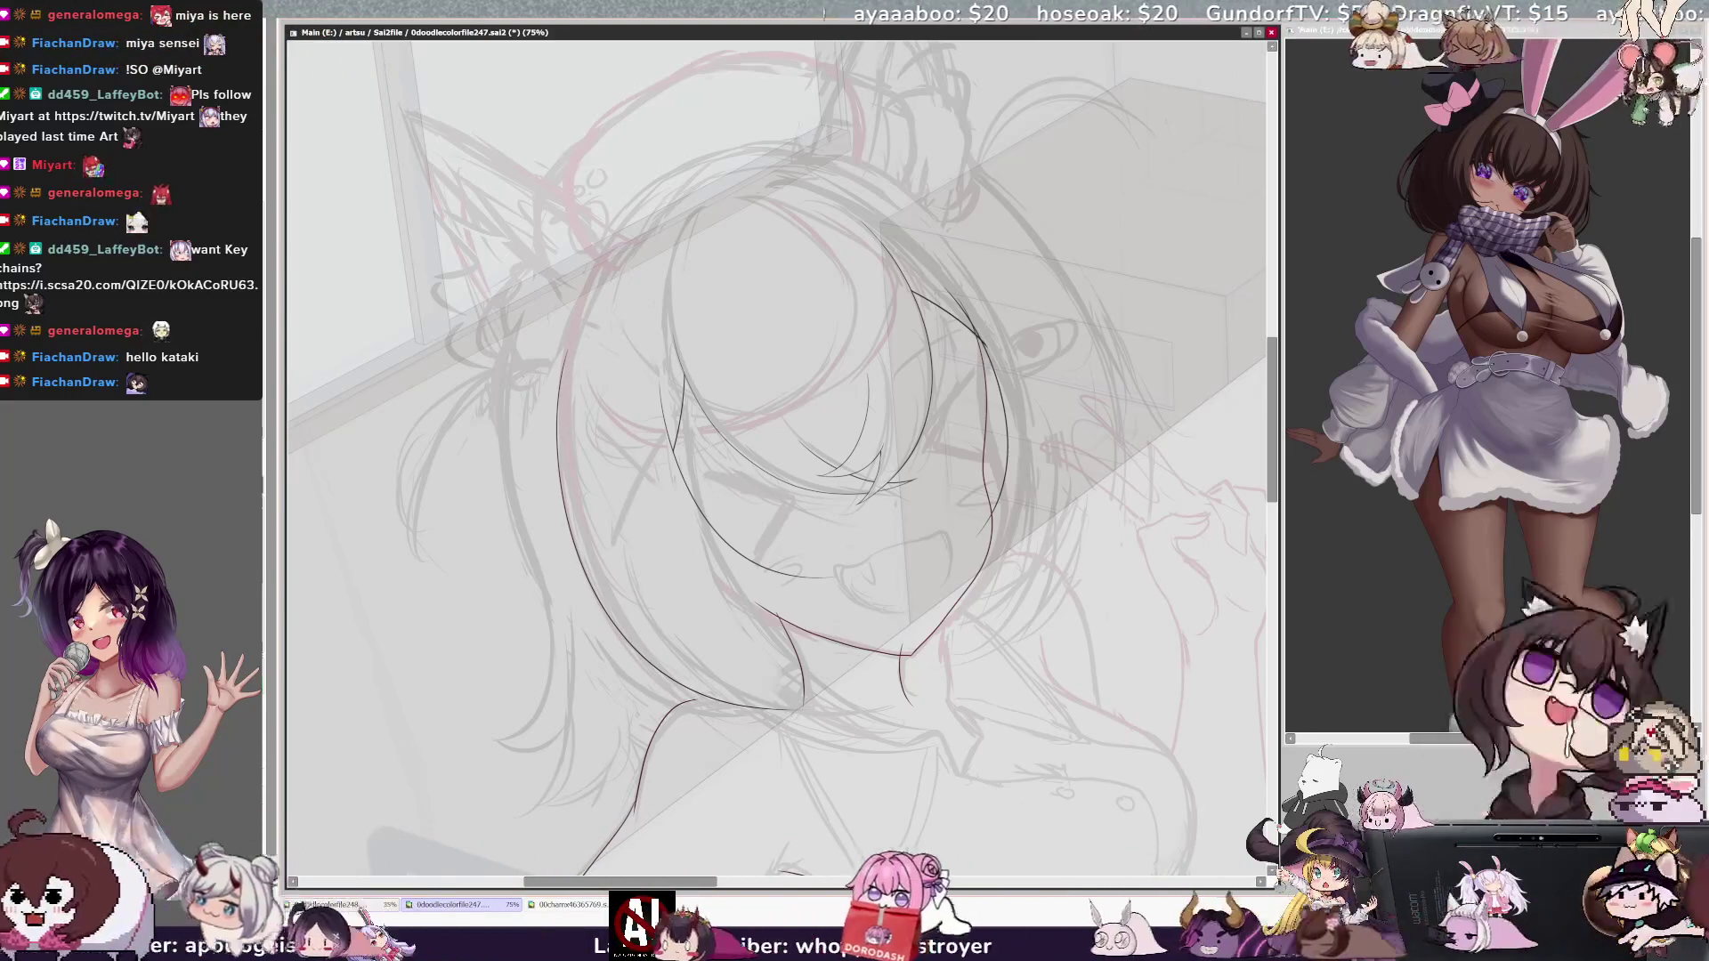
key("ctrl+z")
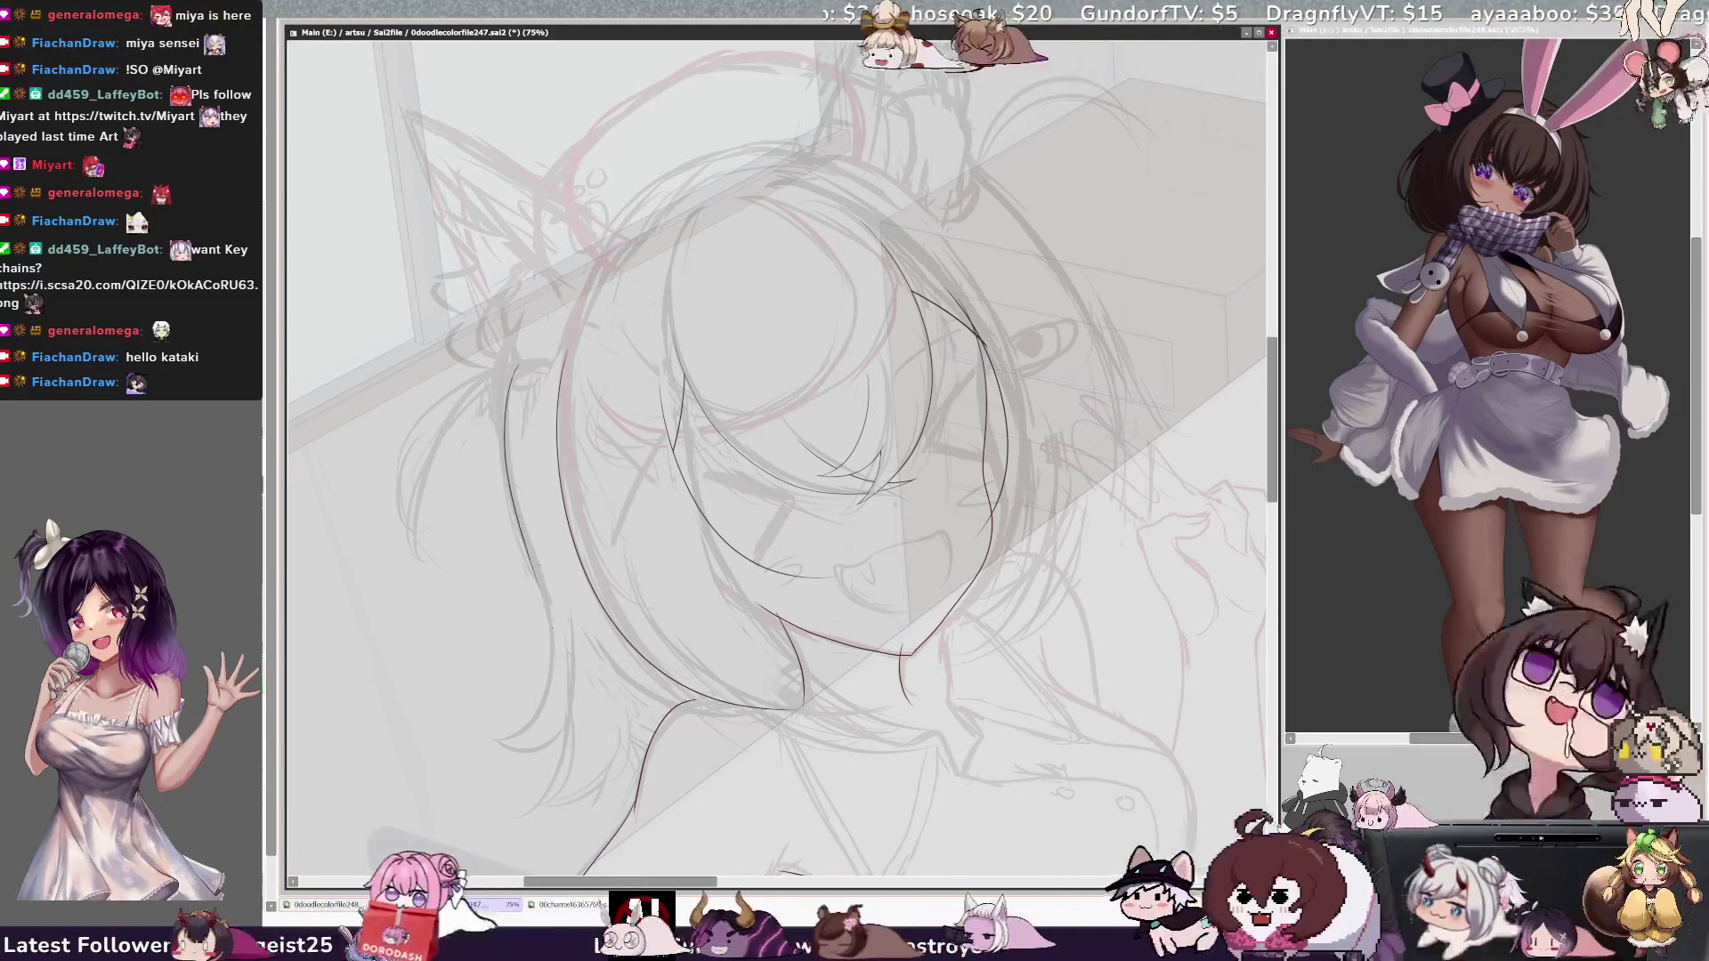
key("ctrl+z")
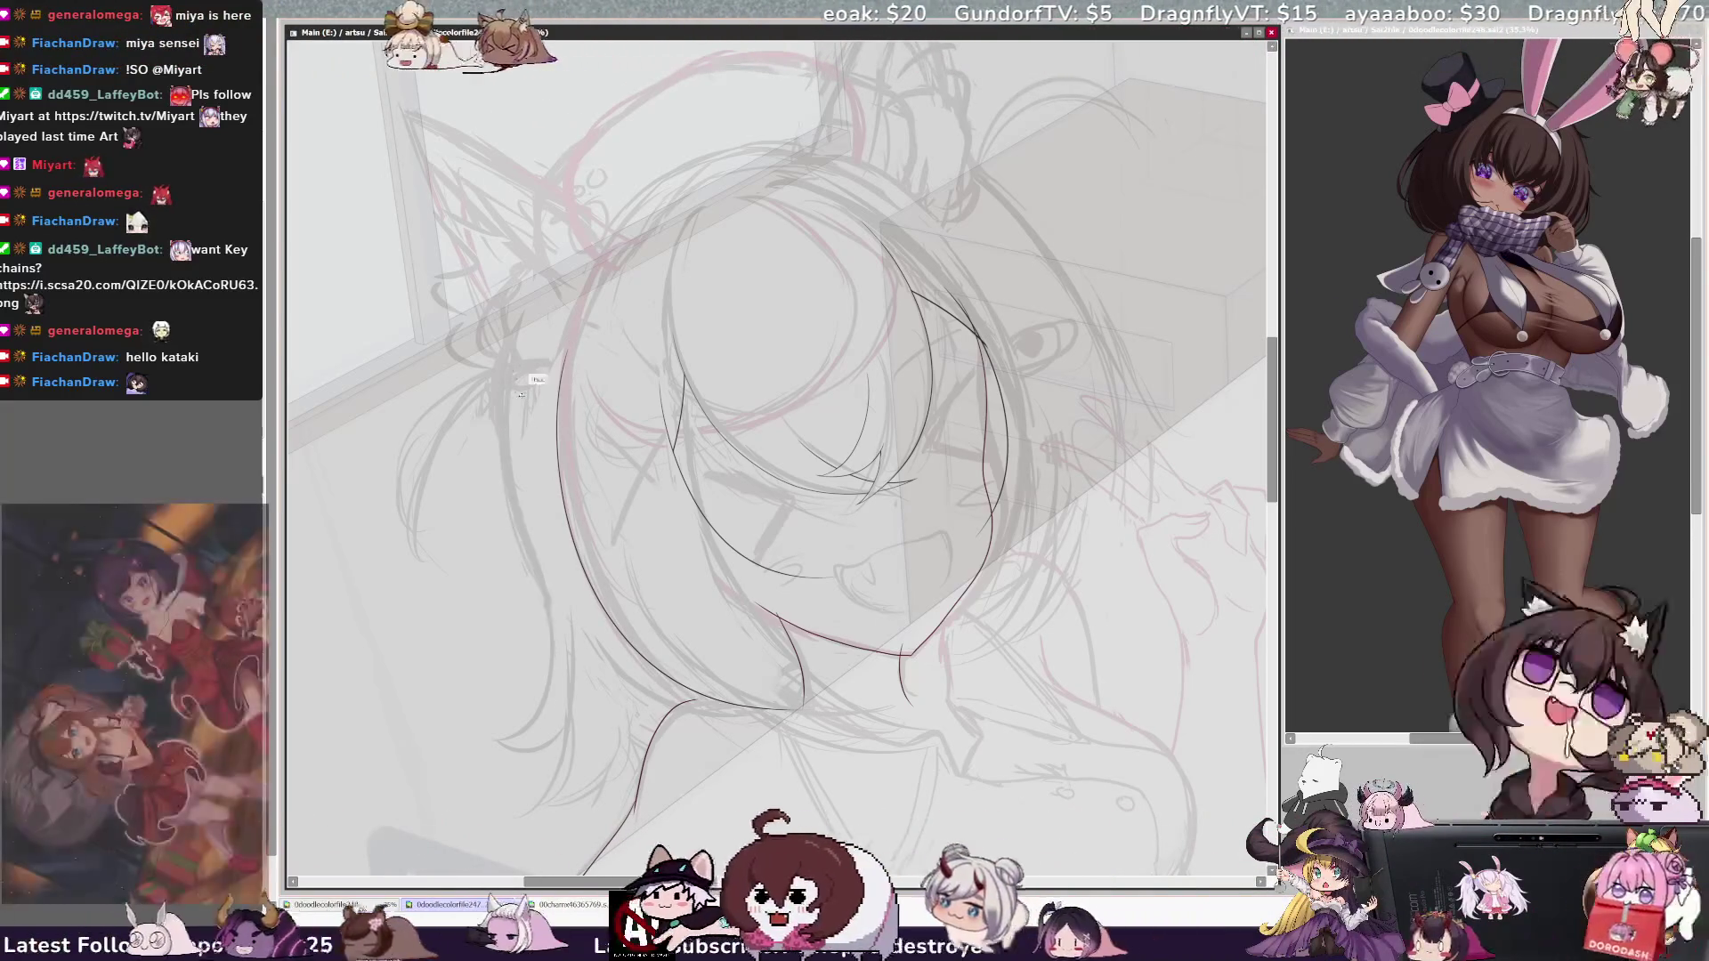
left_click_drag(516, 369, 572, 646)
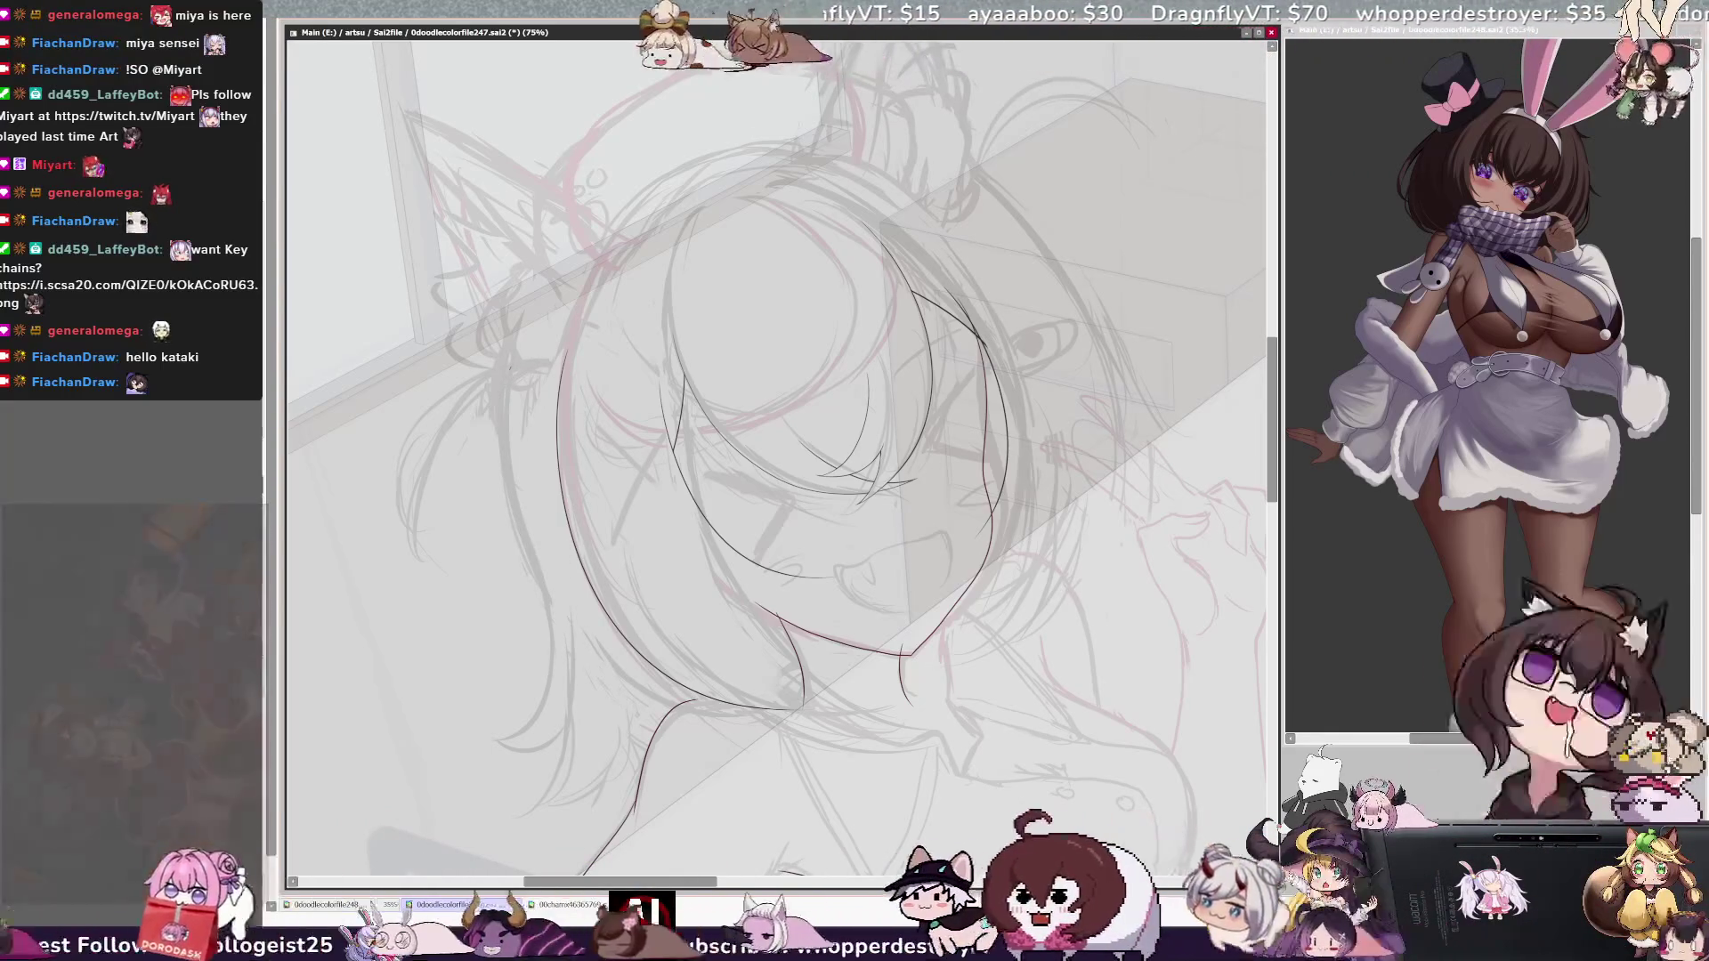
left_click_drag(512, 370, 563, 625)
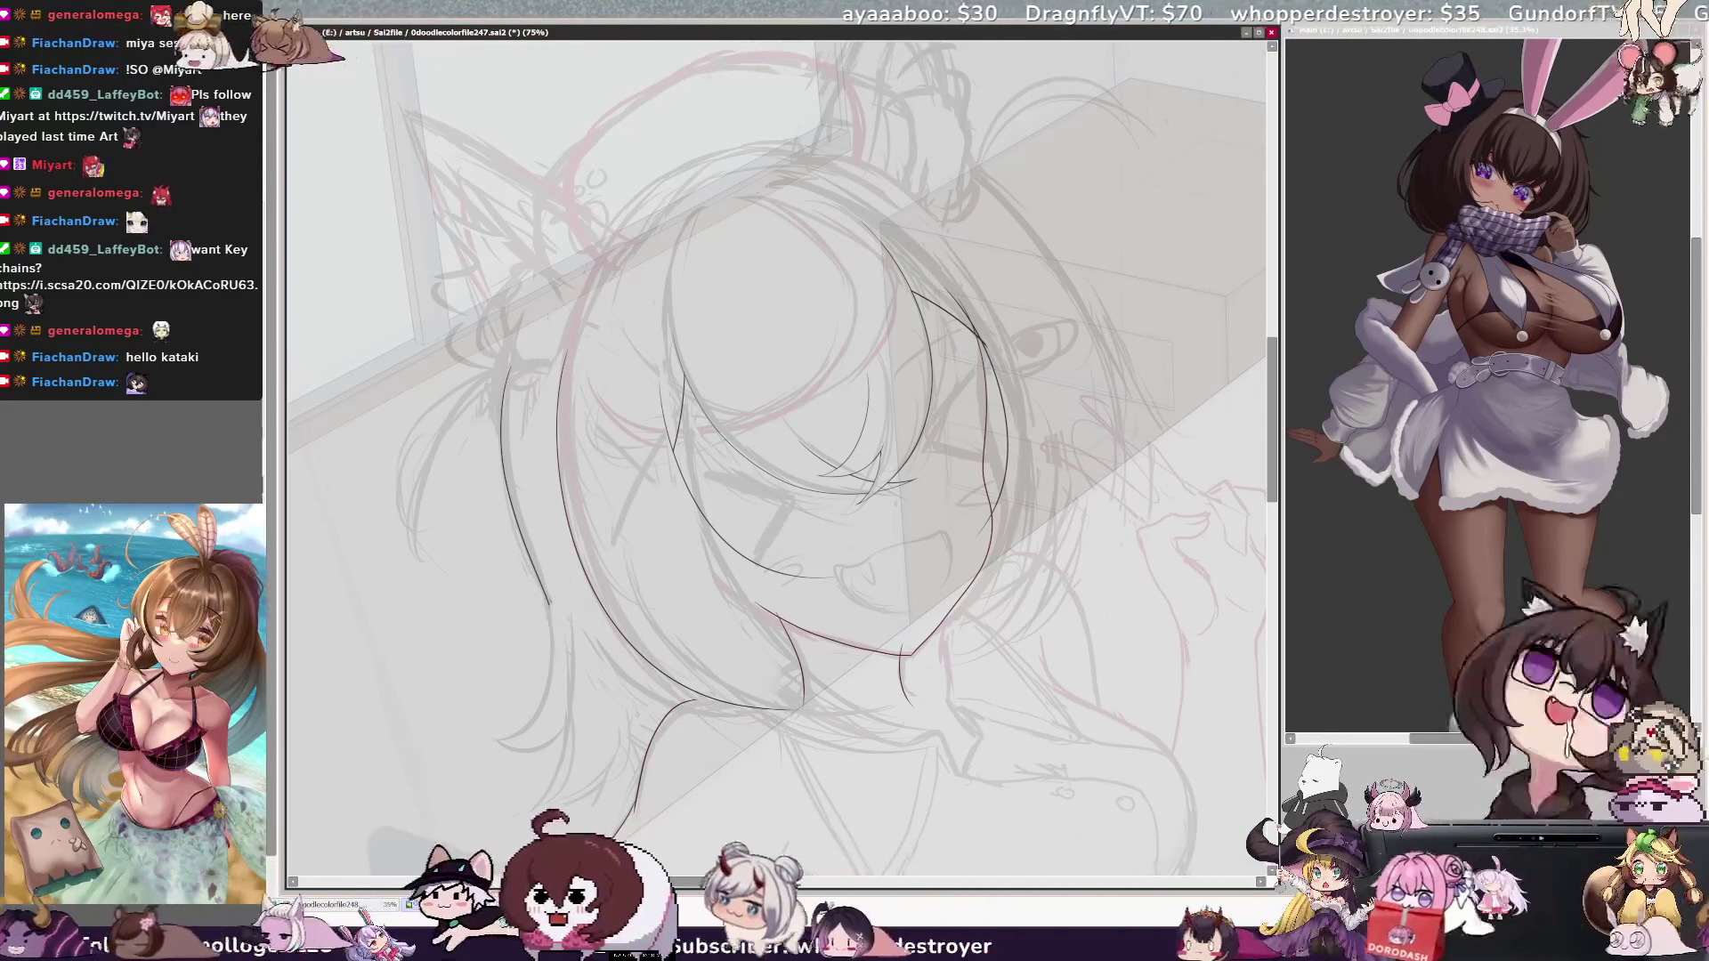
key("h")
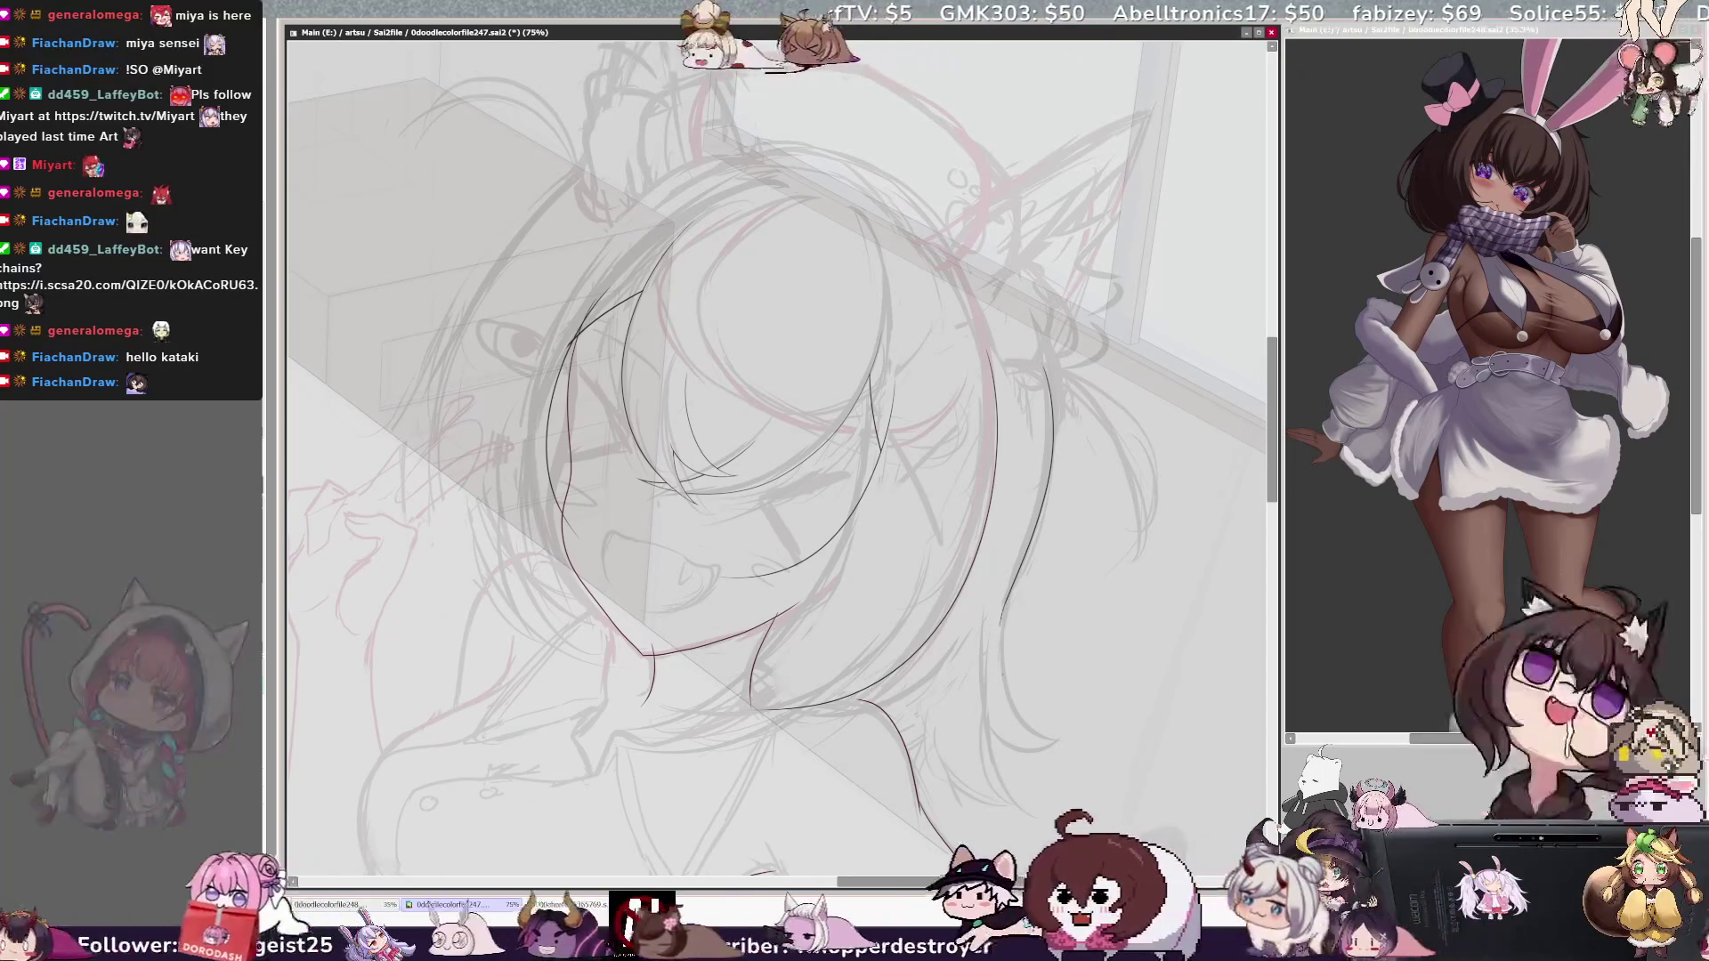
Step: Extend the right hair outline down past the jaw with a curved line
left_click_drag(1006, 606, 997, 703)
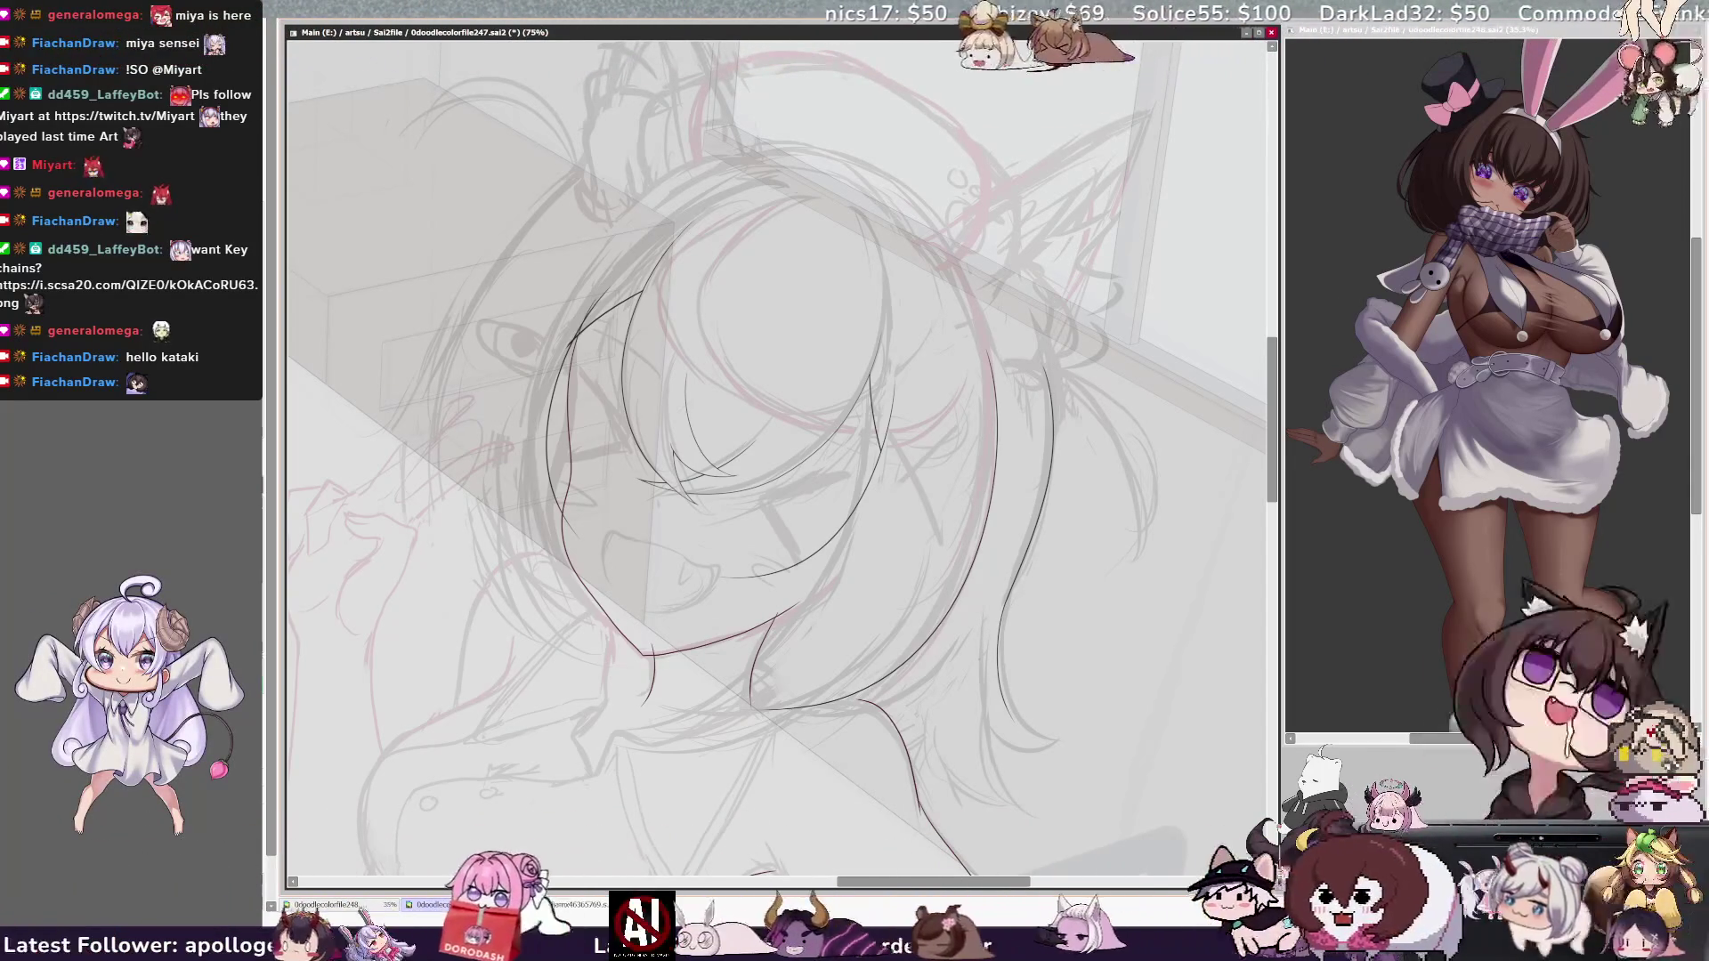
left_click_drag(983, 641, 1010, 783)
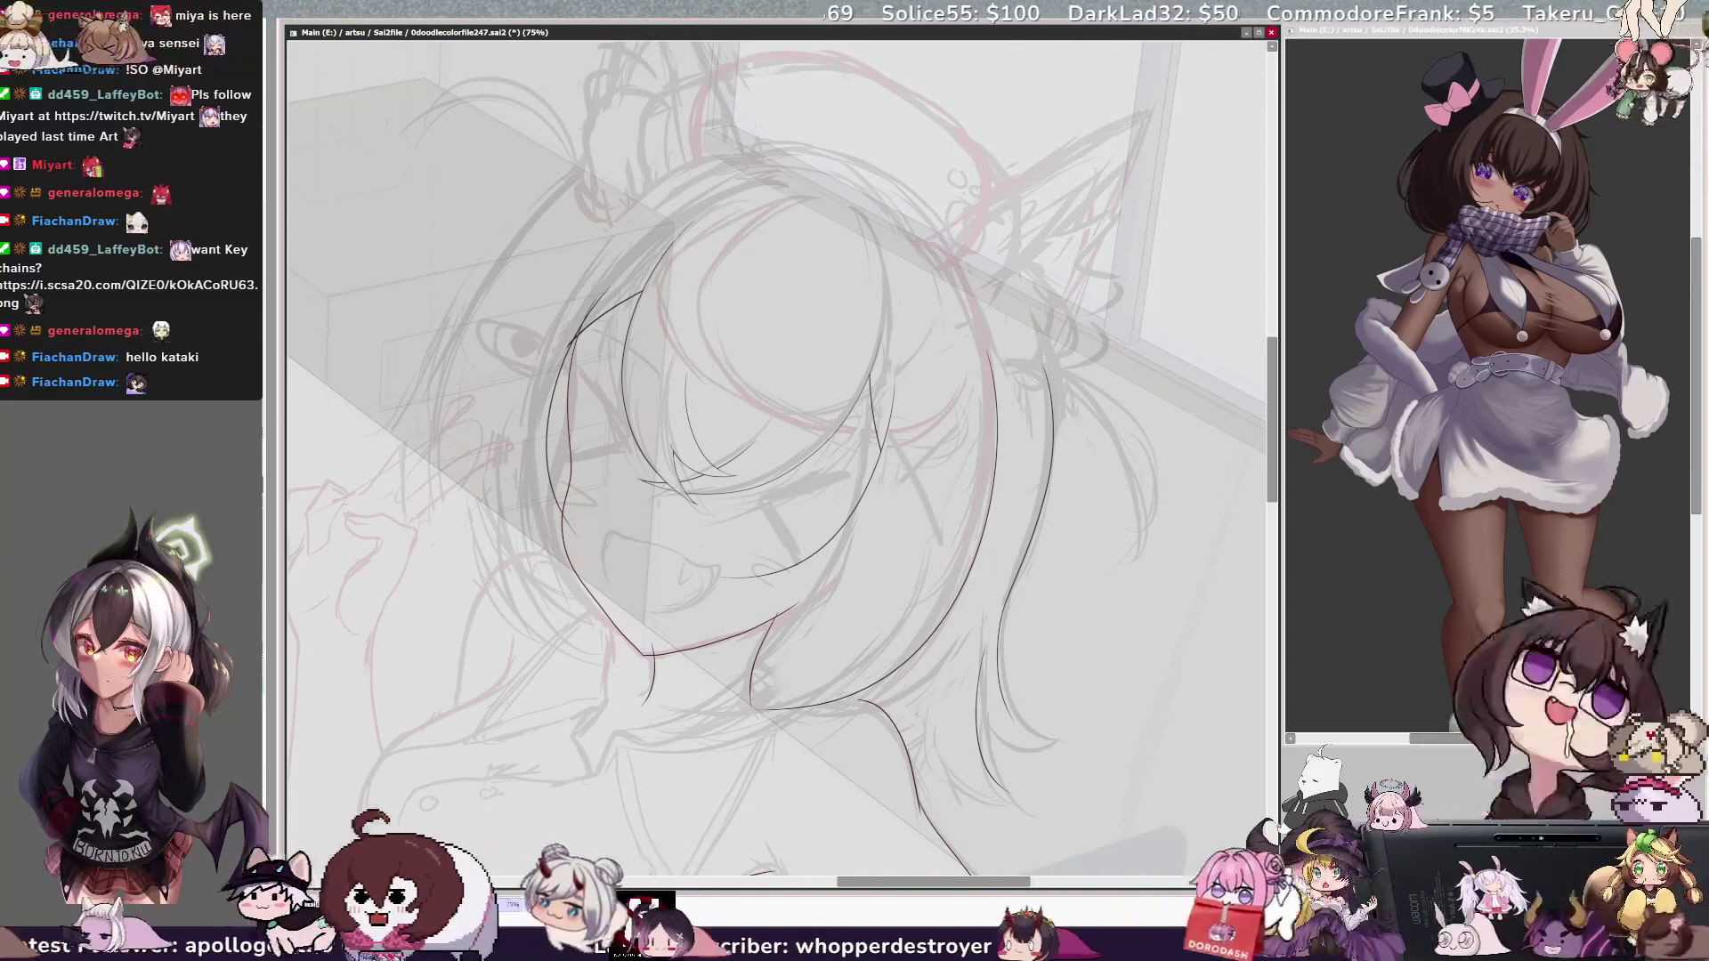
key("ctrl+minus")
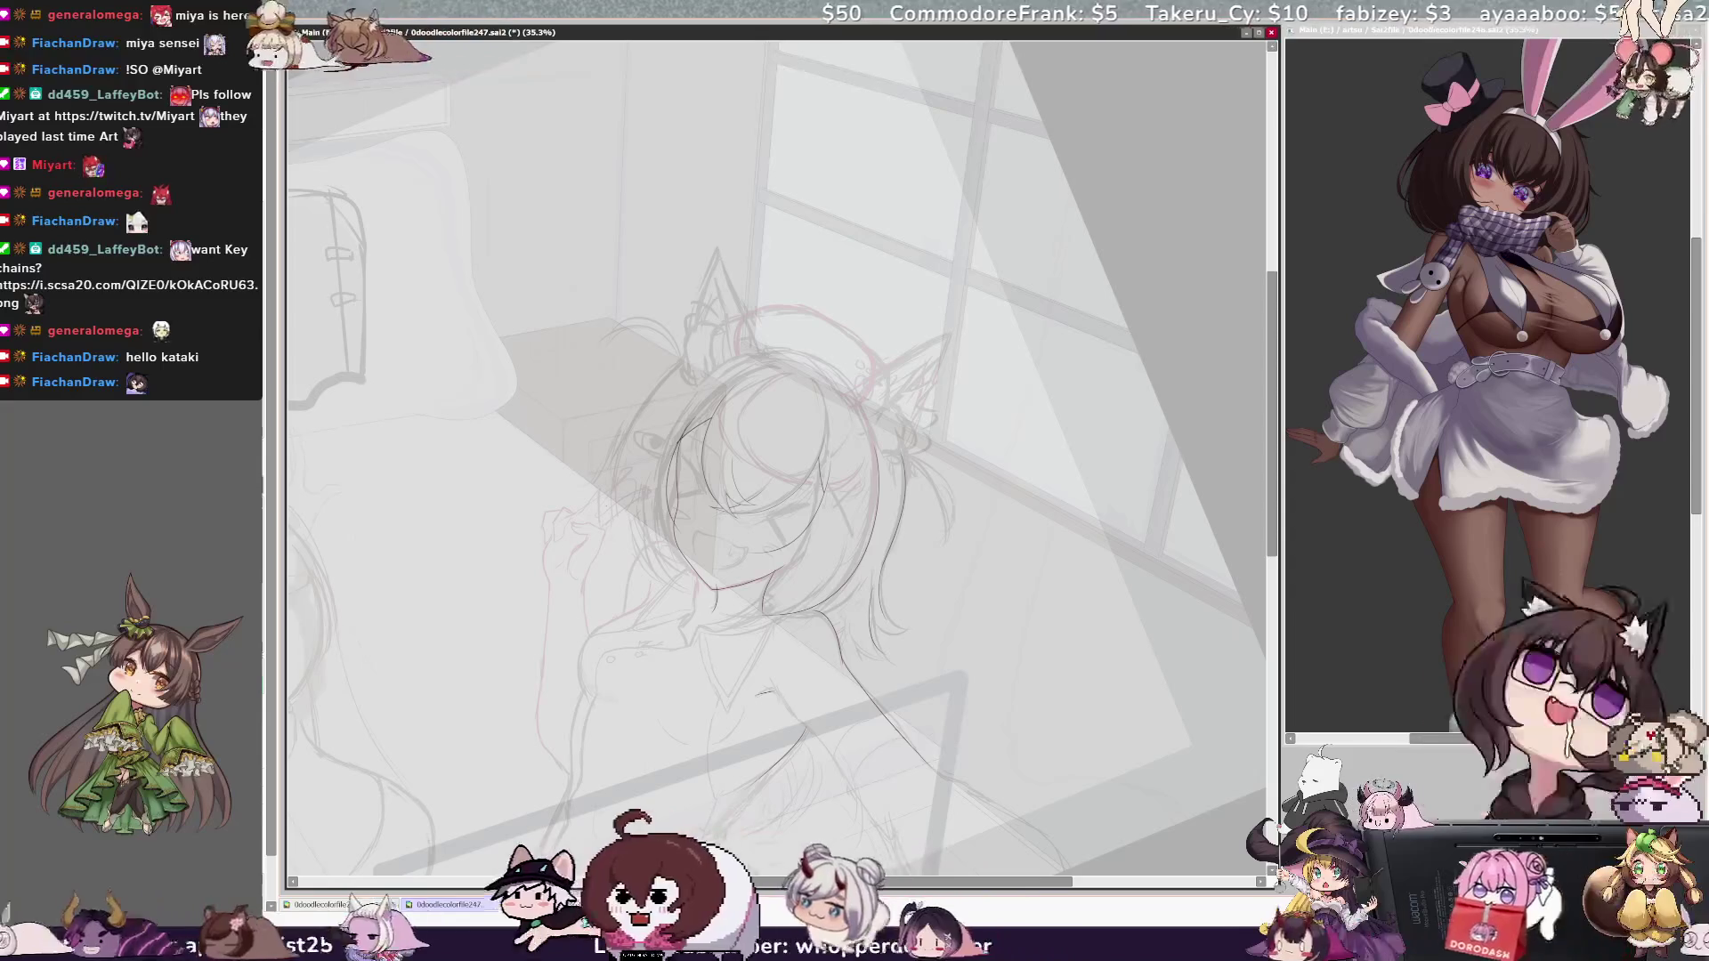
Step: Redraw the long arc left of the head twice so it swings further left
left_click_drag(1004, 887, 985, 883)
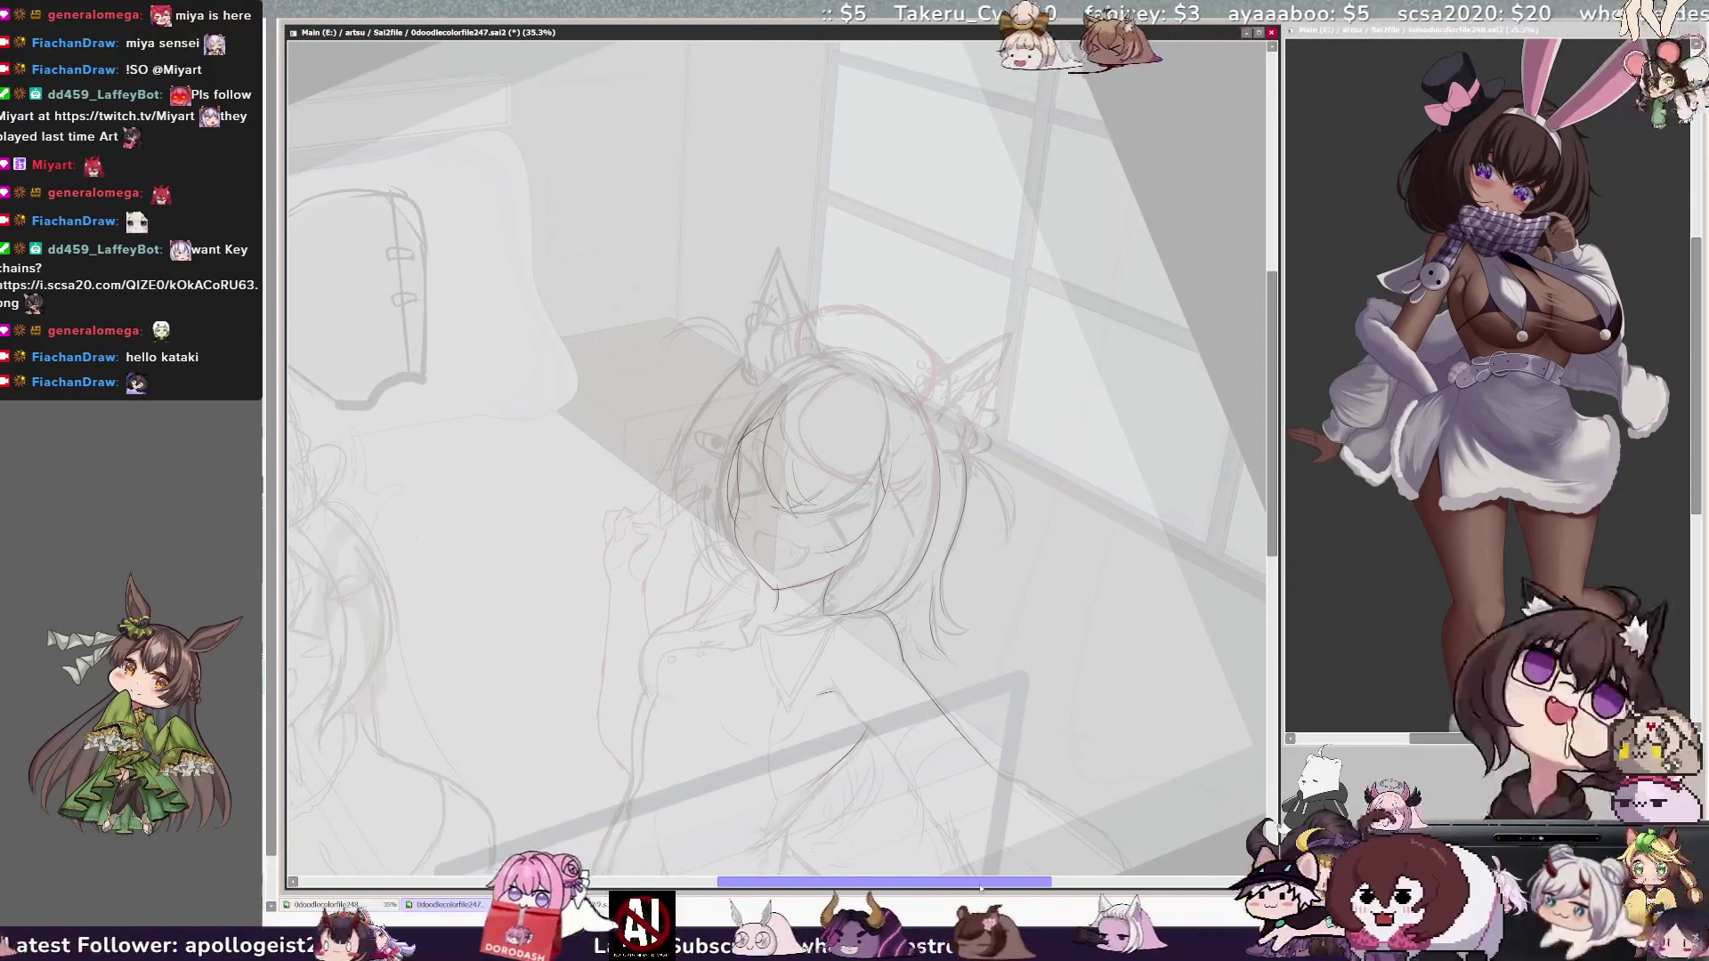
key("ctrl+plus")
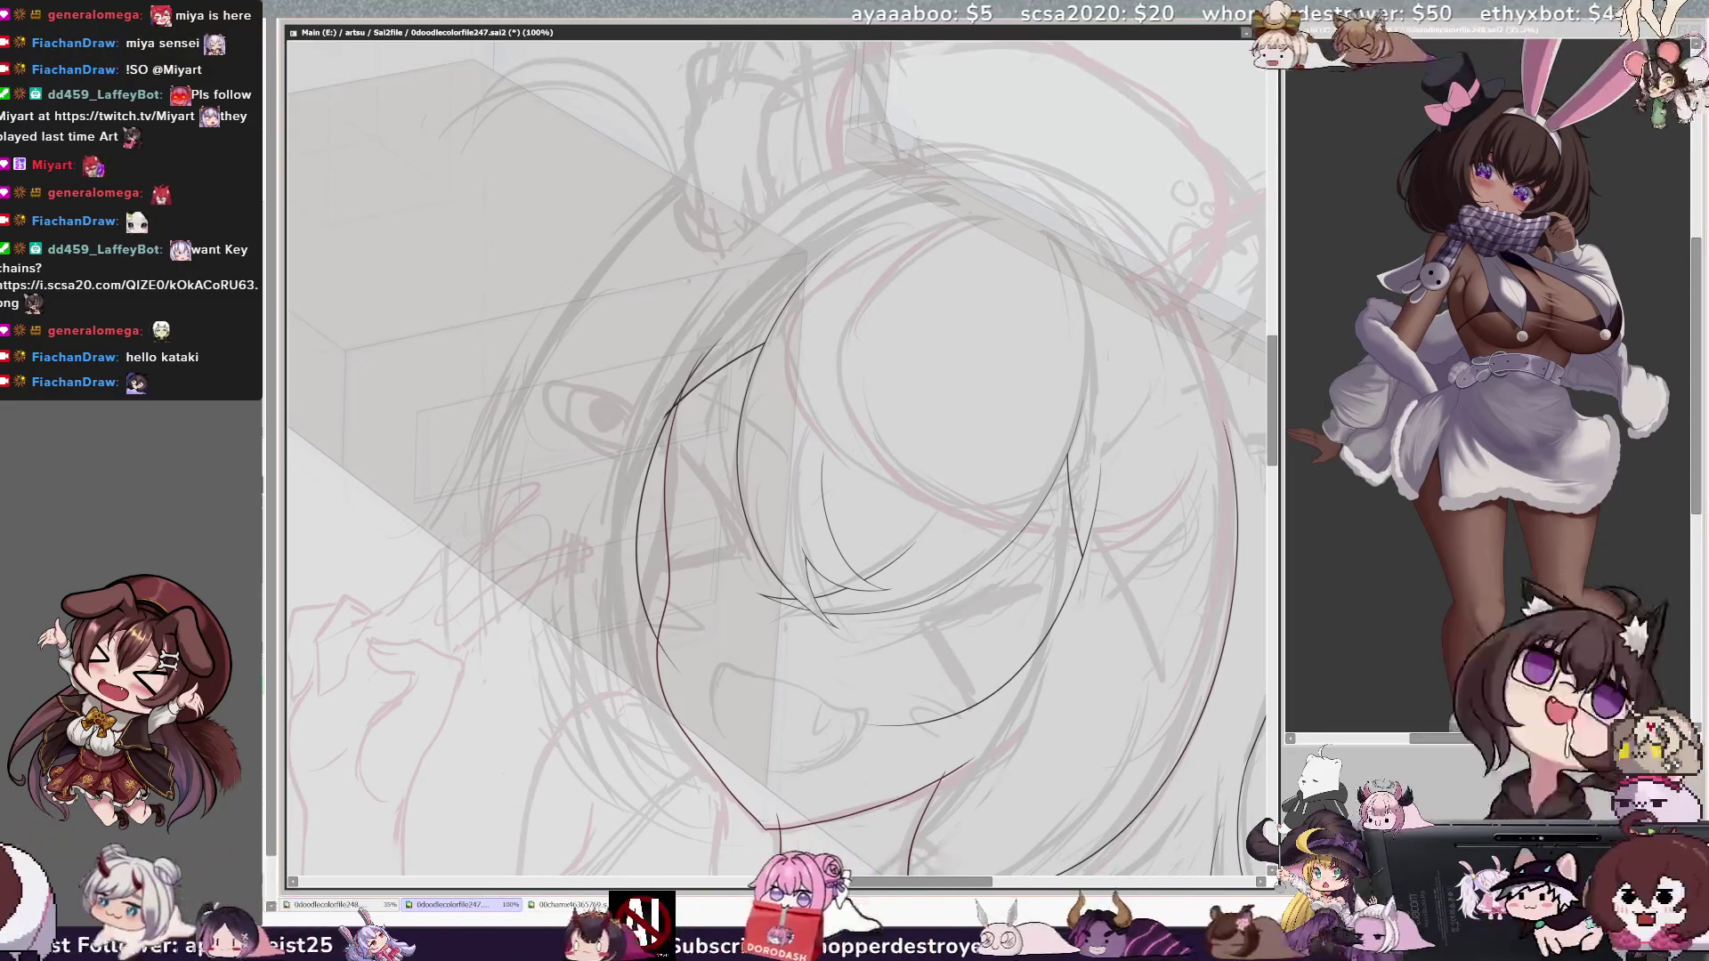
key("ctrl+z")
left_click_drag(717, 253, 614, 743)
key("ctrl+z")
left_click_drag(717, 254, 654, 747)
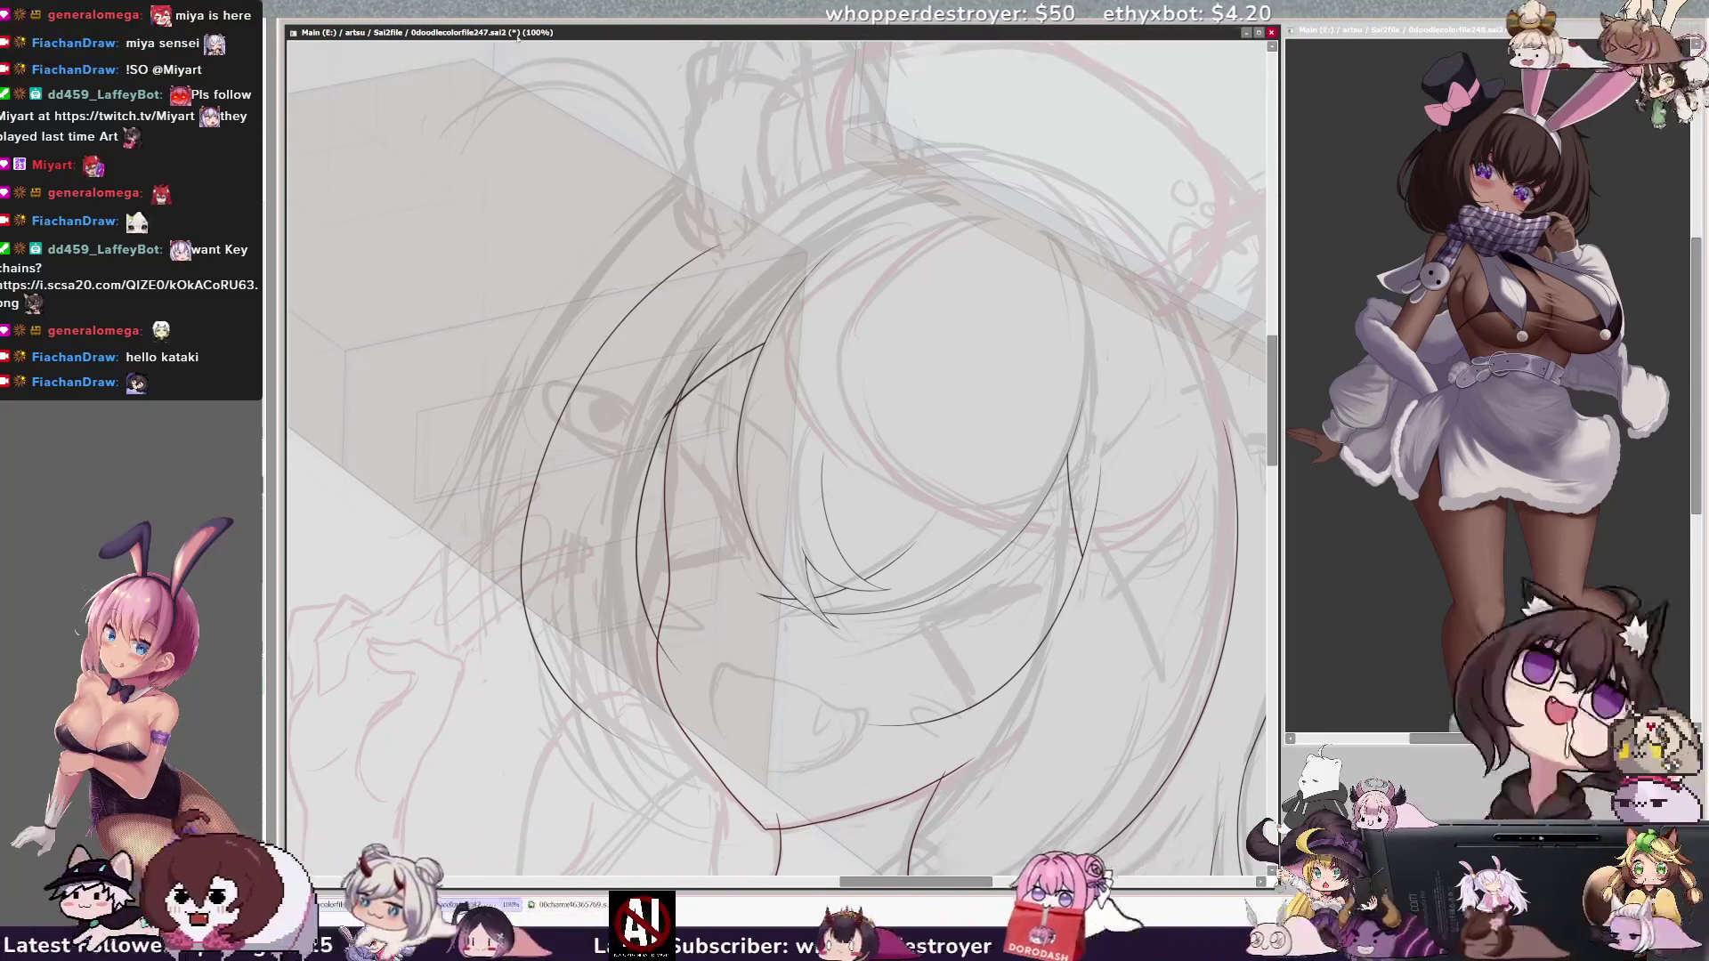
key("minus")
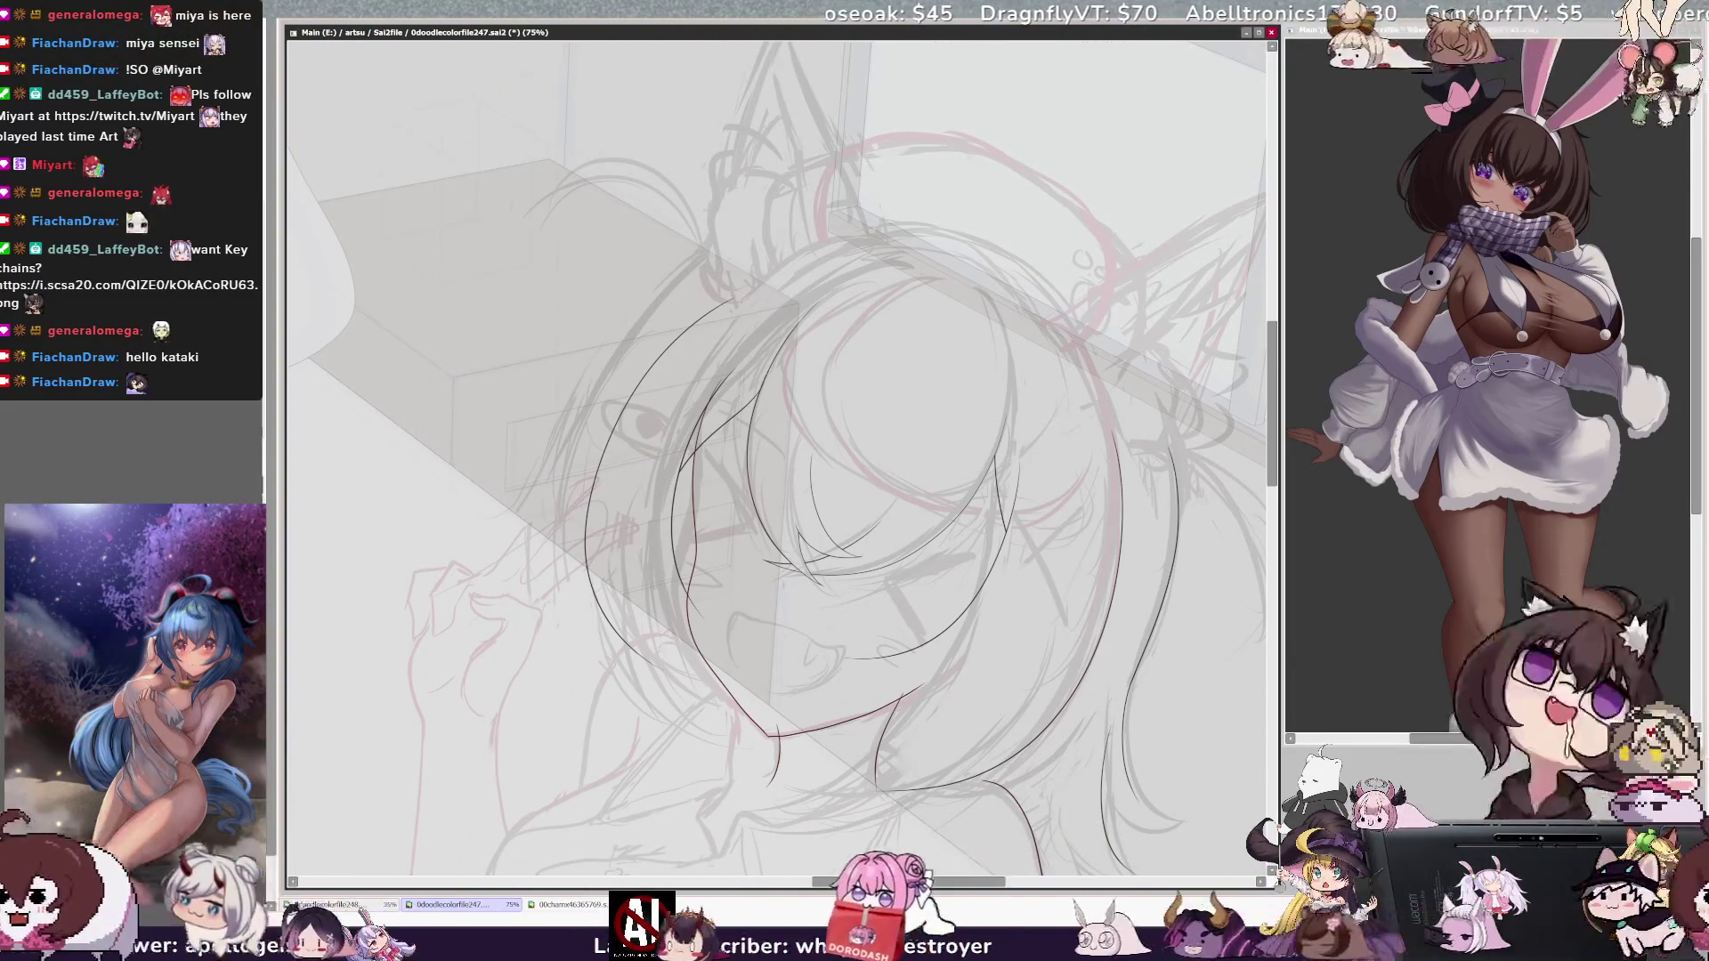
Step: Ink a short curved strand near the lower face at closer zoom
scroll(787, 461, "up", 3)
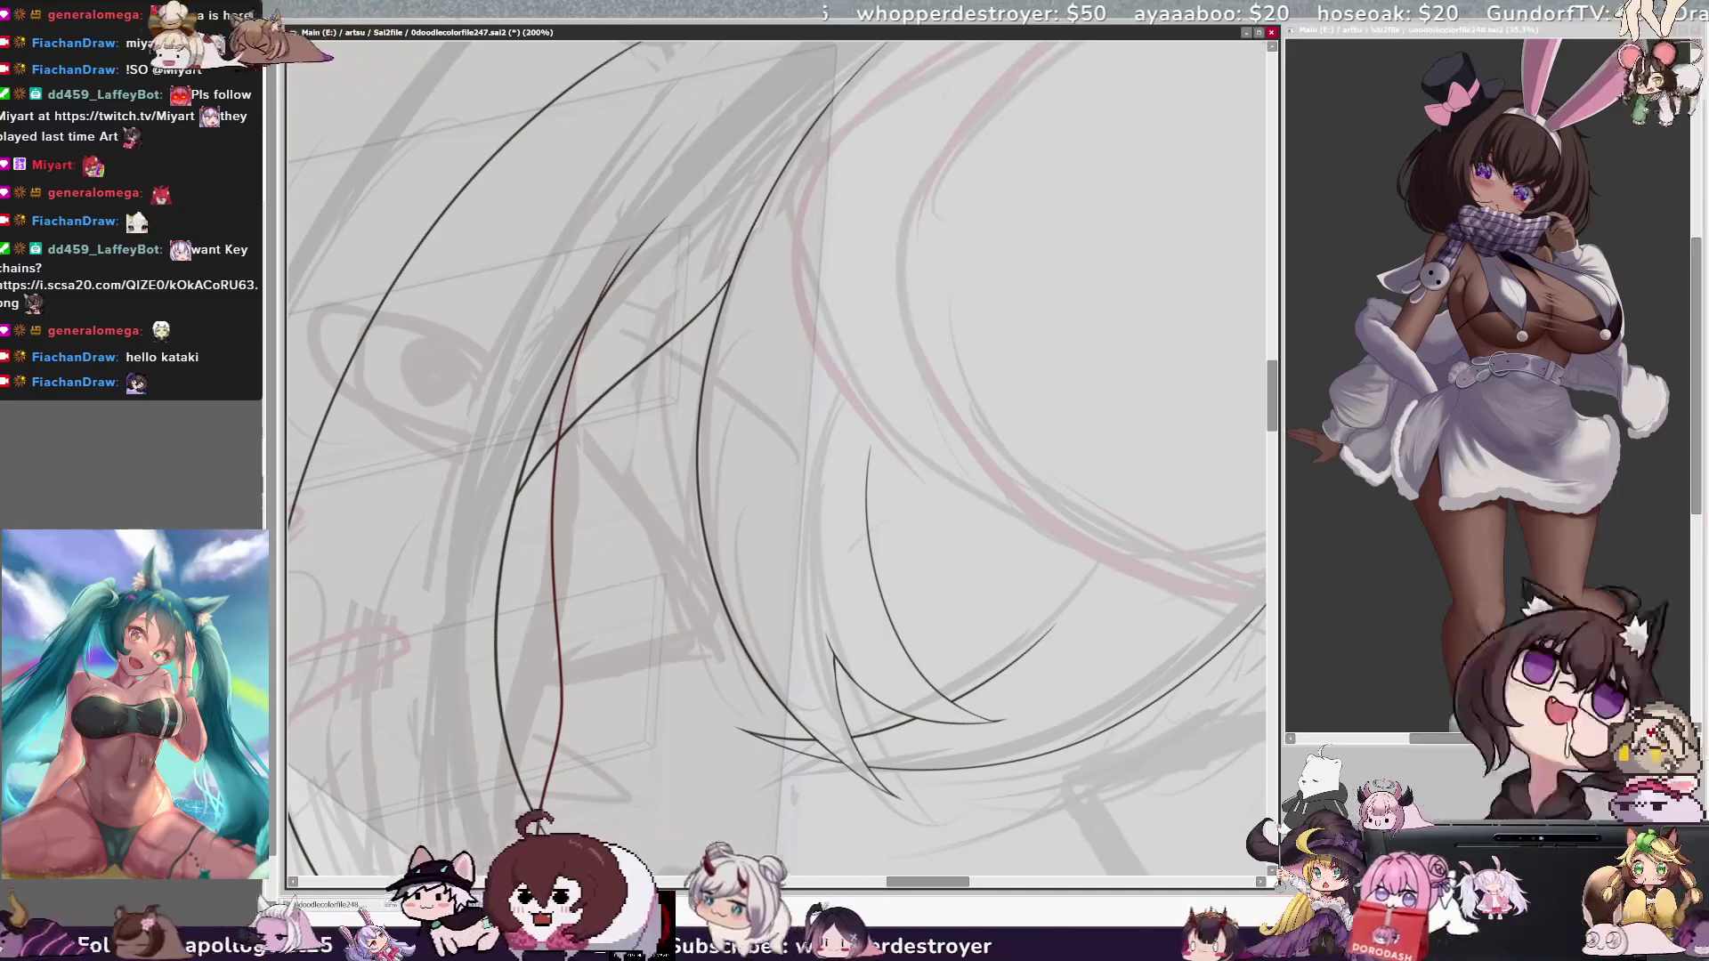
scroll(776, 458, "down", 4)
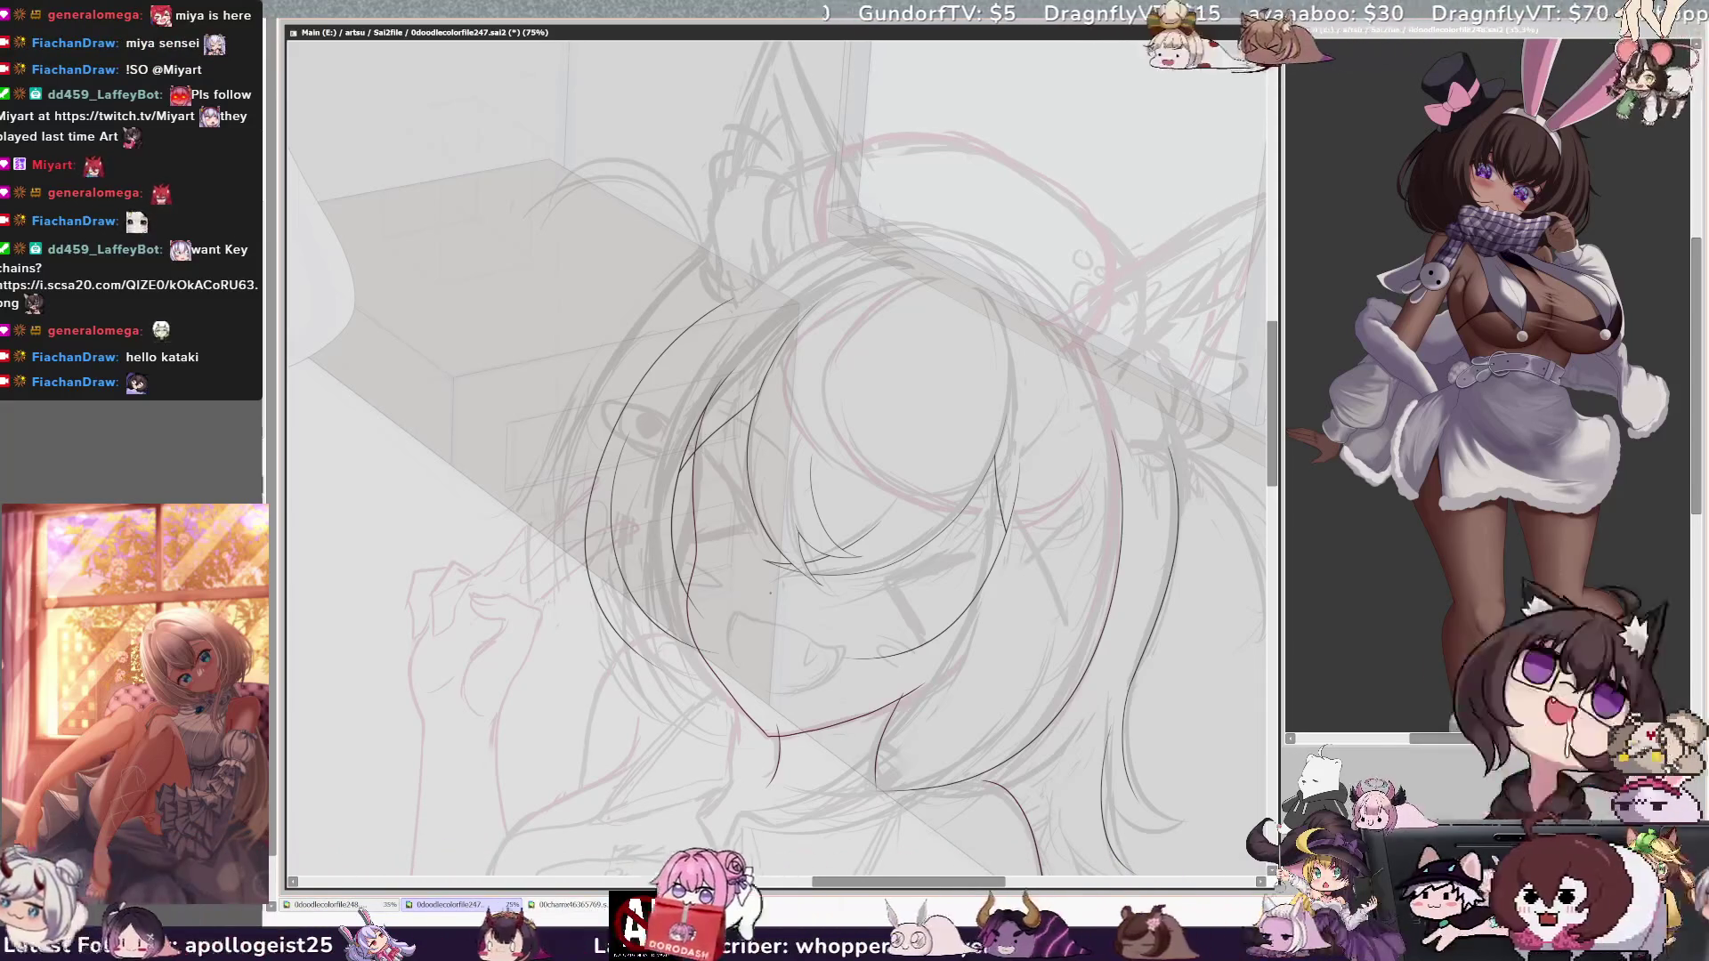
key("ctrl+plus")
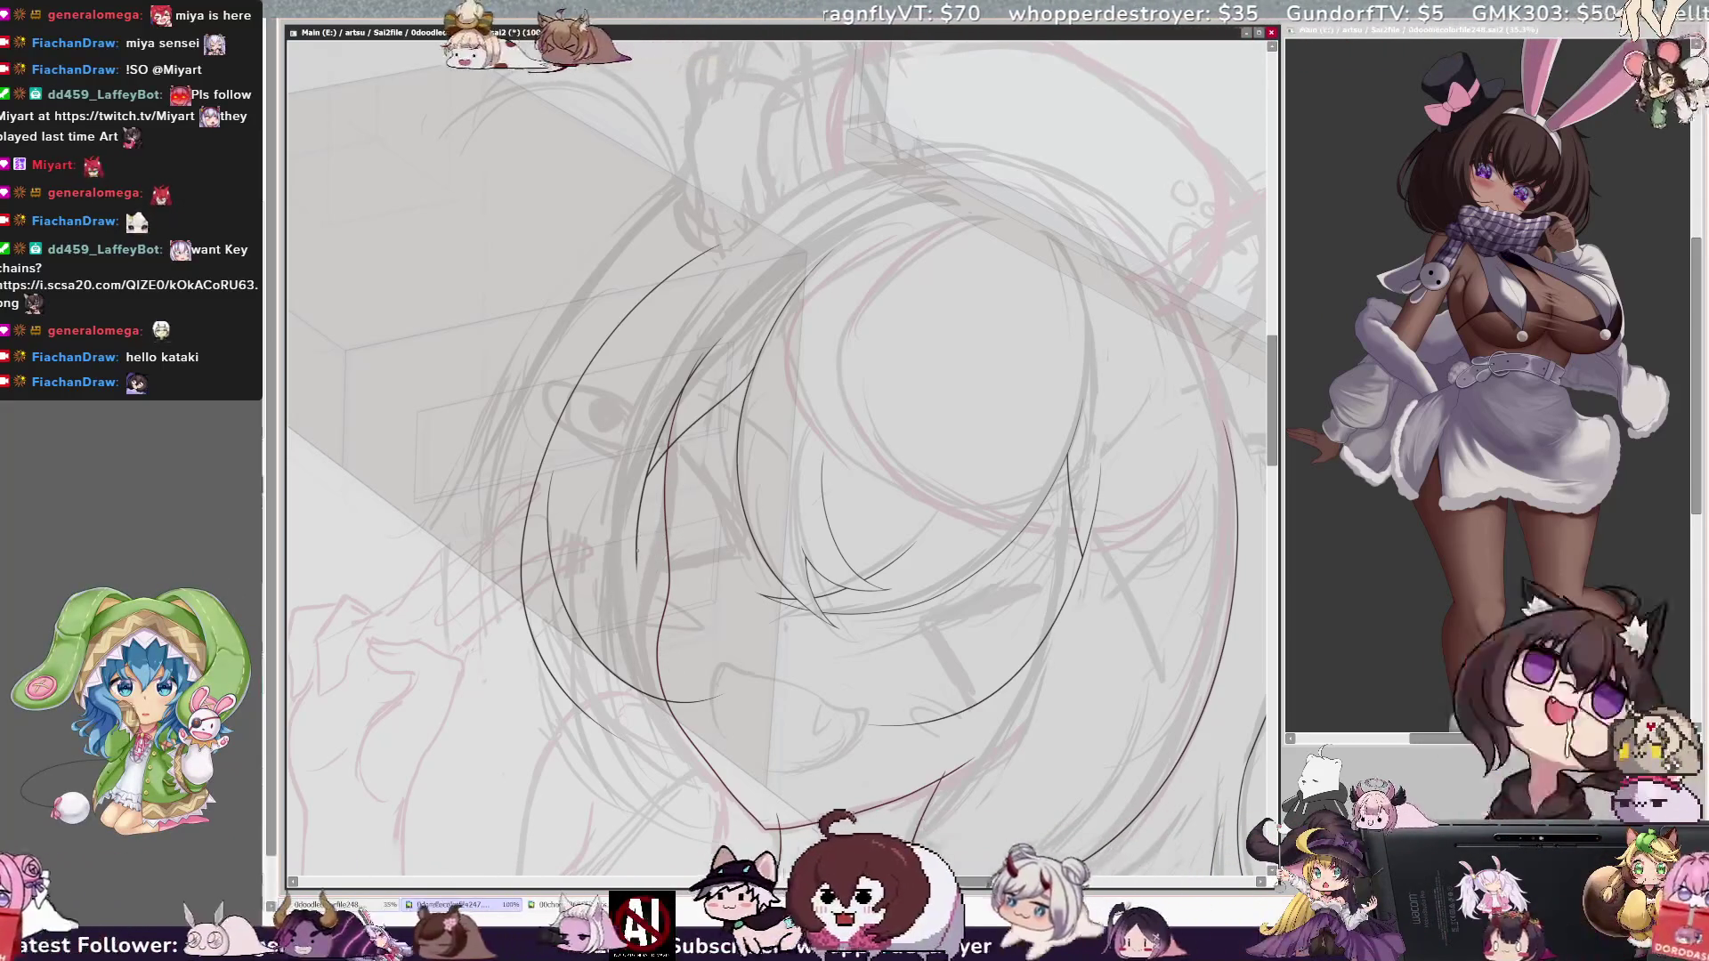
left_click(643, 559, "ctrl+shift")
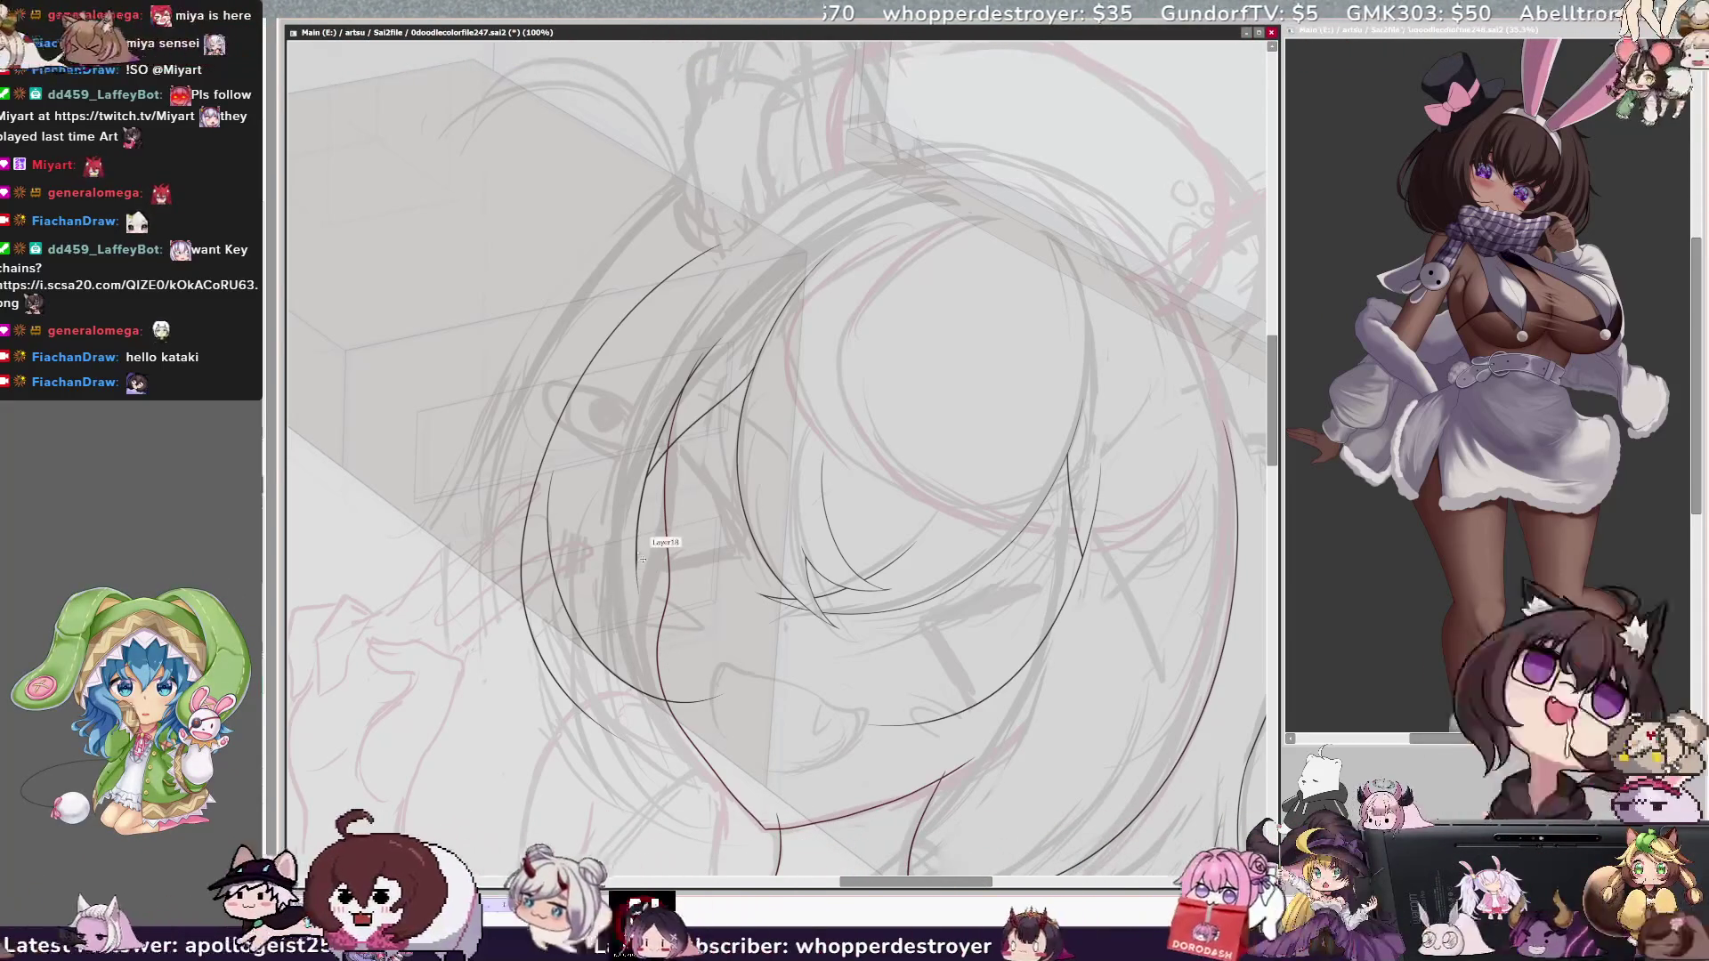
left_click_drag(659, 656, 746, 686)
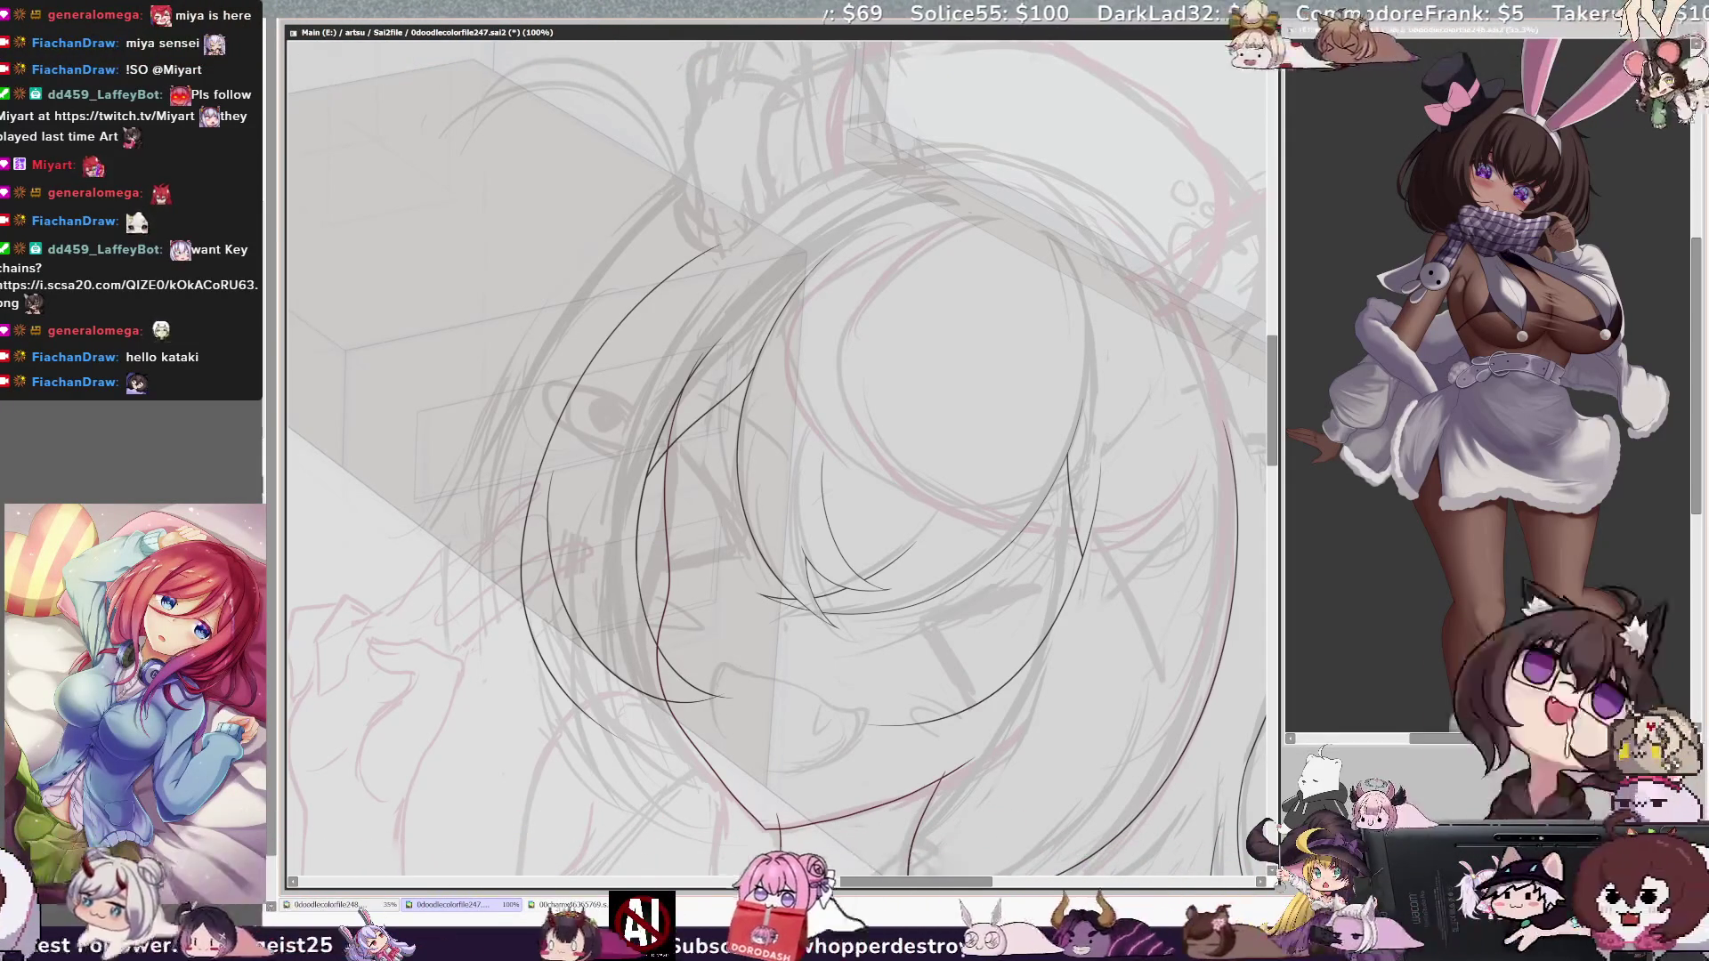
Step: Add a rising hair strand on the left side, then zoom out over the whole sketch
scroll(774, 458, "up", 1)
scroll(774, 458, "up", 1)
scroll(774, 459, "up", 1)
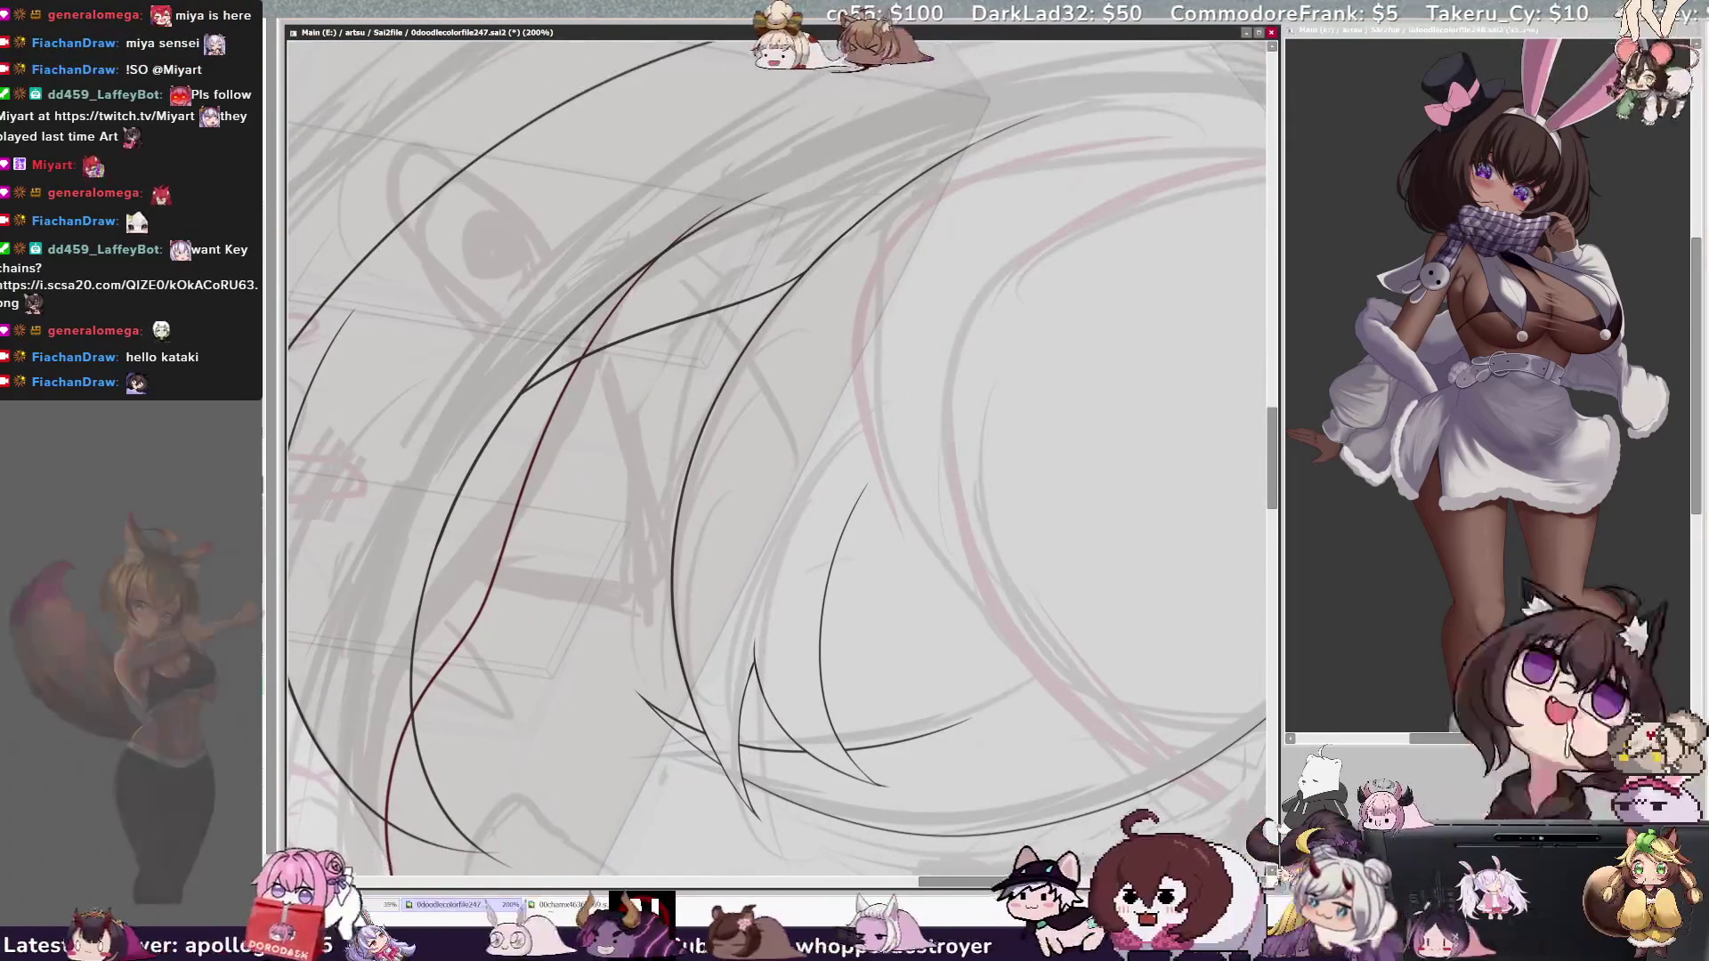
left_click_drag(436, 537, 596, 381)
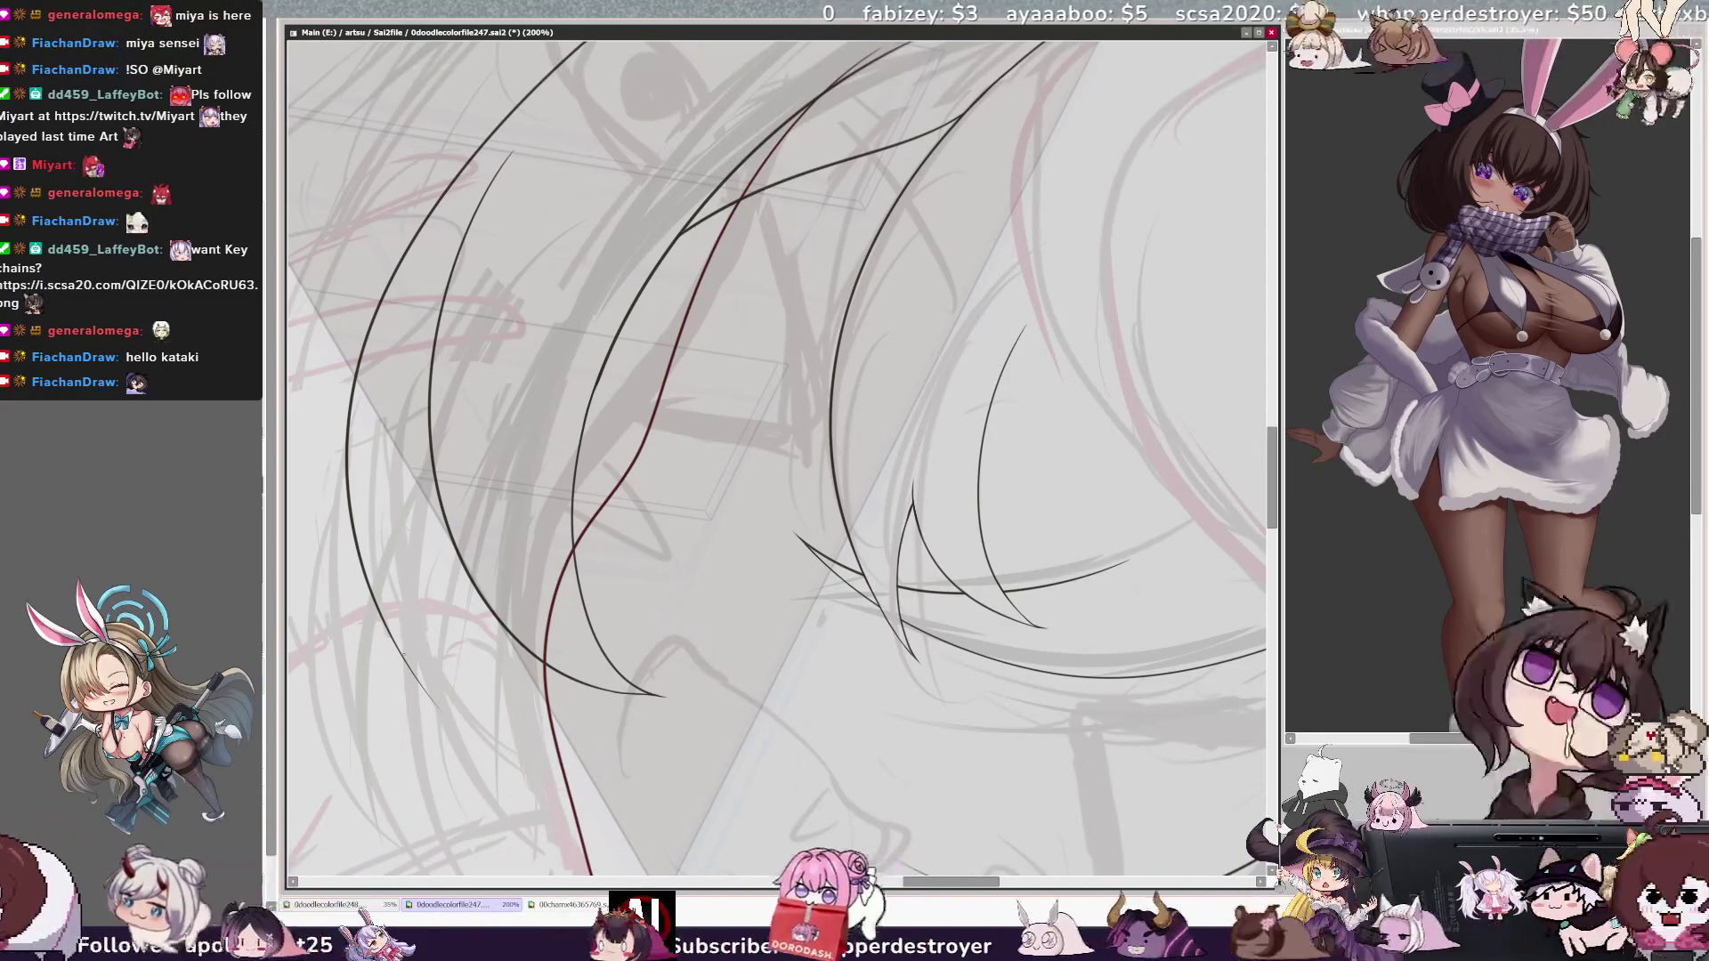
key("ctrl+minus")
key("ctrl+minus")
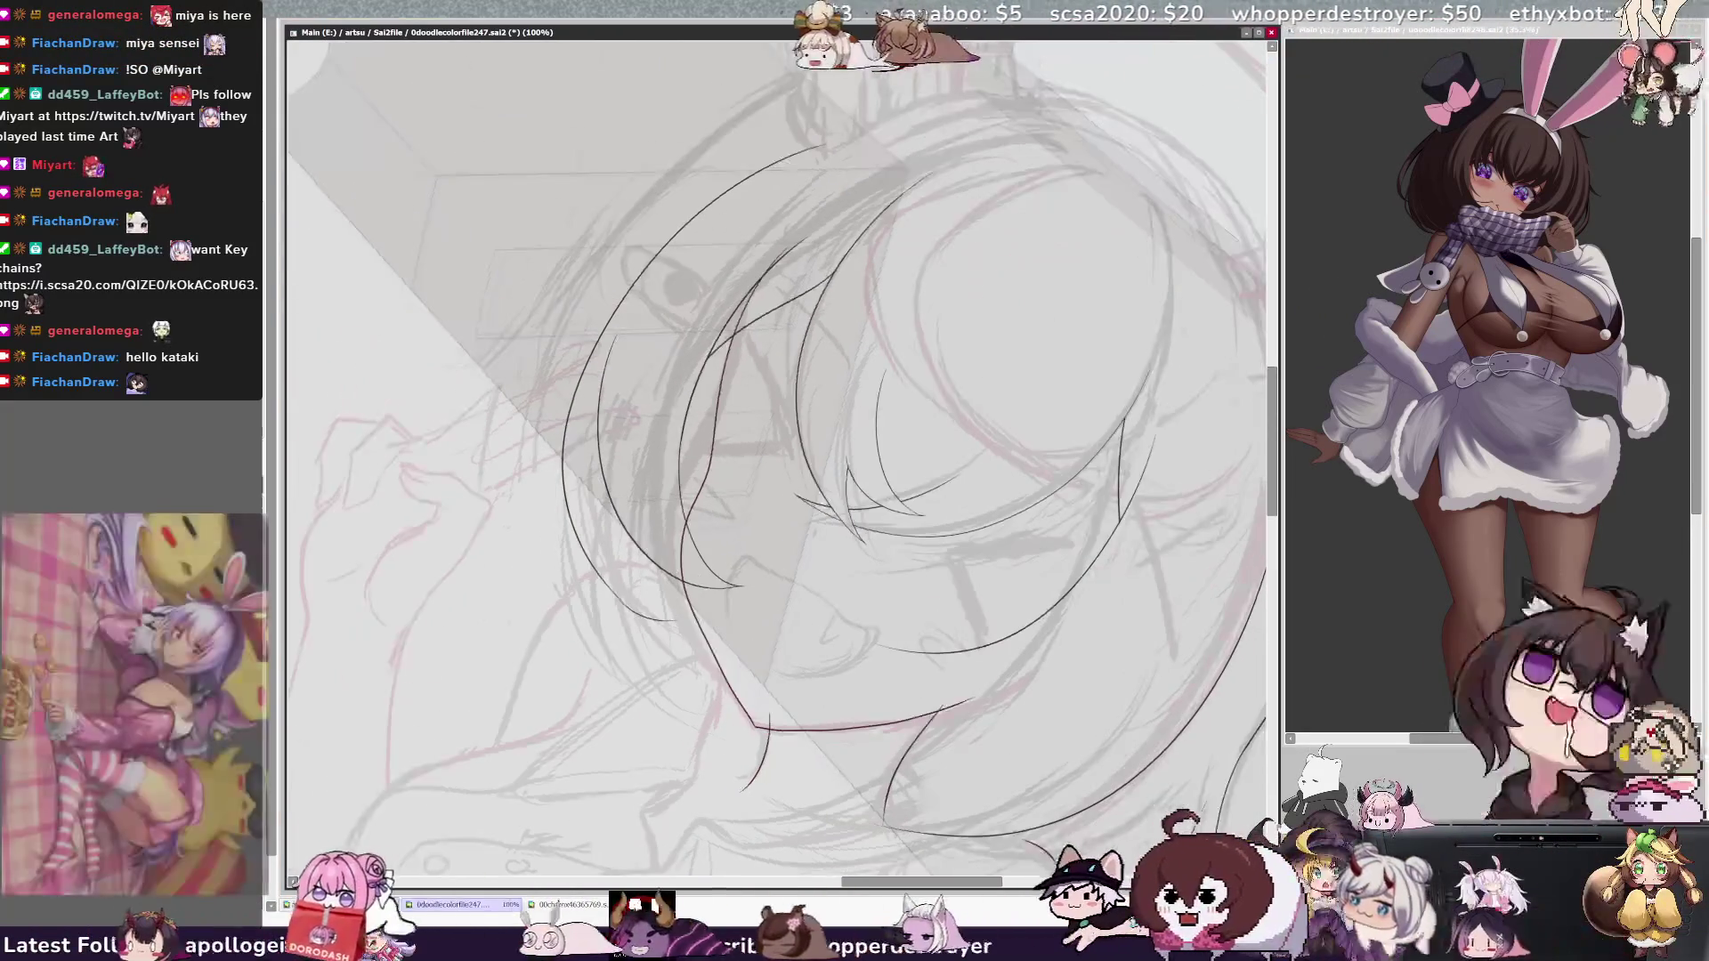
key("ctrl+plus")
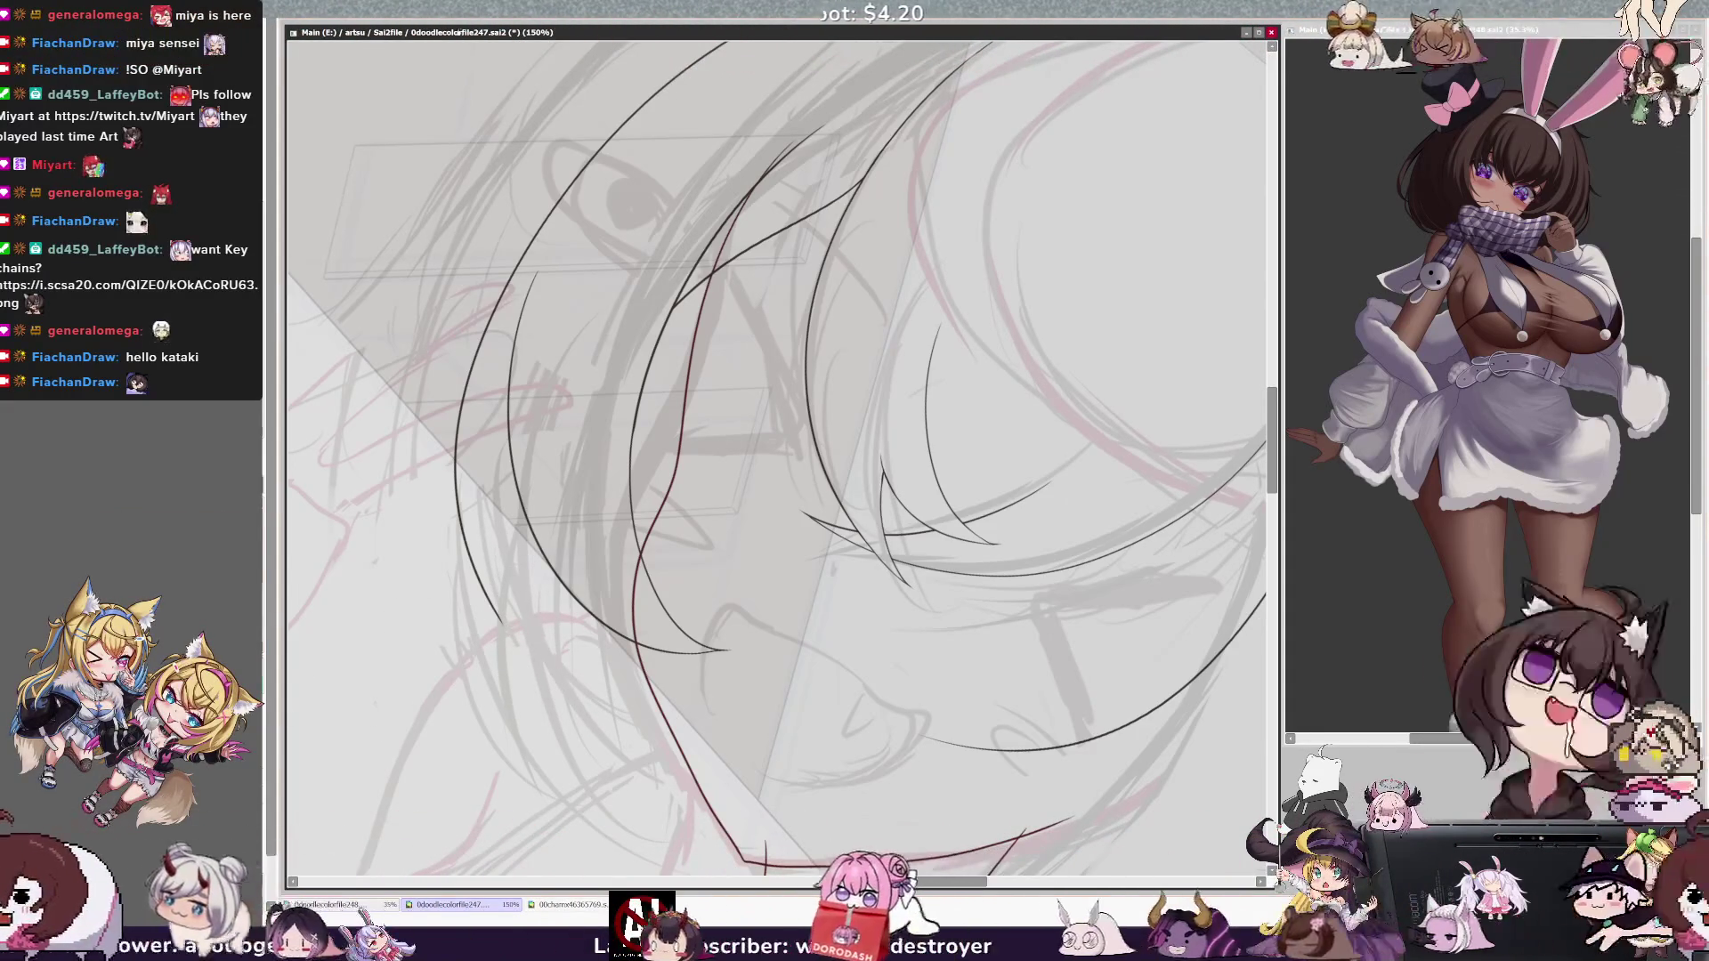
key("minus")
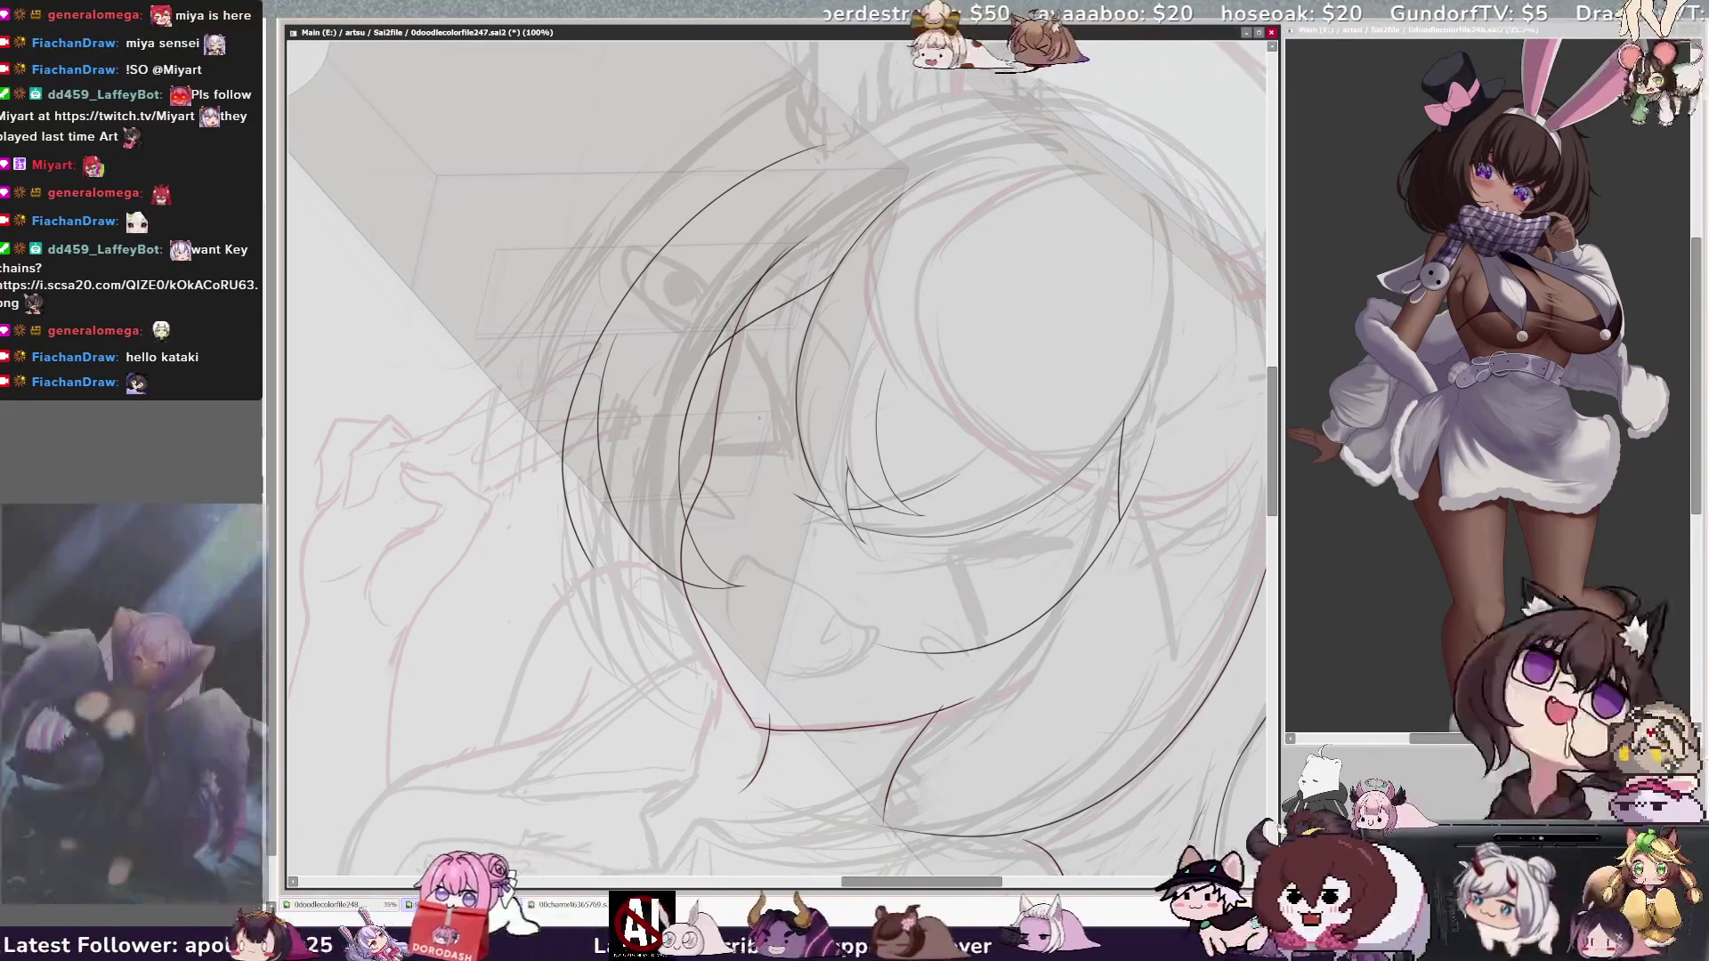
key("ctrl+minus")
key("ctrl+minus")
key("ctrl+minus")
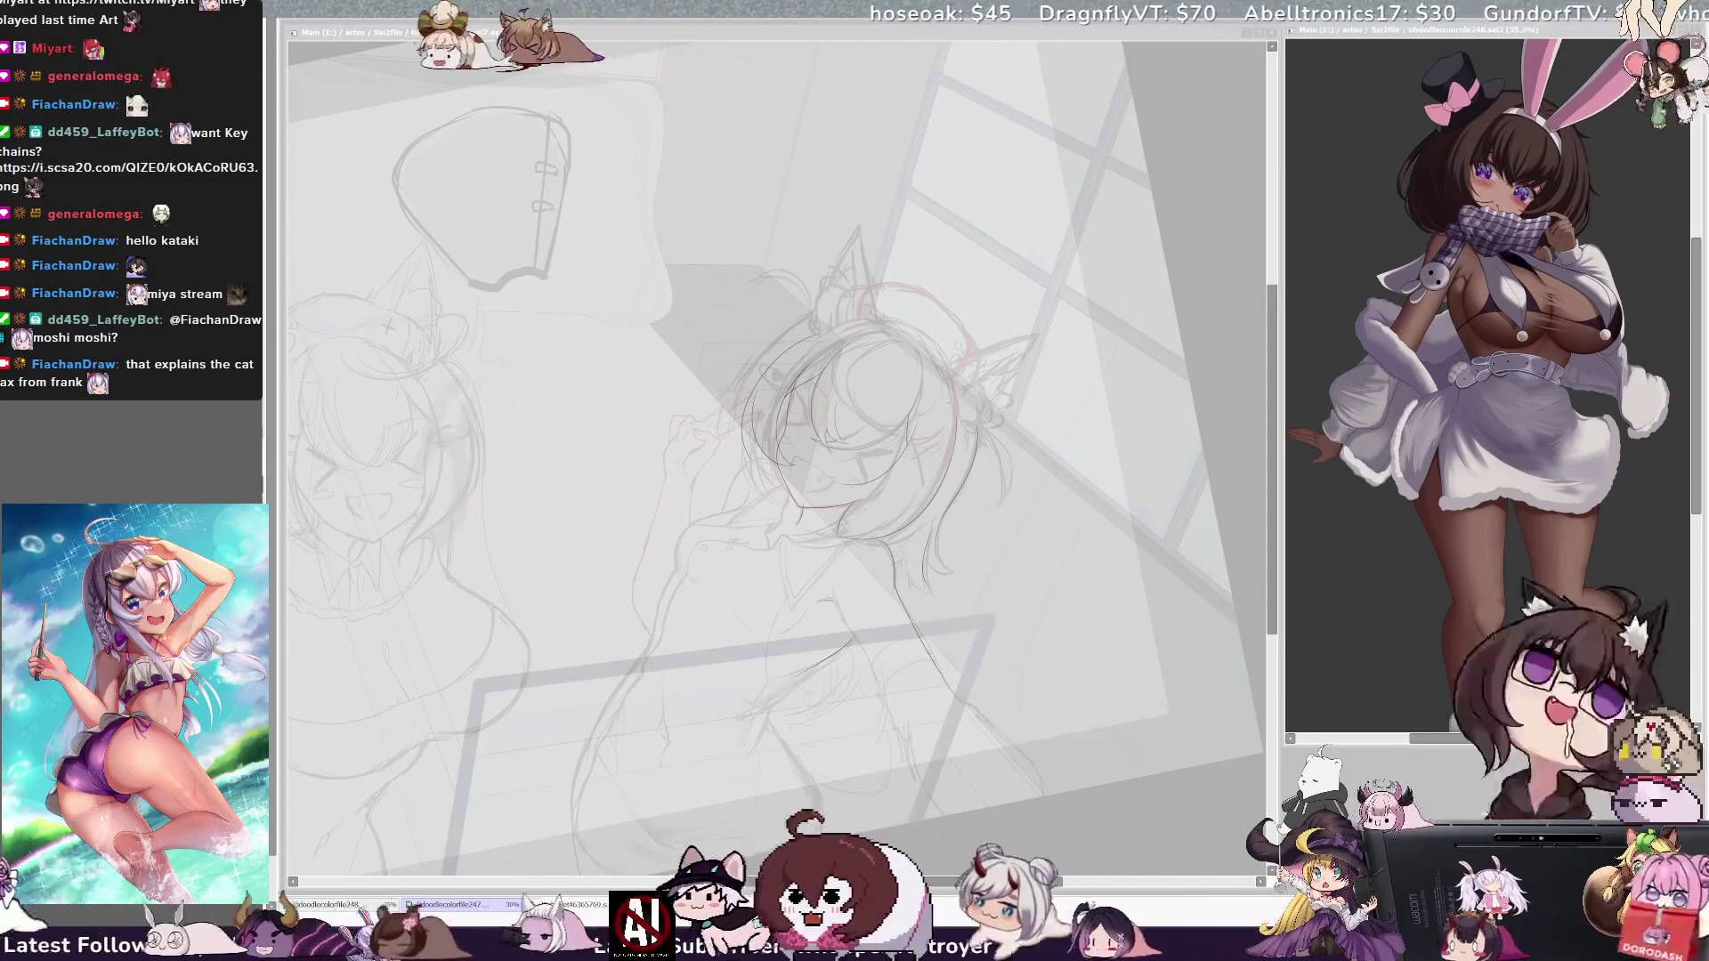
Step: Tilt the canvas and ink an arc down the left side of the girl's head
key("alt+Tab")
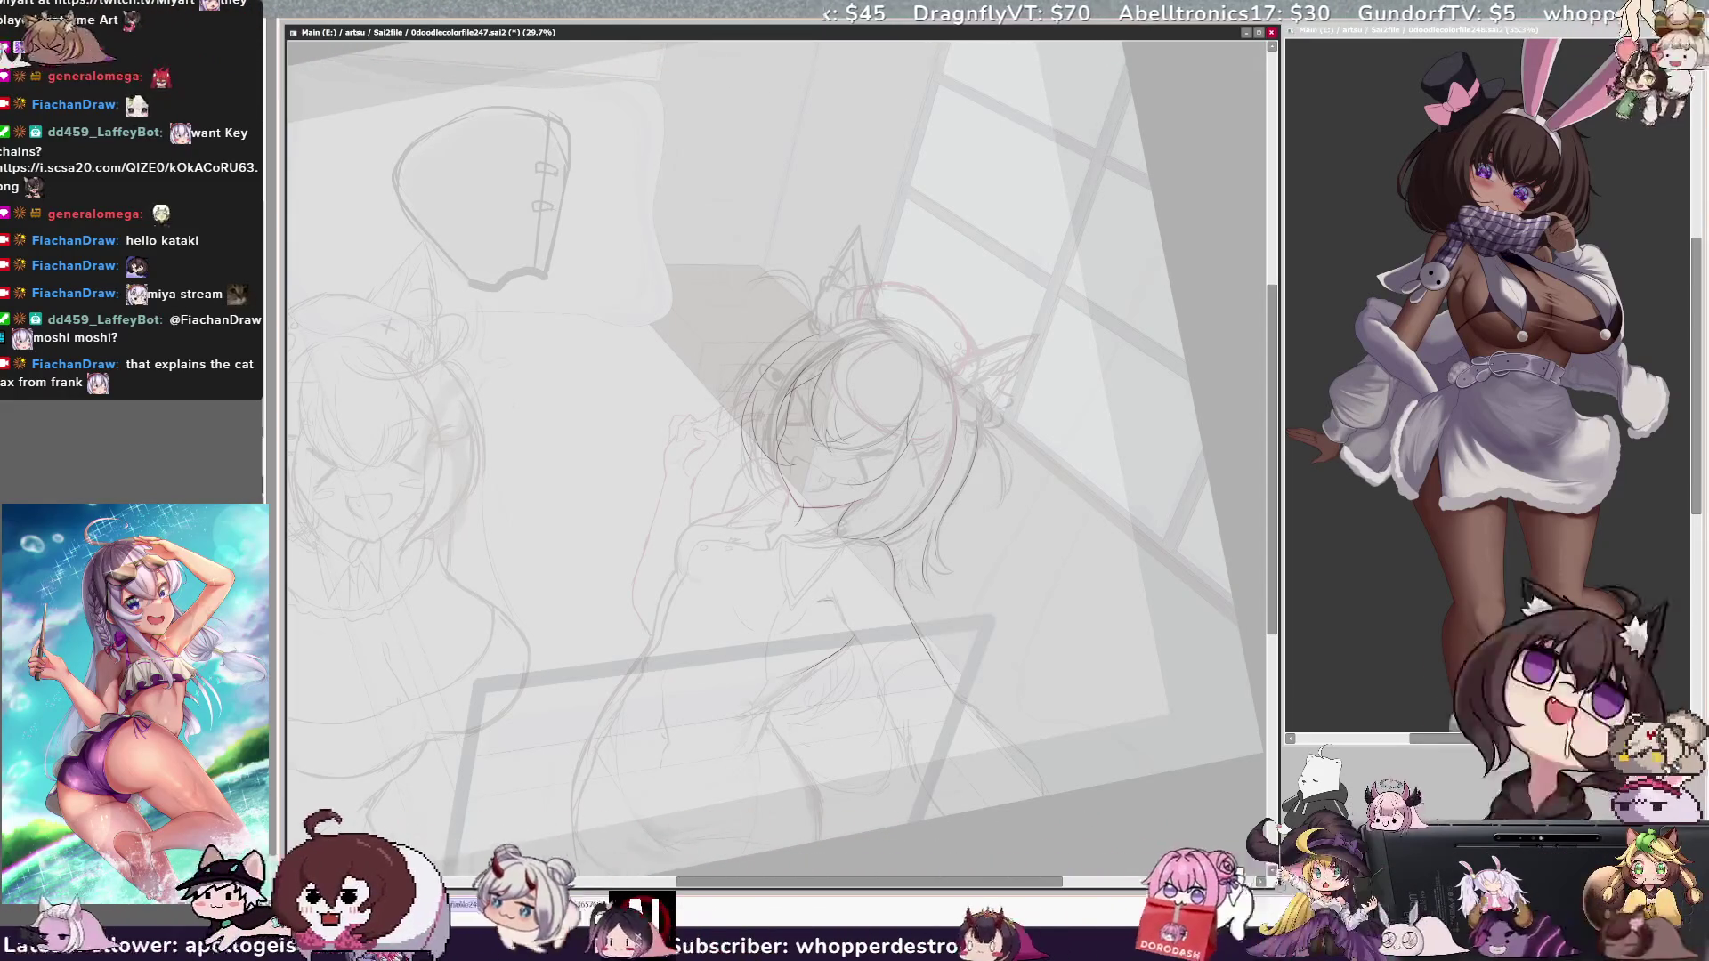
key("Delete")
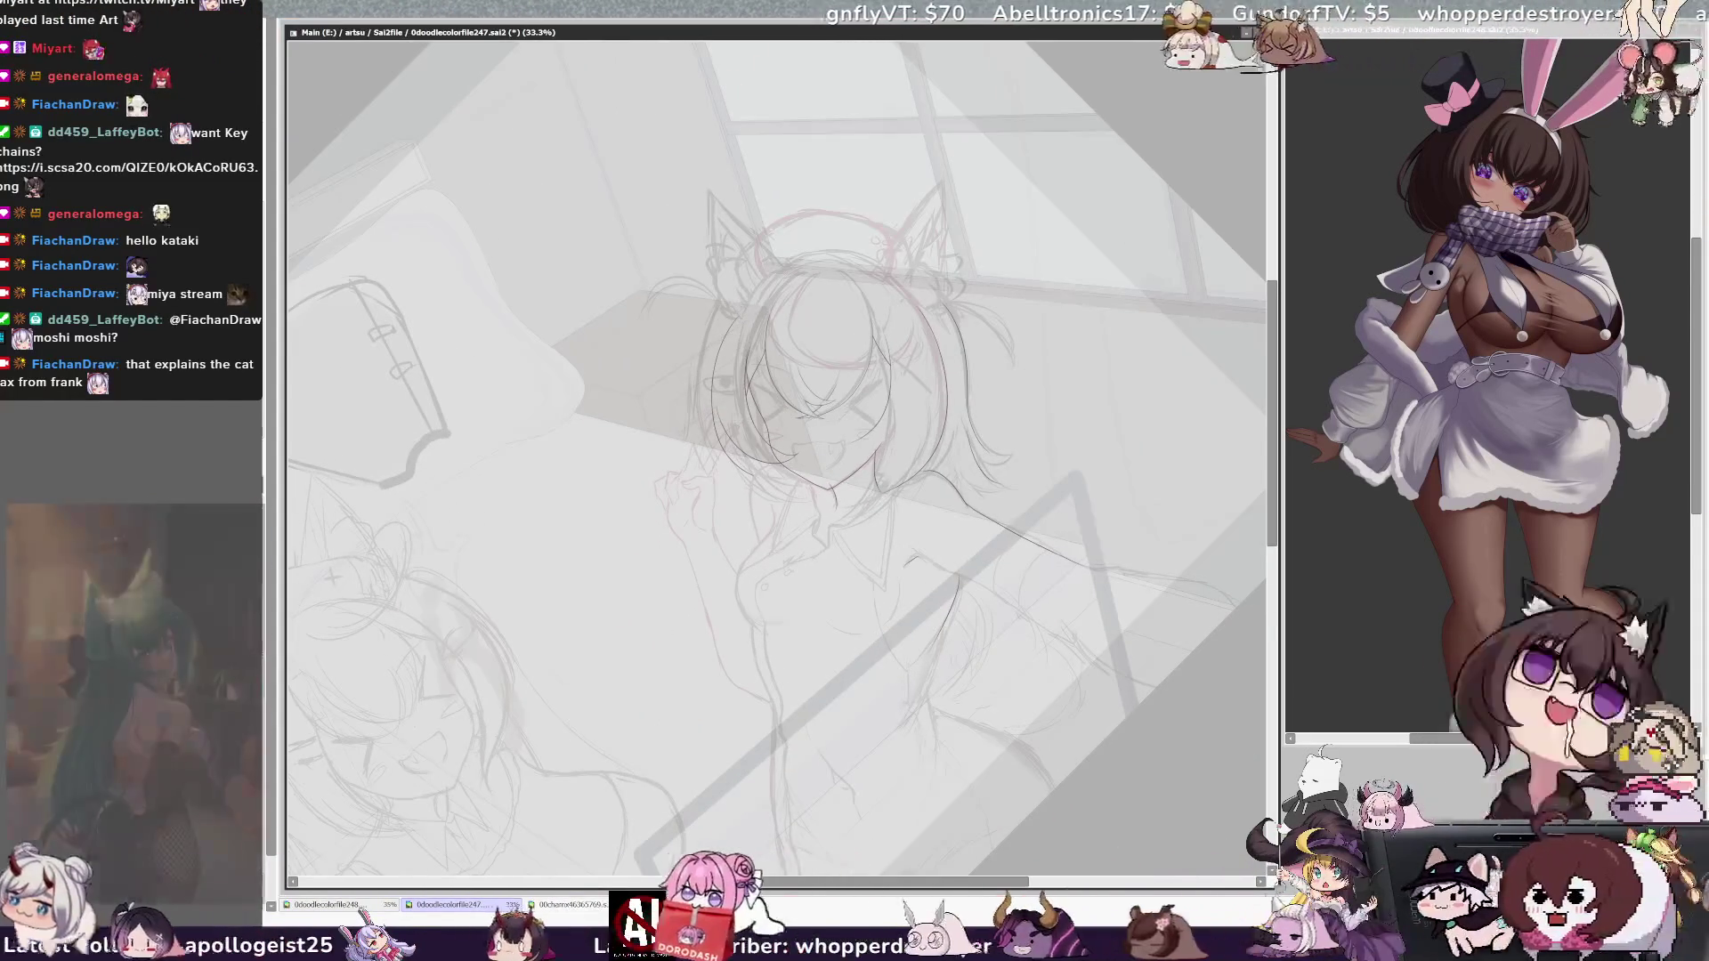
key("Page_Up")
key("Page_Up")
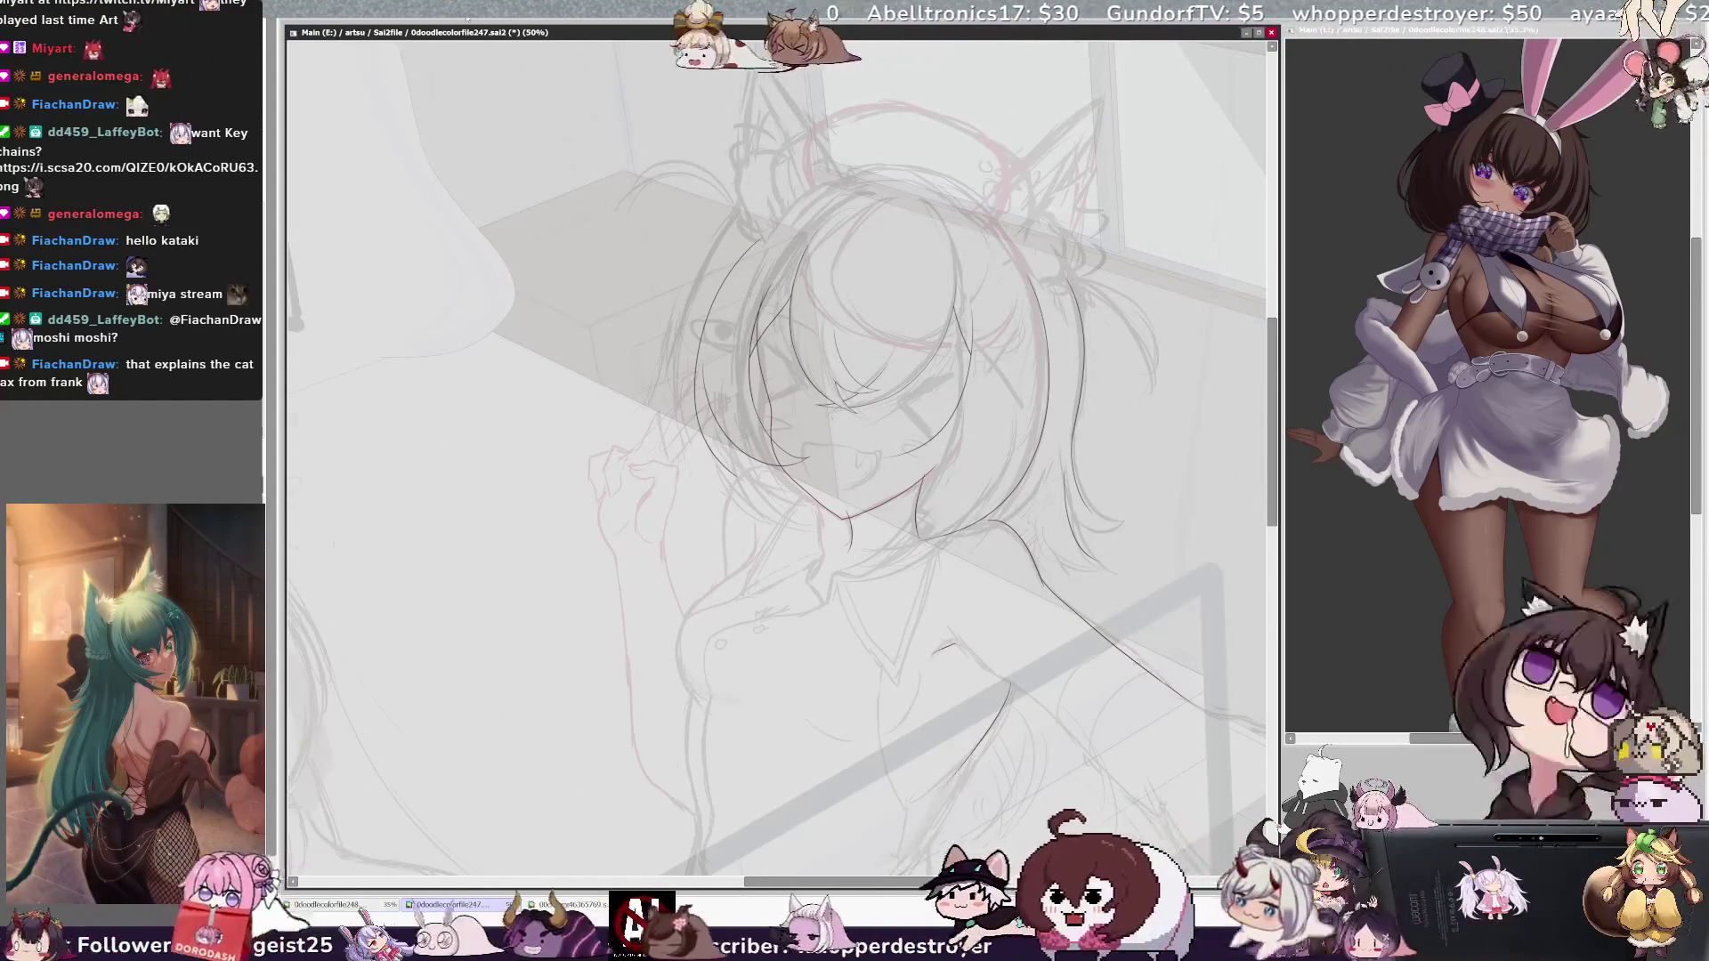
left_click_drag(755, 203, 678, 392)
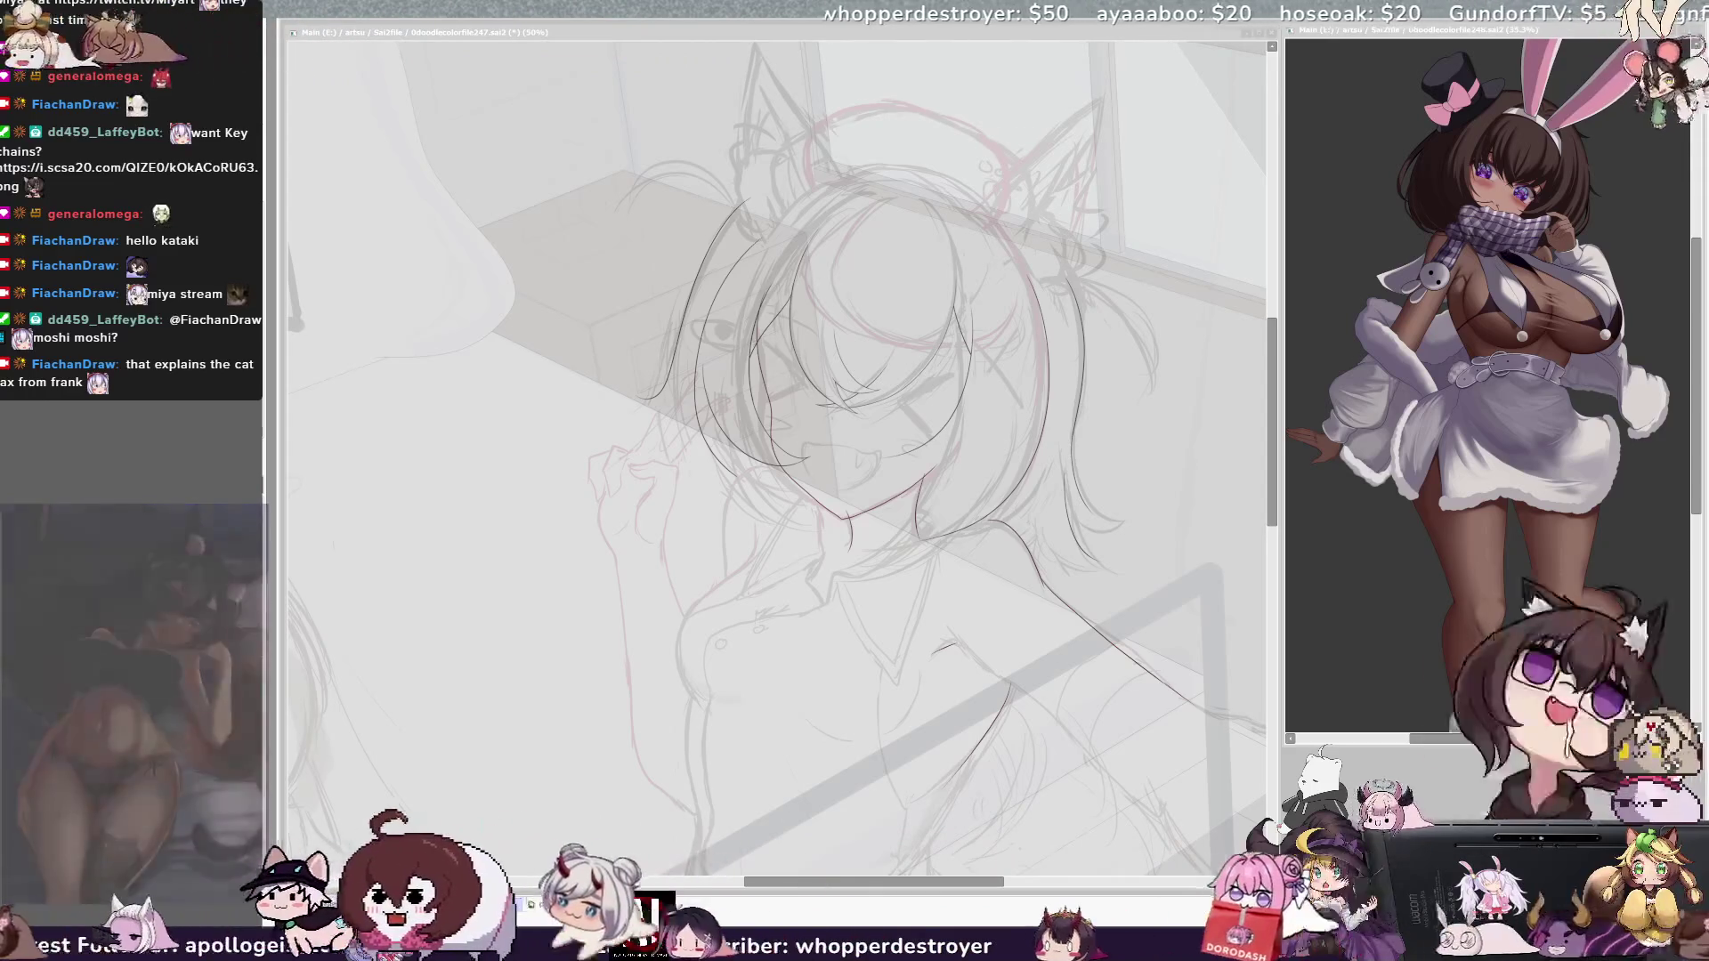
left_click_drag(979, 882, 1003, 885)
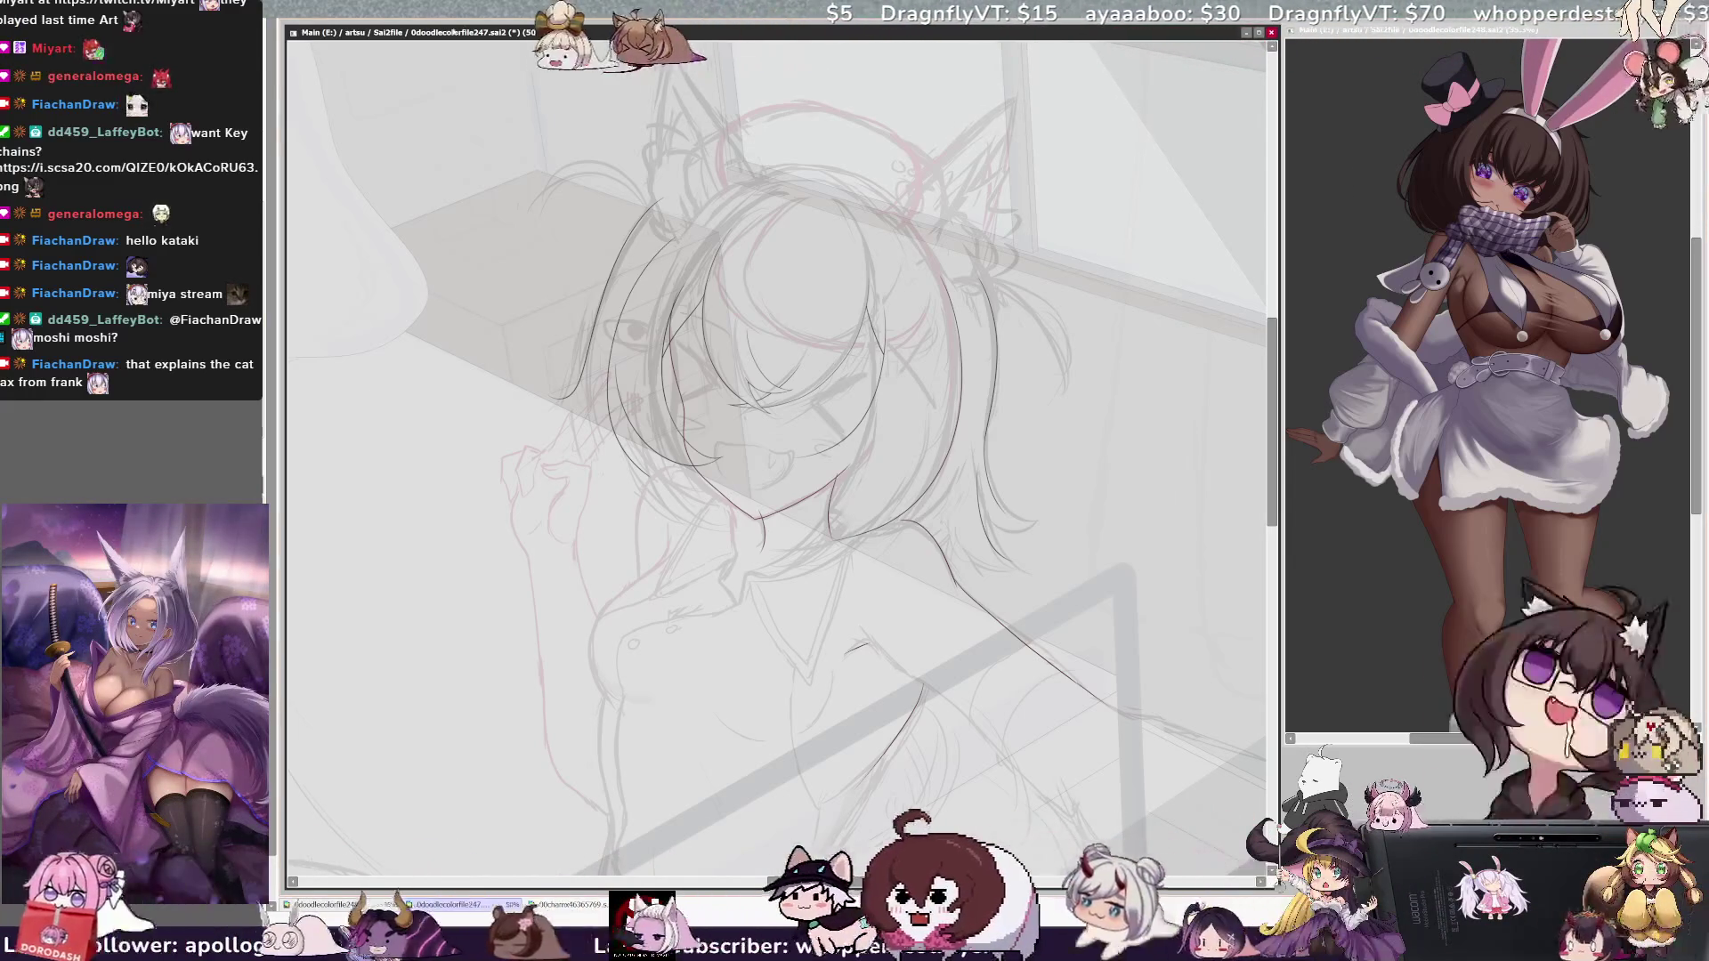
key("ctrl+plus")
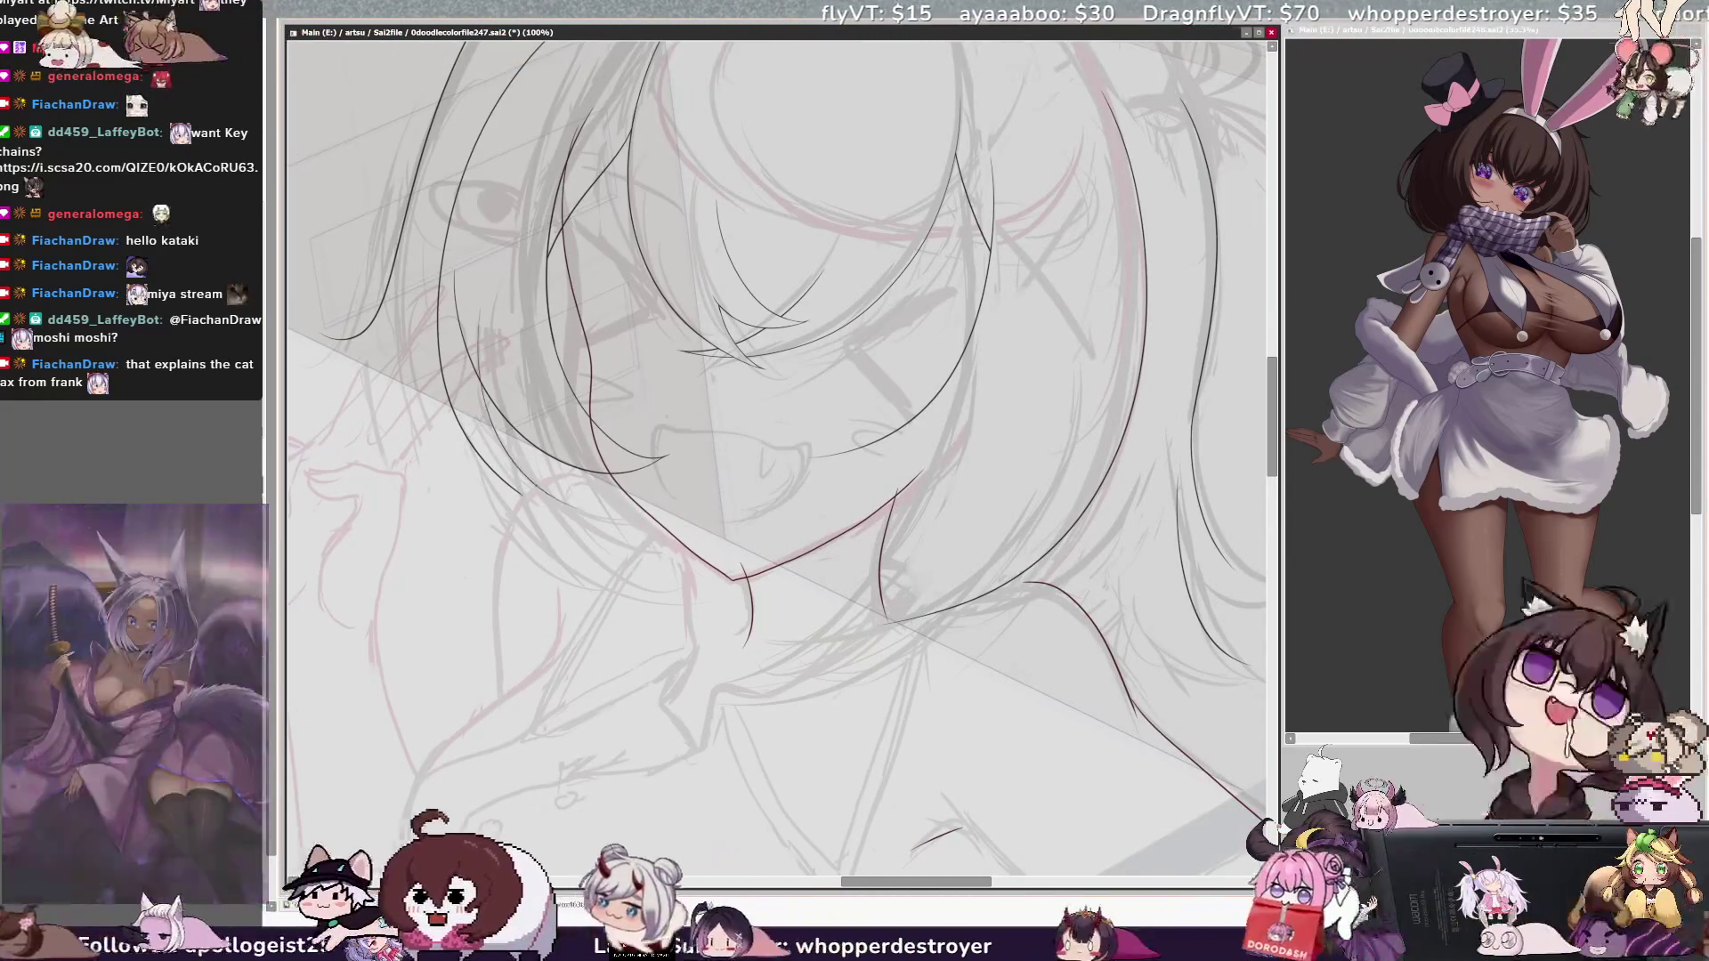
Step: Pick Layer14 from the canvas, zoom to 200% and tilt the view slightly clockwise
left_click(686, 398, "ctrl+shift")
key("ctrl+plus")
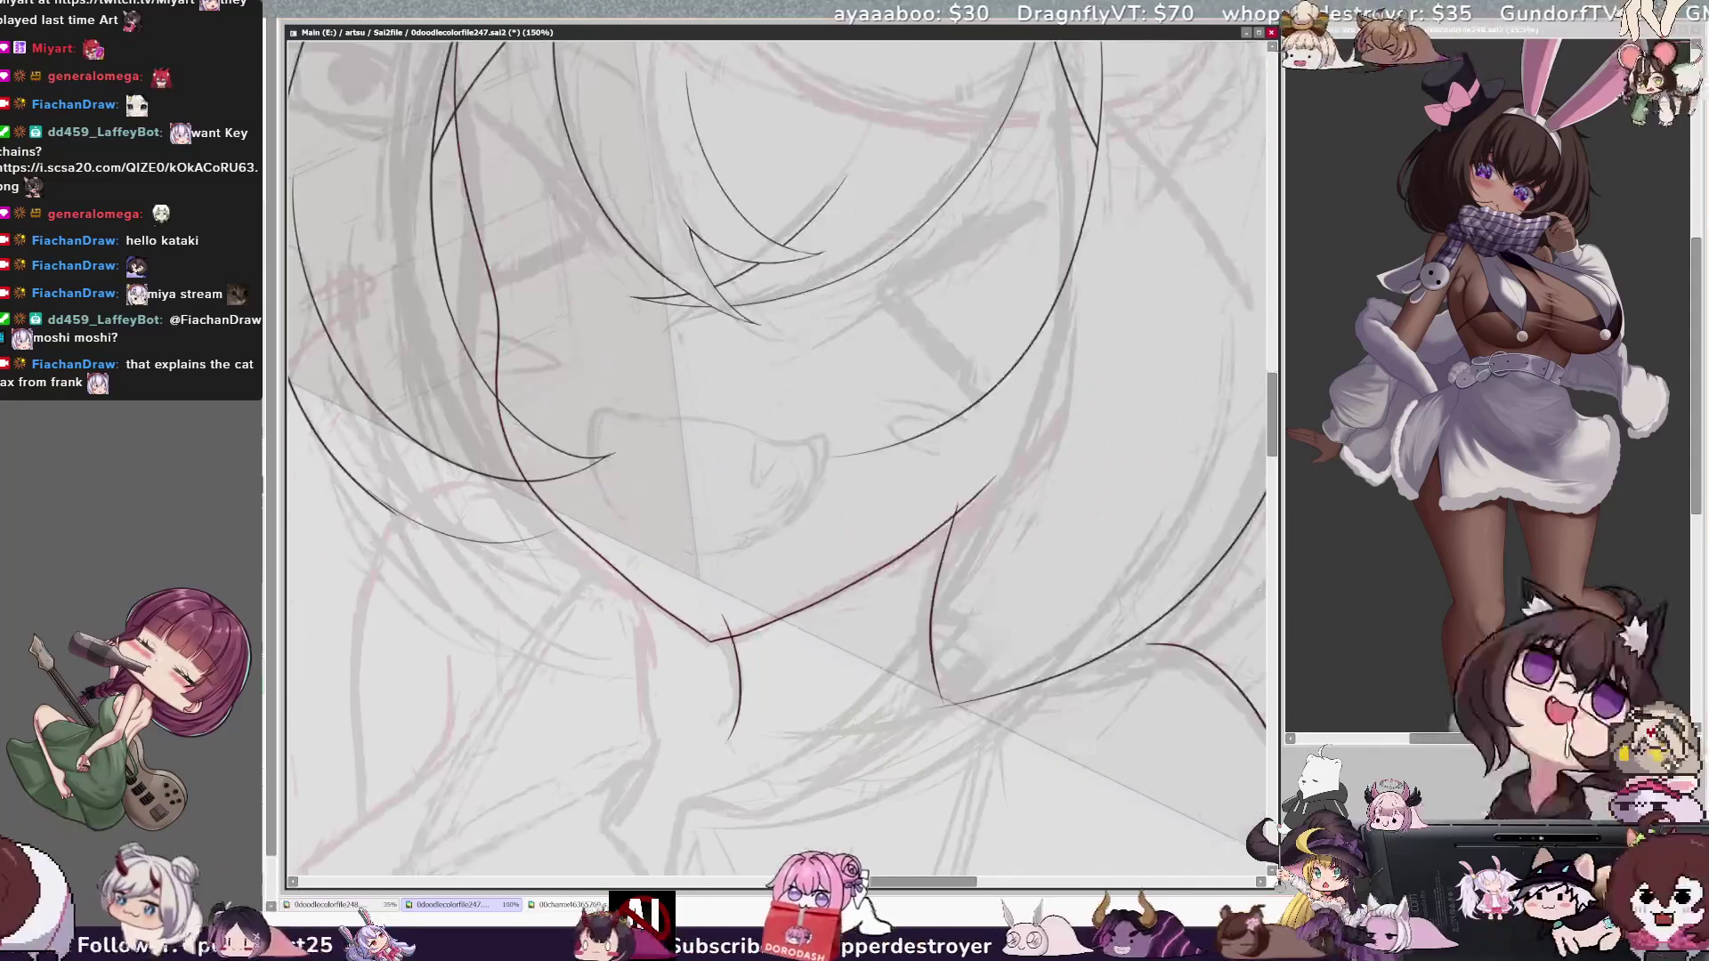
key("ctrl+plus")
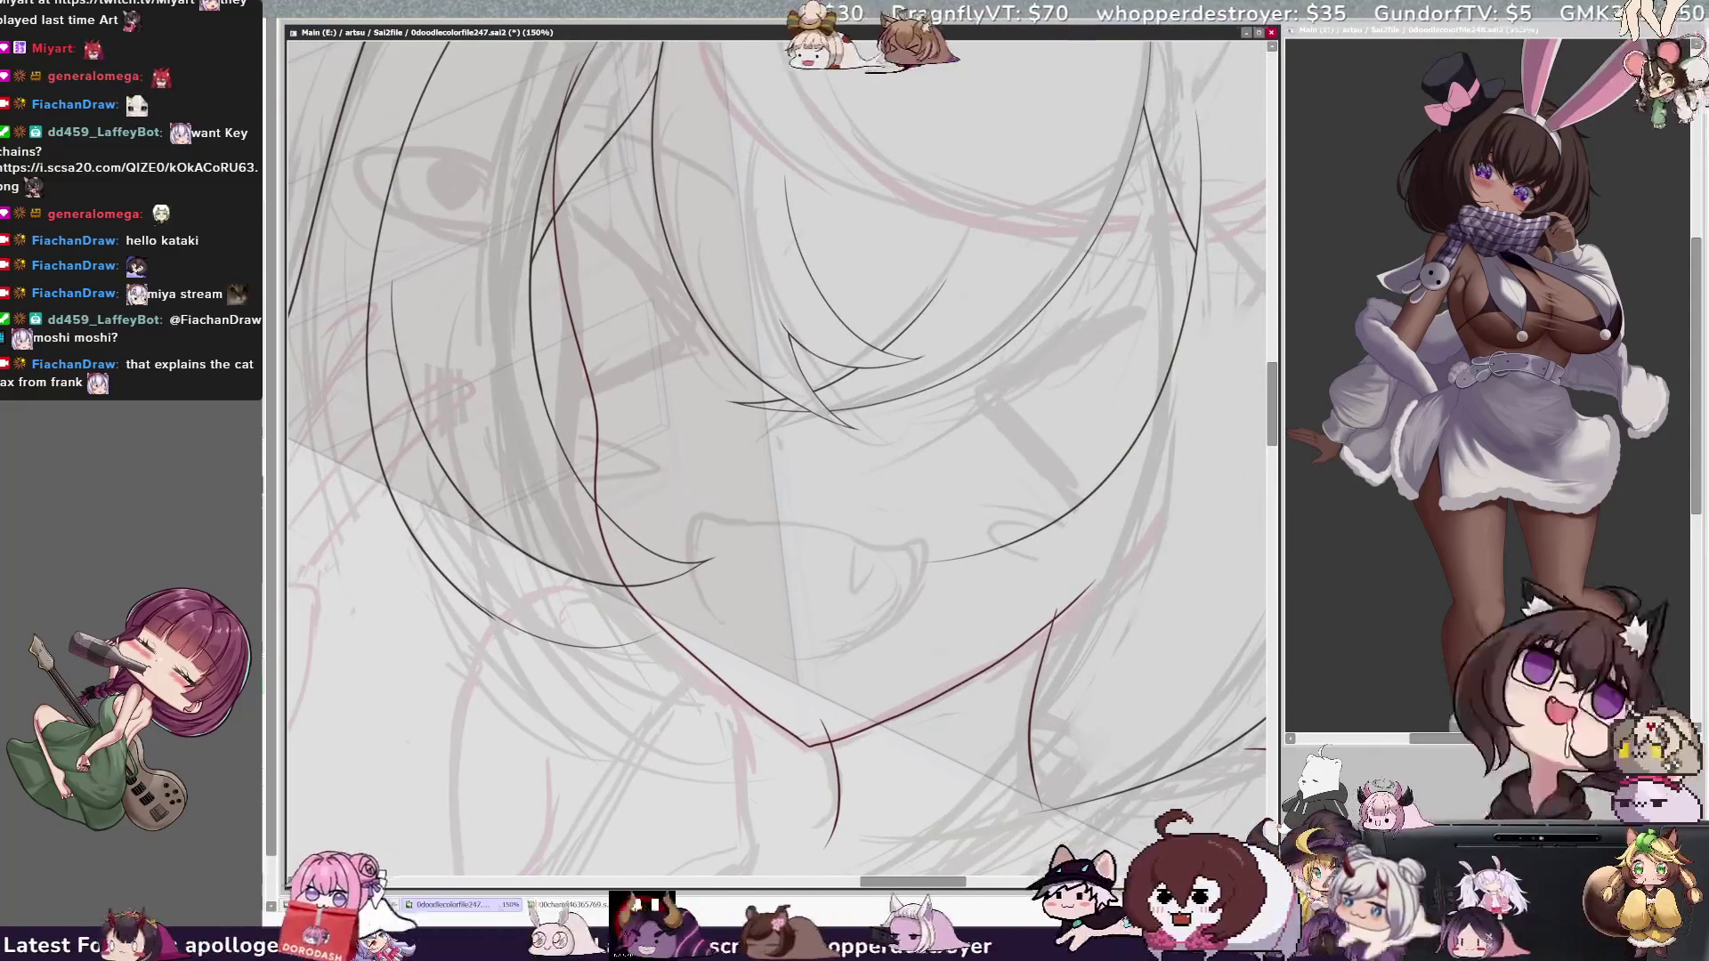
key("End")
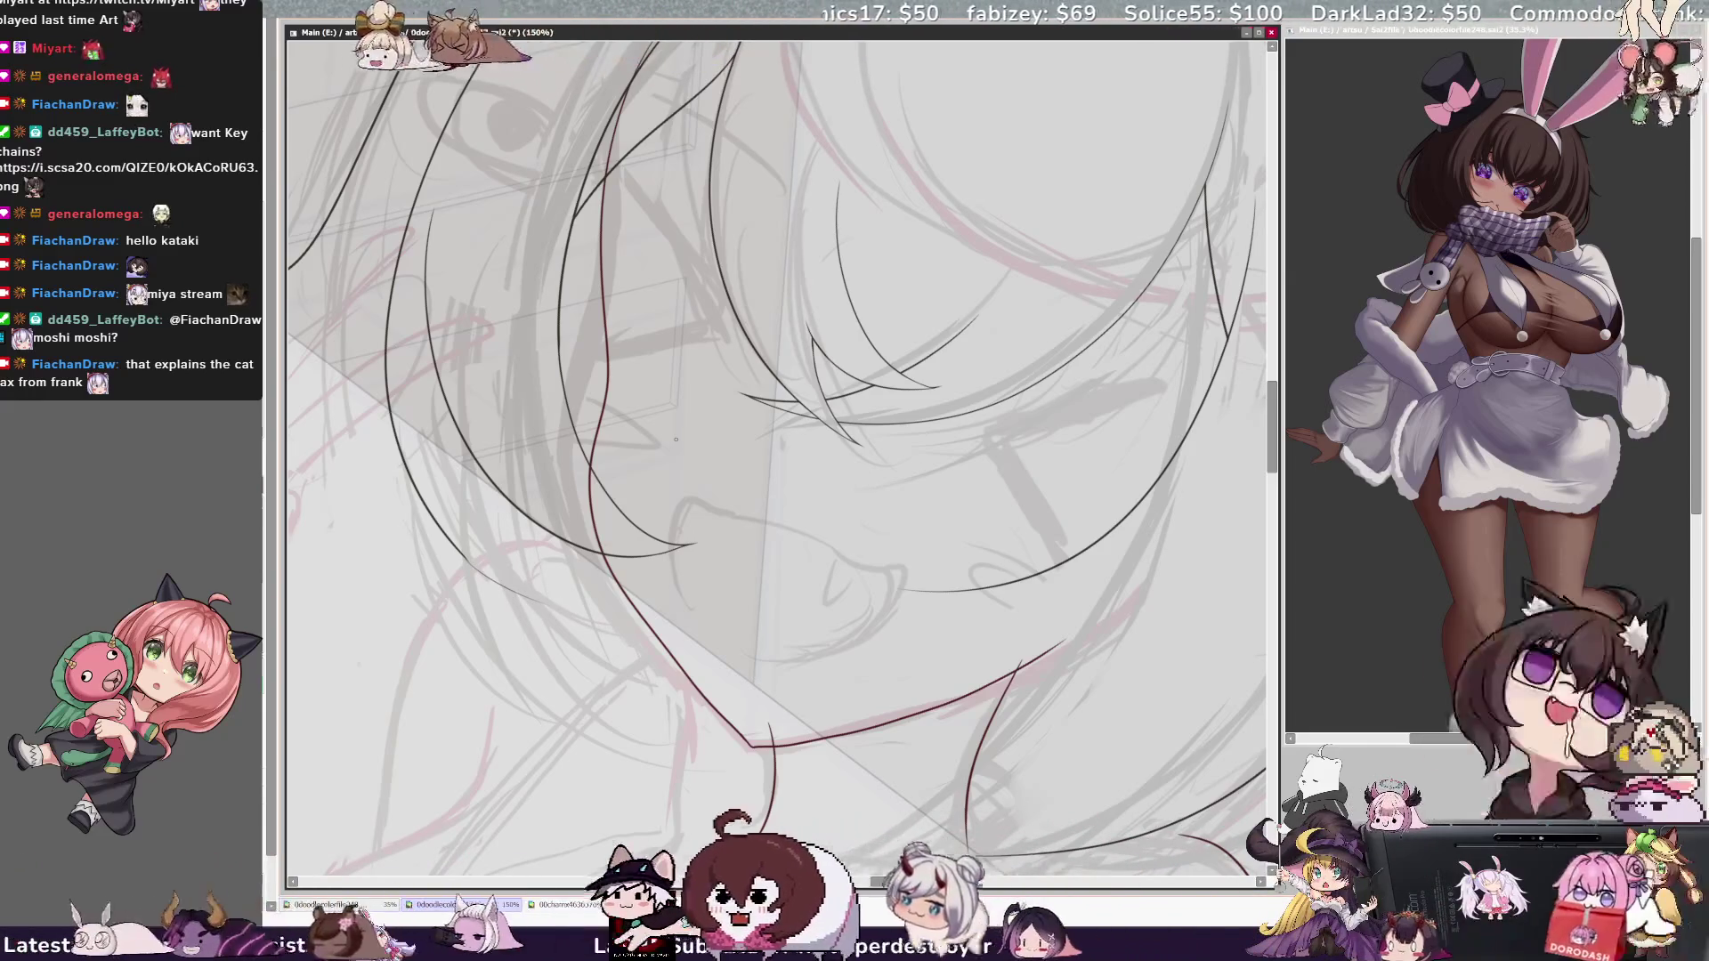
key("End")
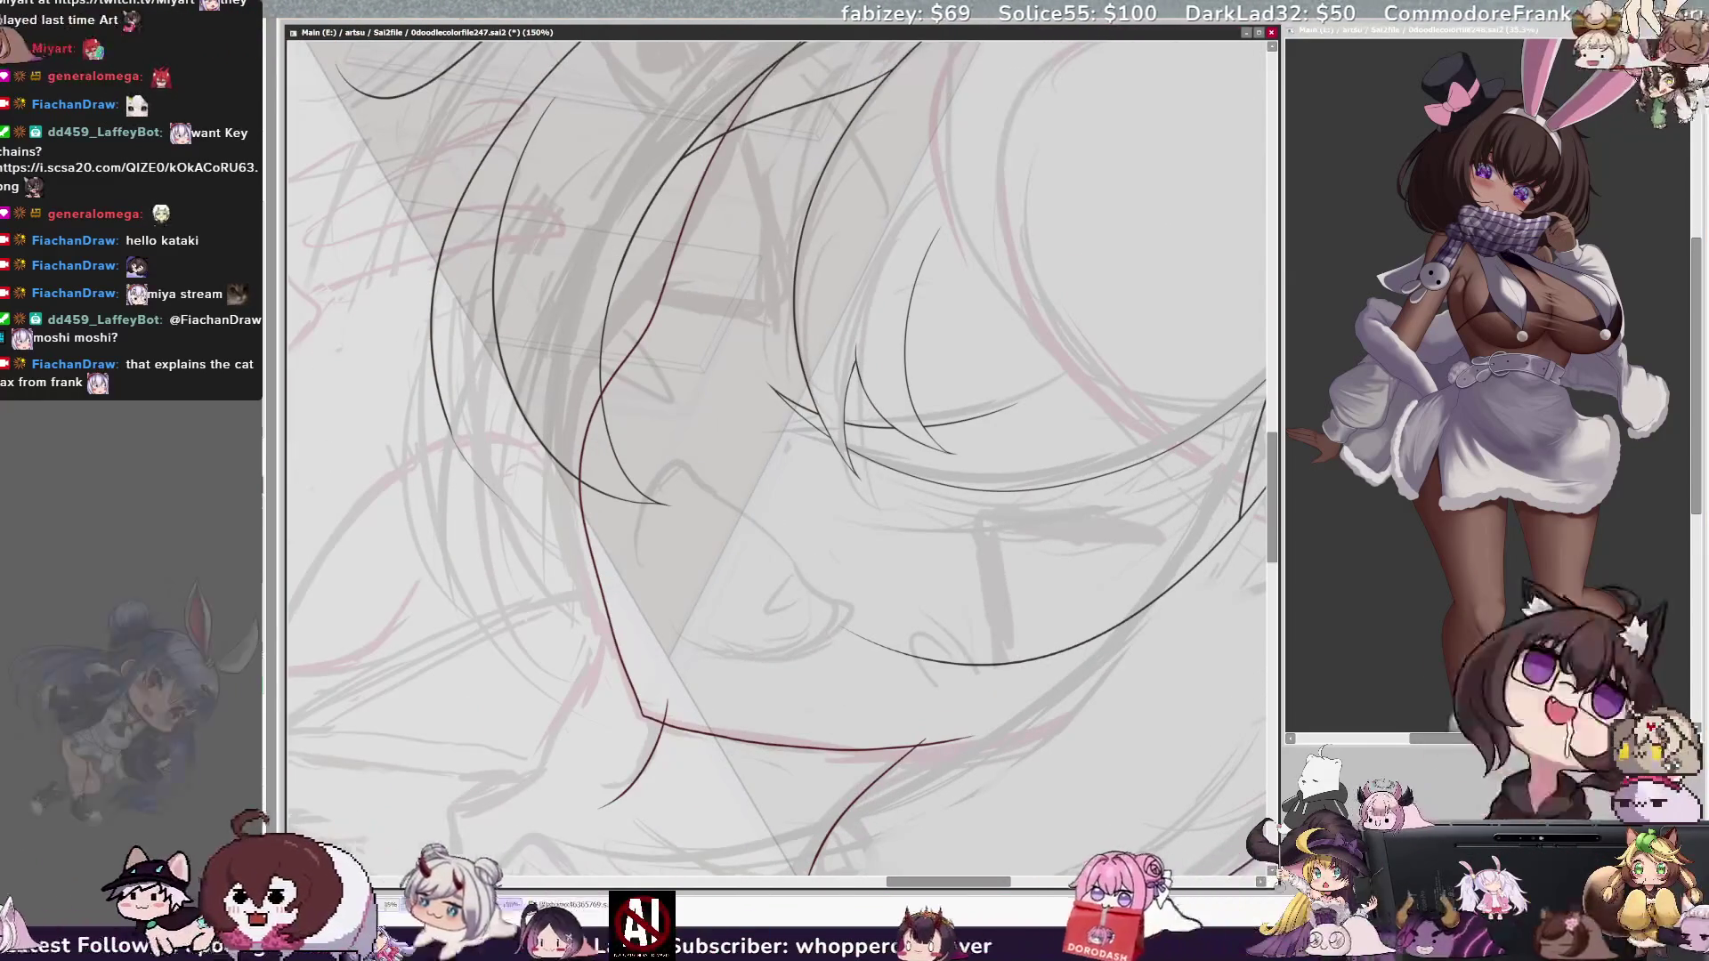
key("ctrl+plus")
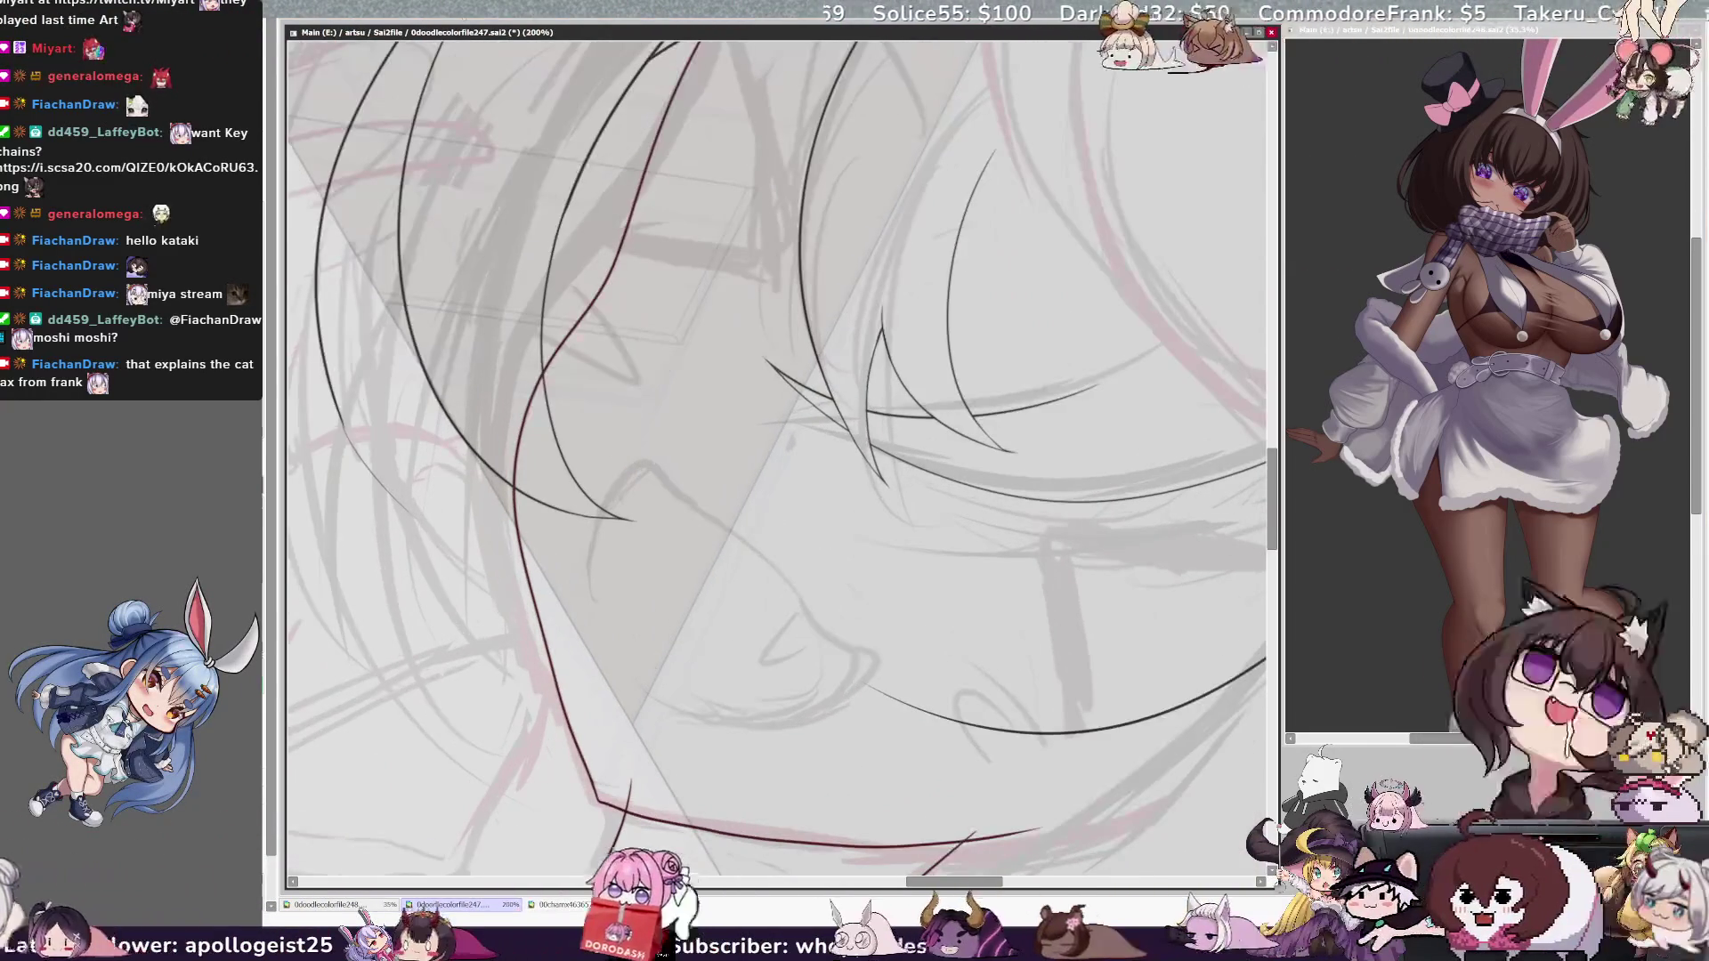
Step: Ink thin hair strands curving over the cheek down toward the jaw
scroll(777, 445, "left", 3)
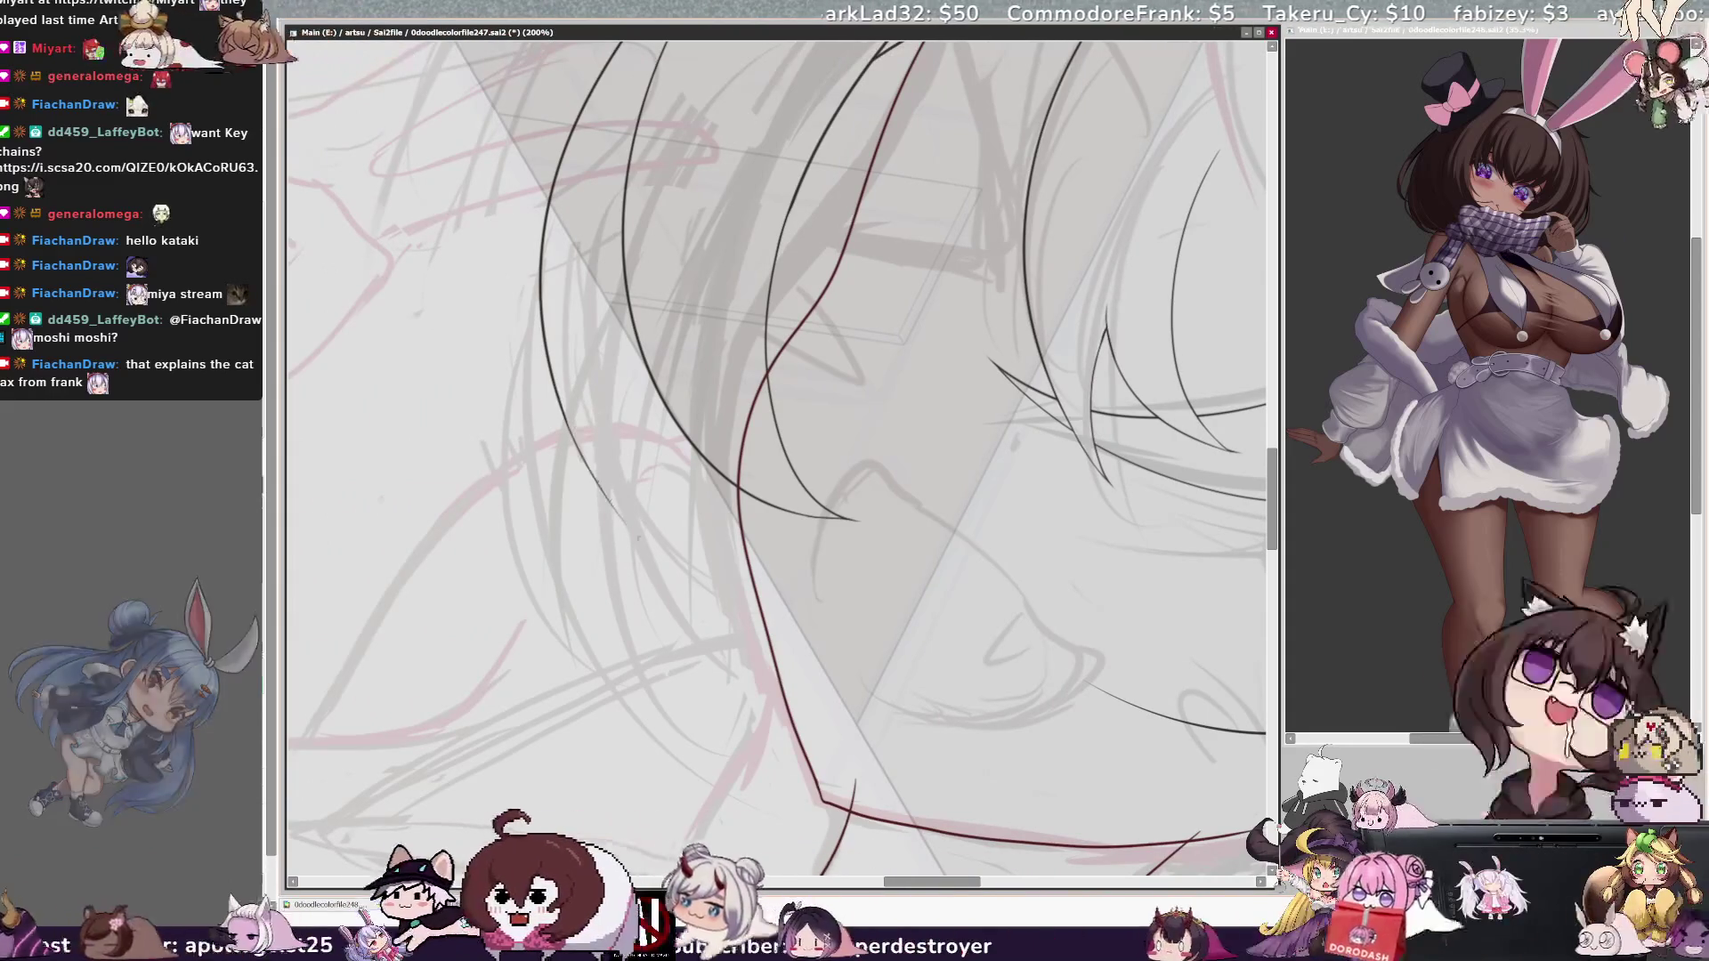
left_click_drag(570, 418, 687, 543)
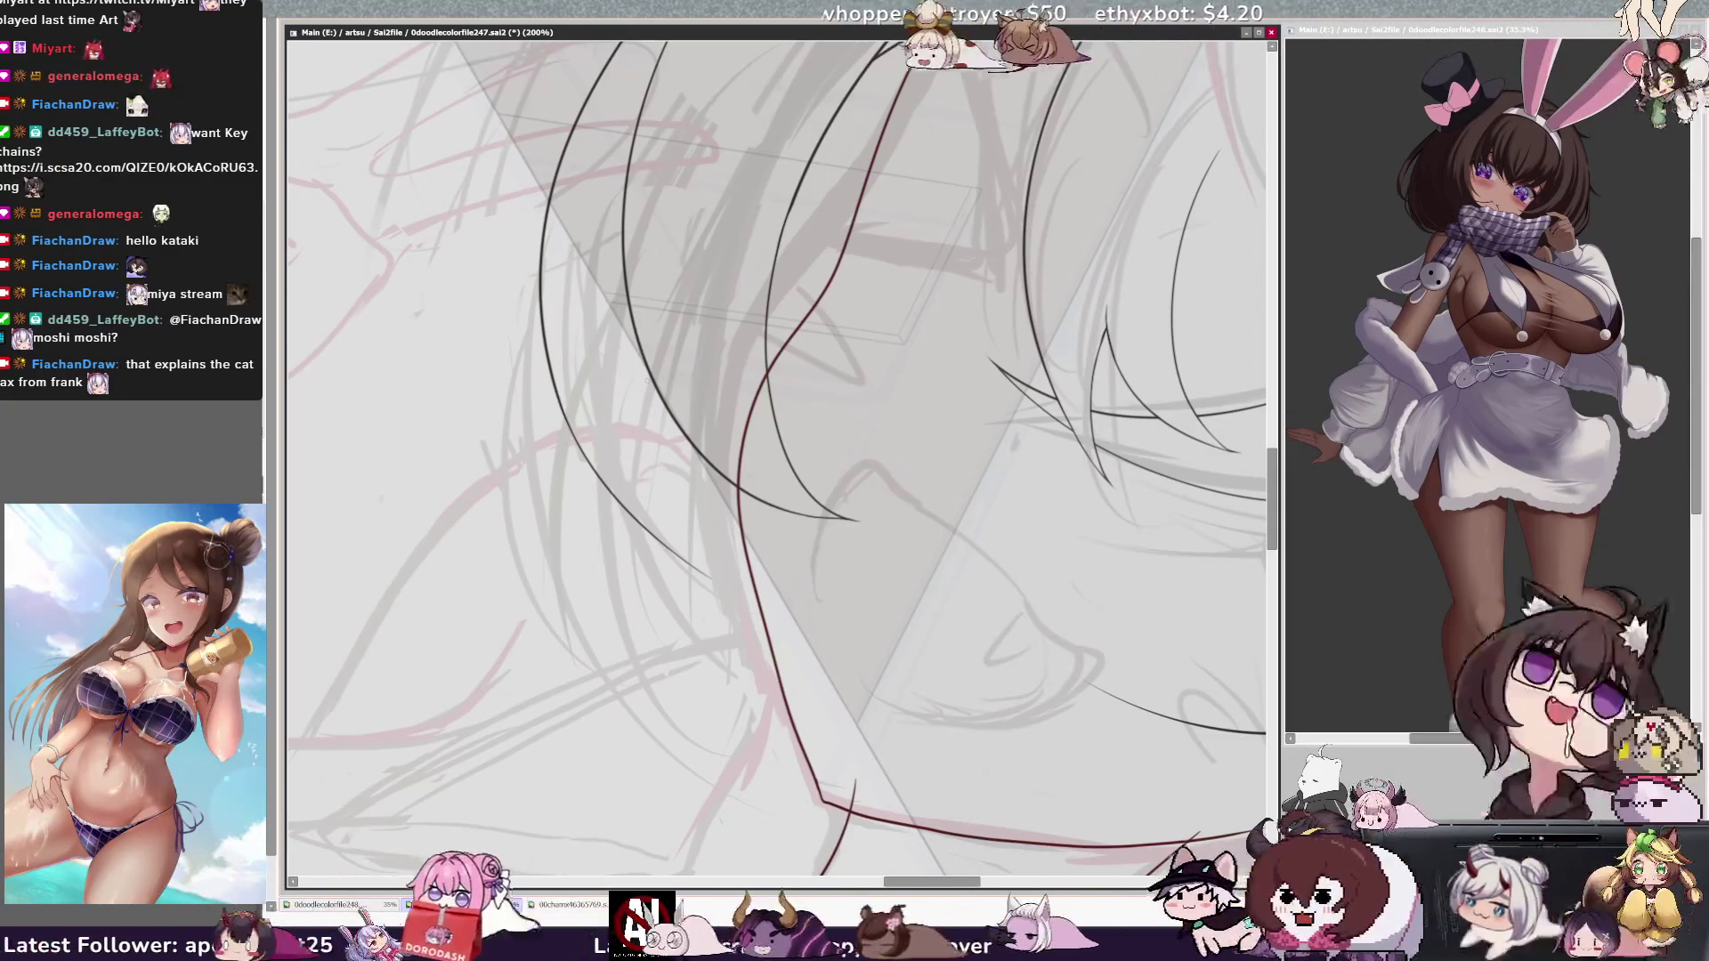
left_click_drag(661, 400, 723, 547)
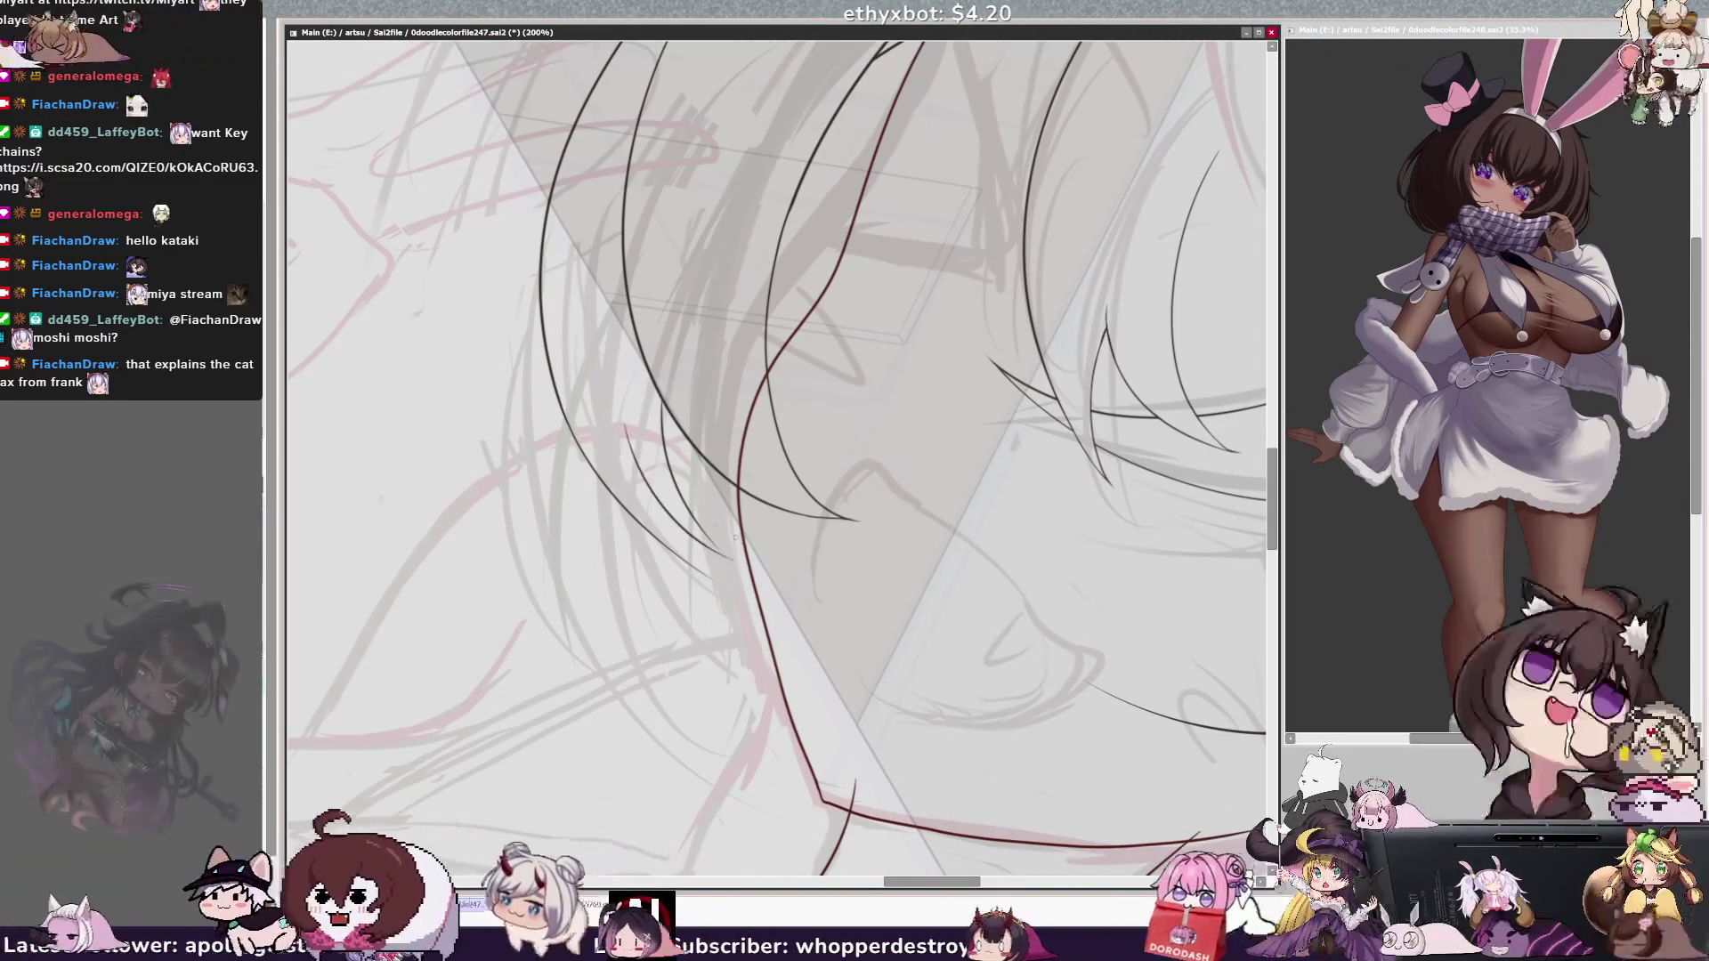
left_click_drag(625, 426, 728, 556)
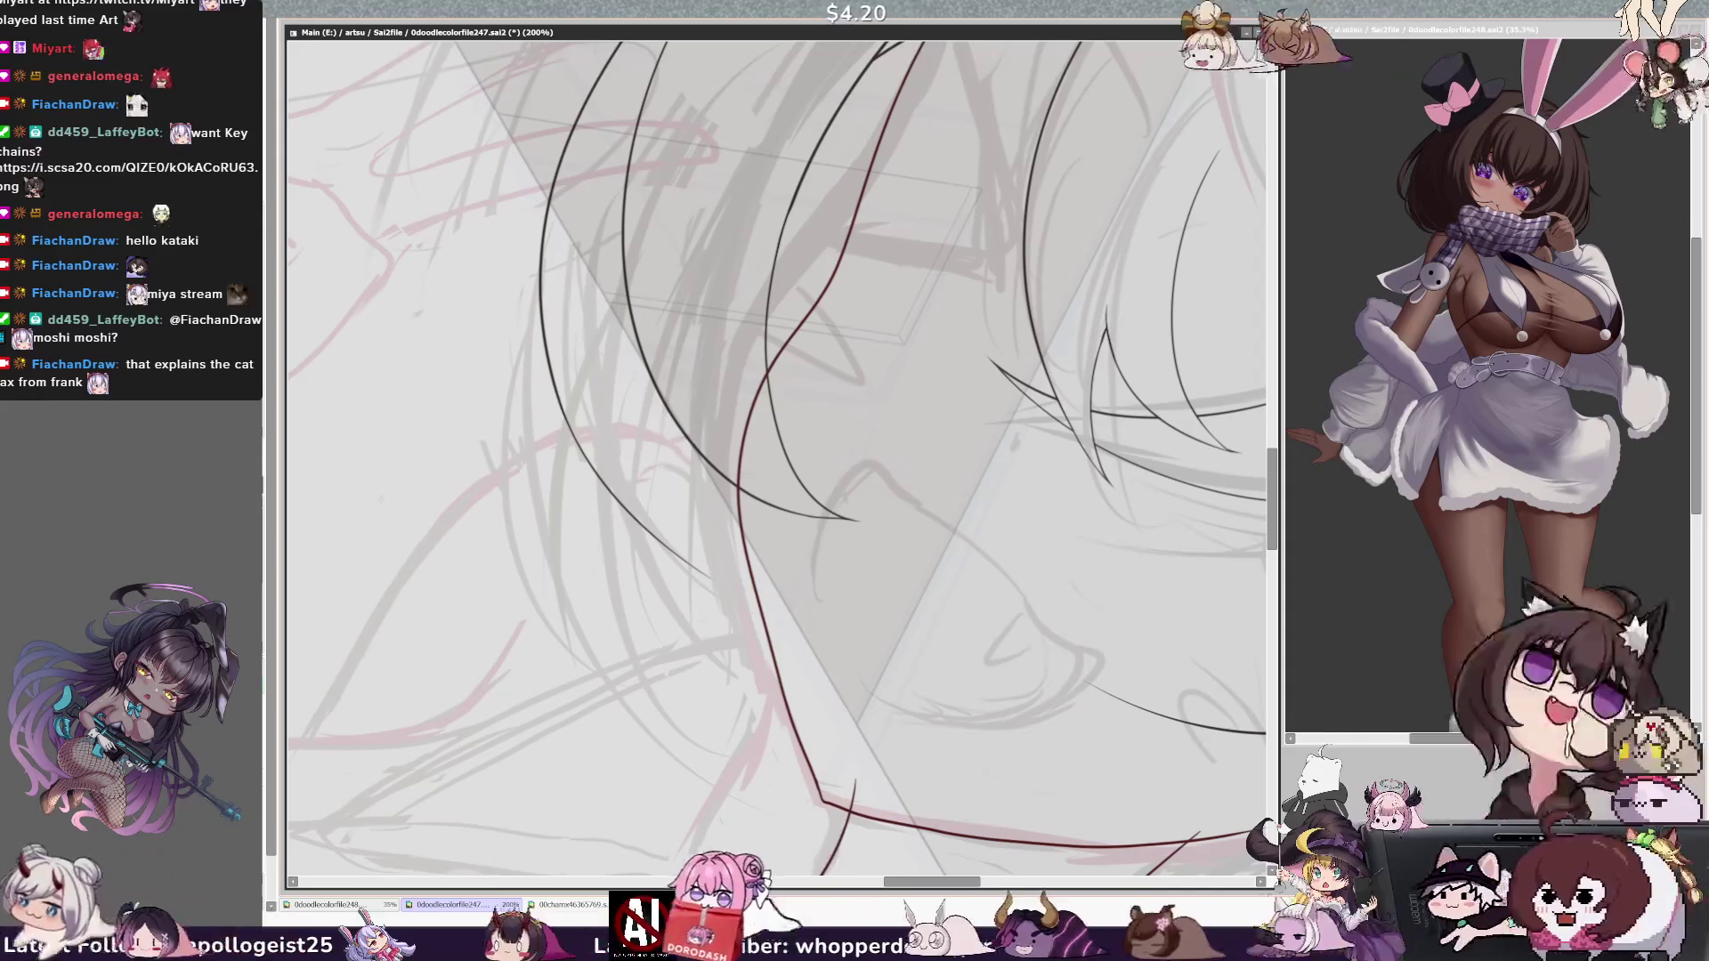
left_click_drag(636, 356, 720, 579)
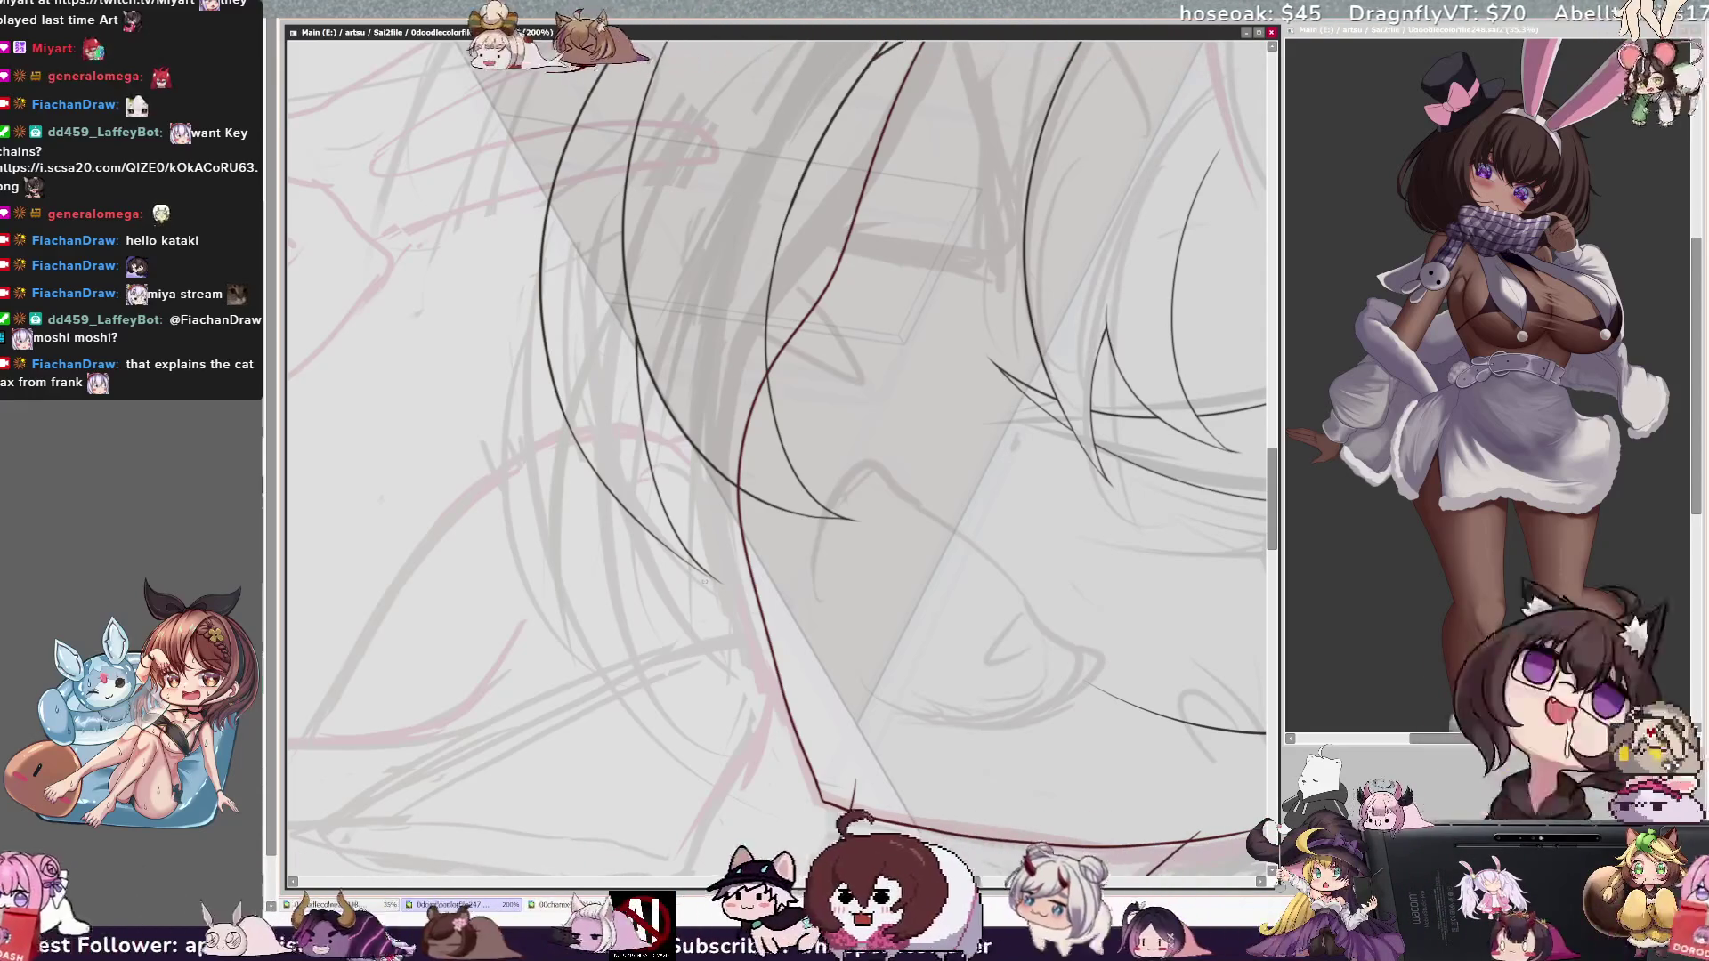
Step: Mirror the canvas to check the strands, flip it back, and zoom to 300%
key("h")
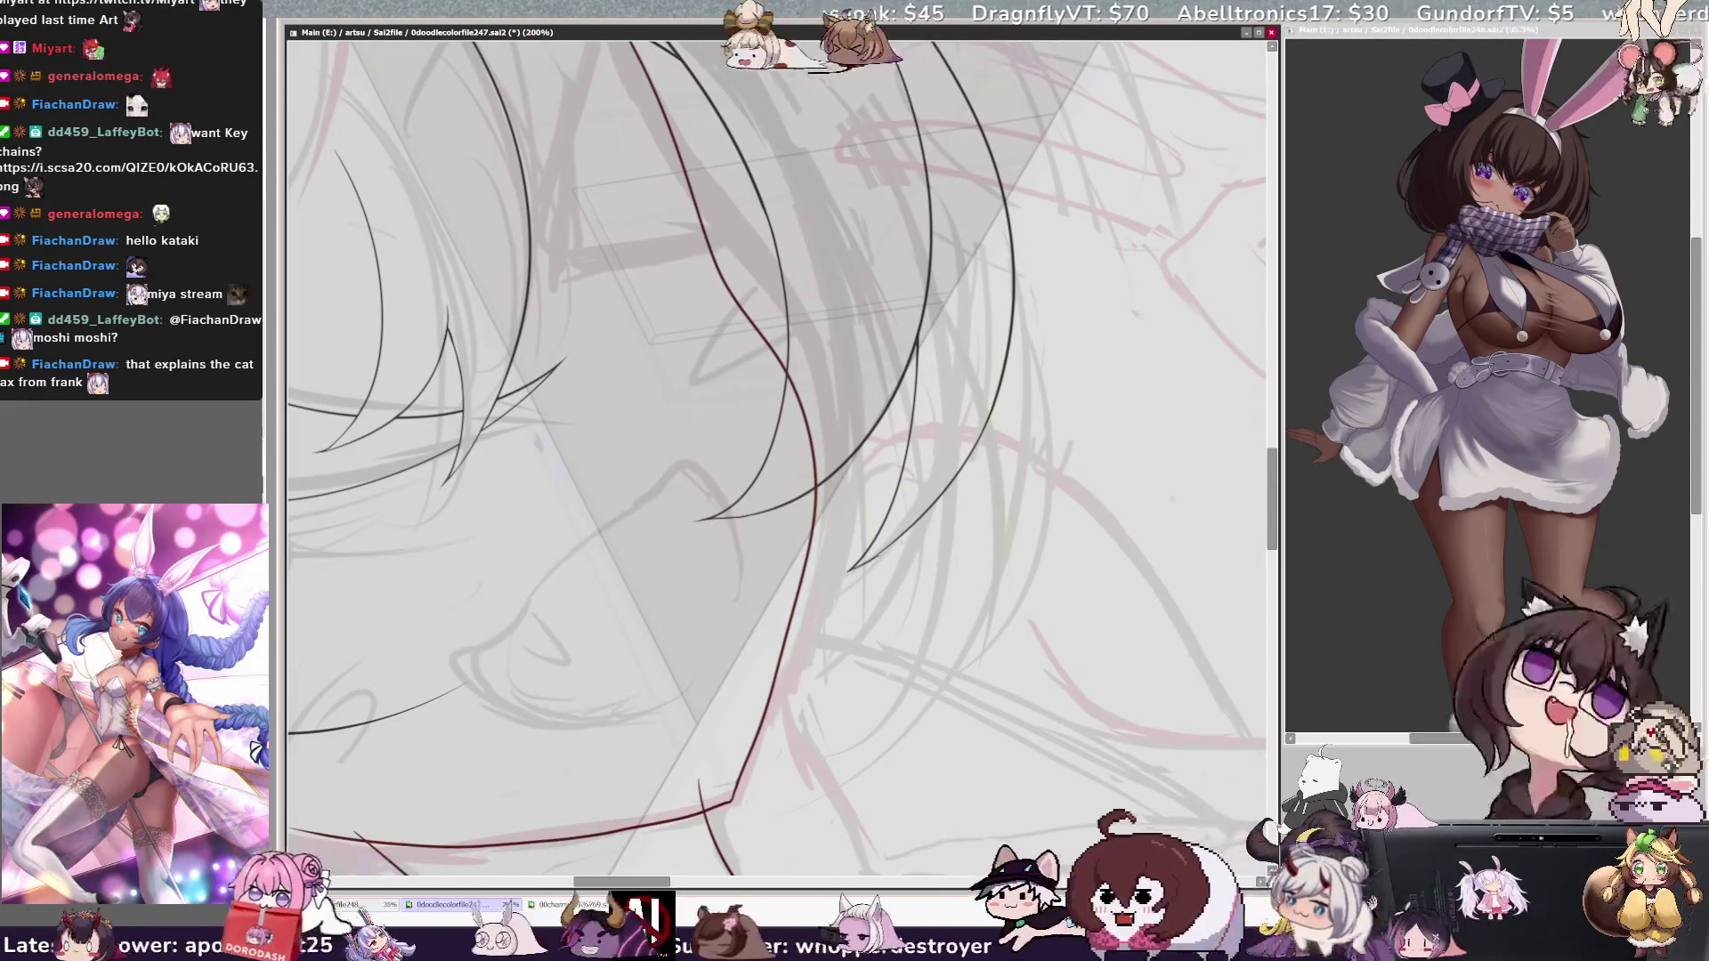
key("h")
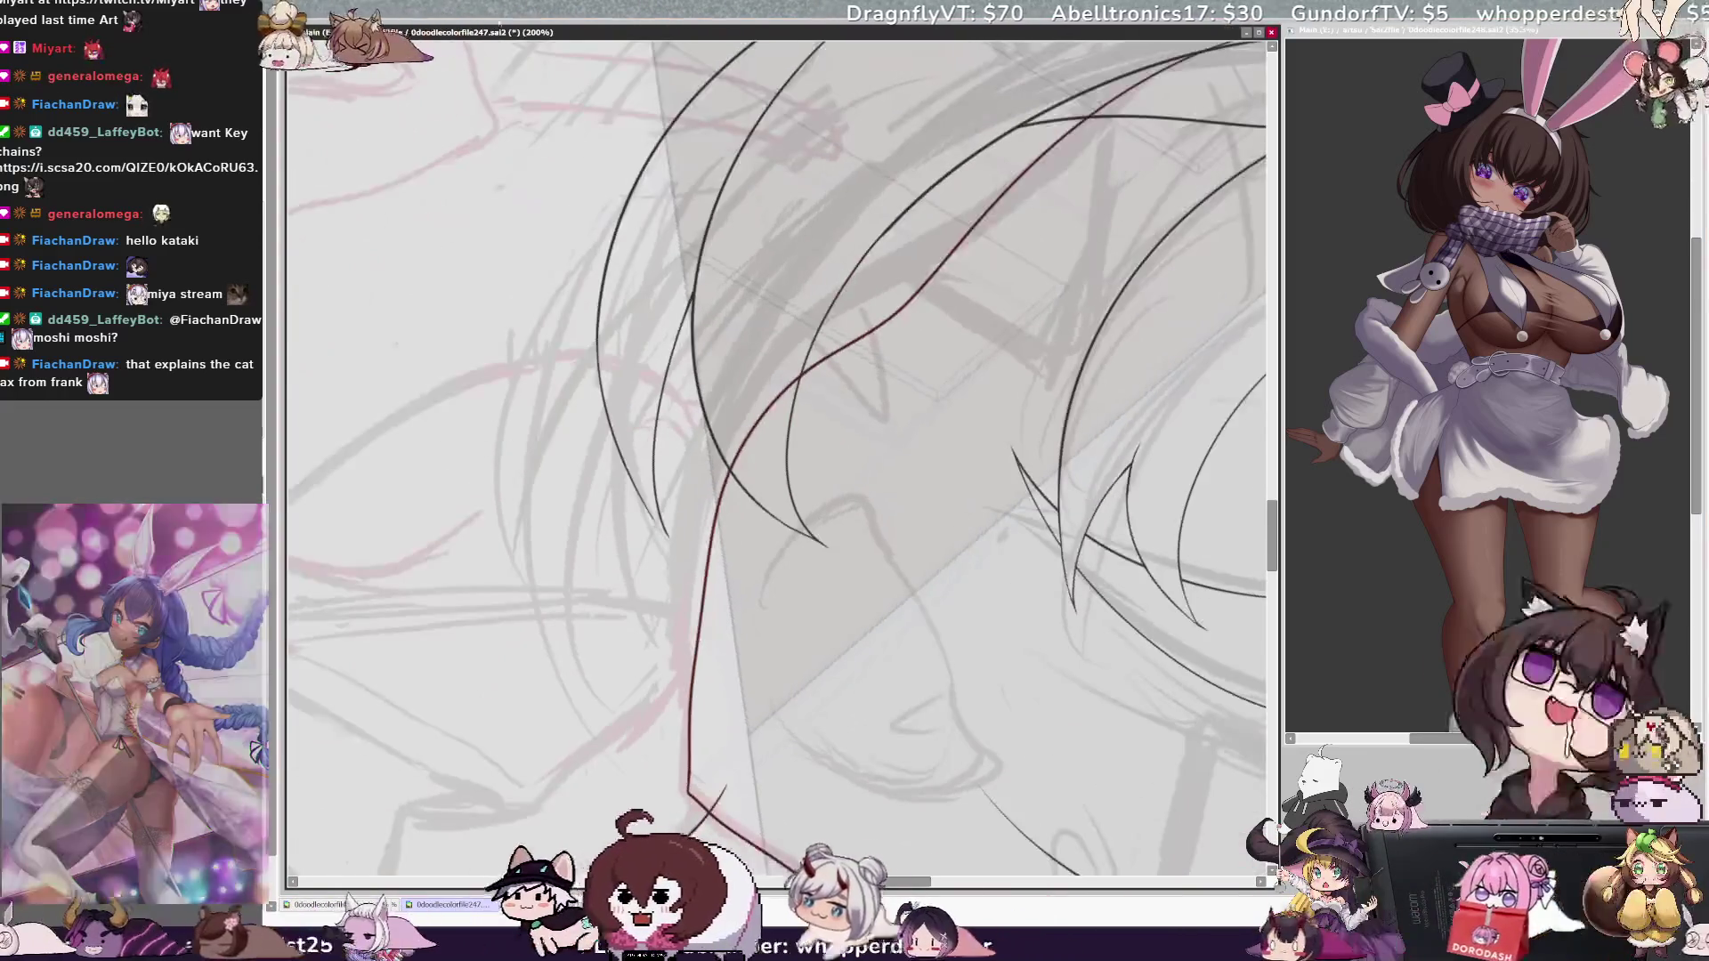
key("ctrl+plus")
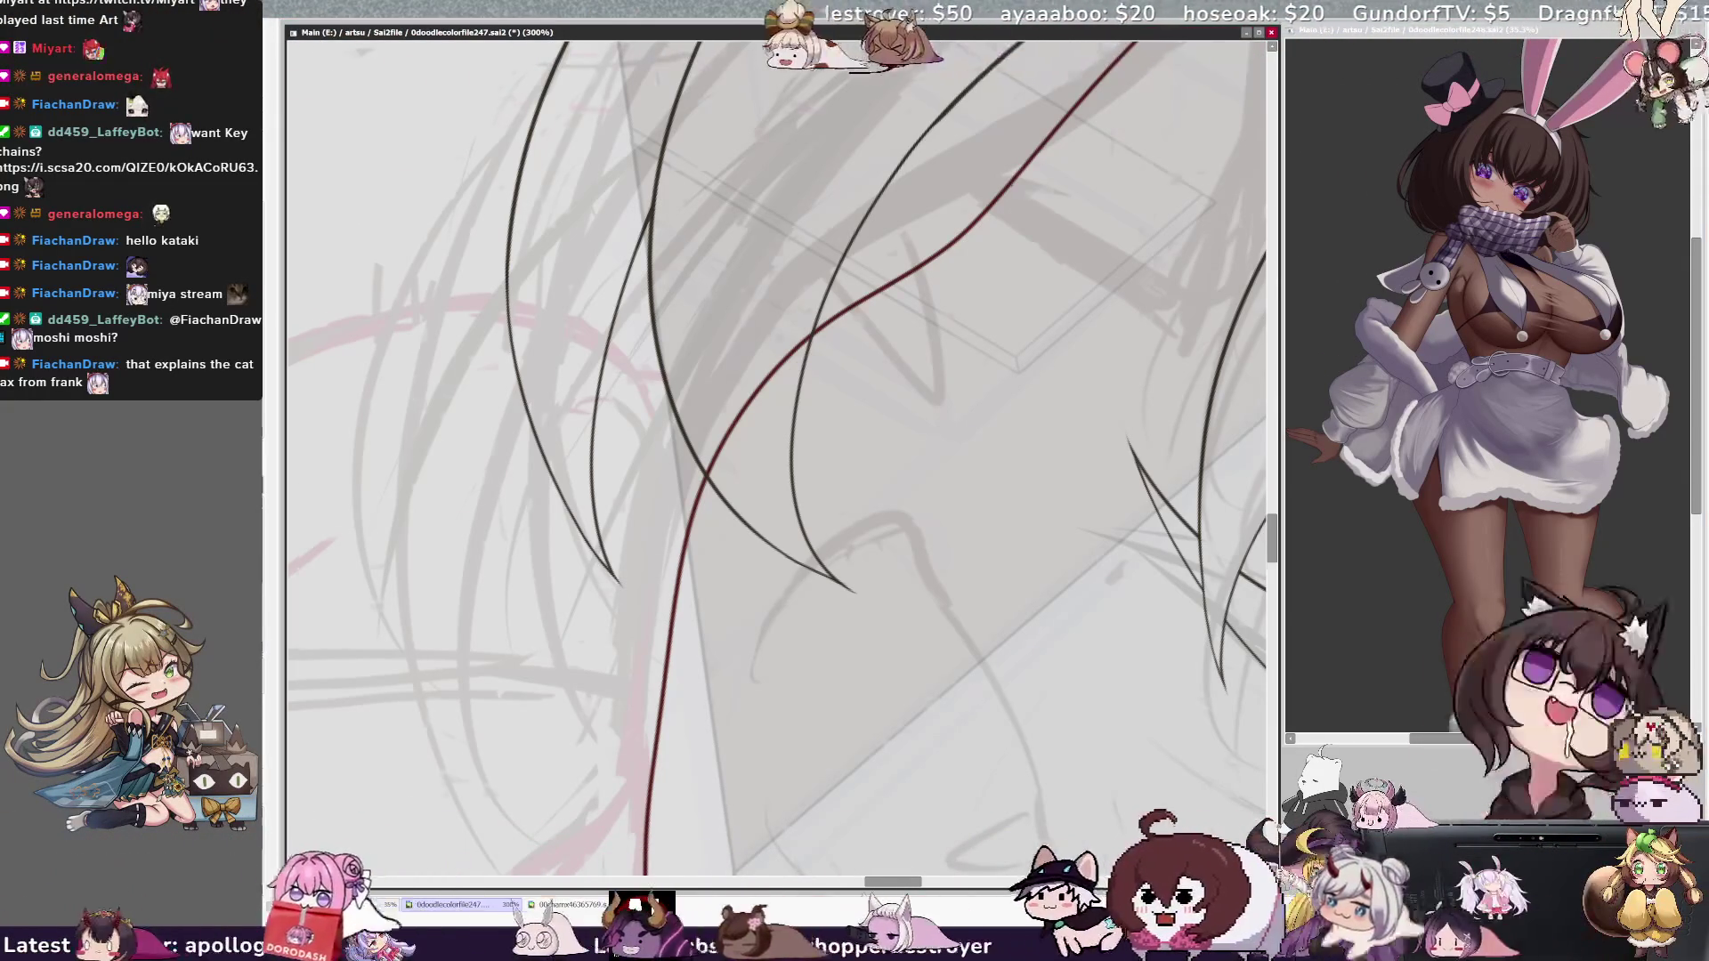
scroll(776, 458, "down", 5)
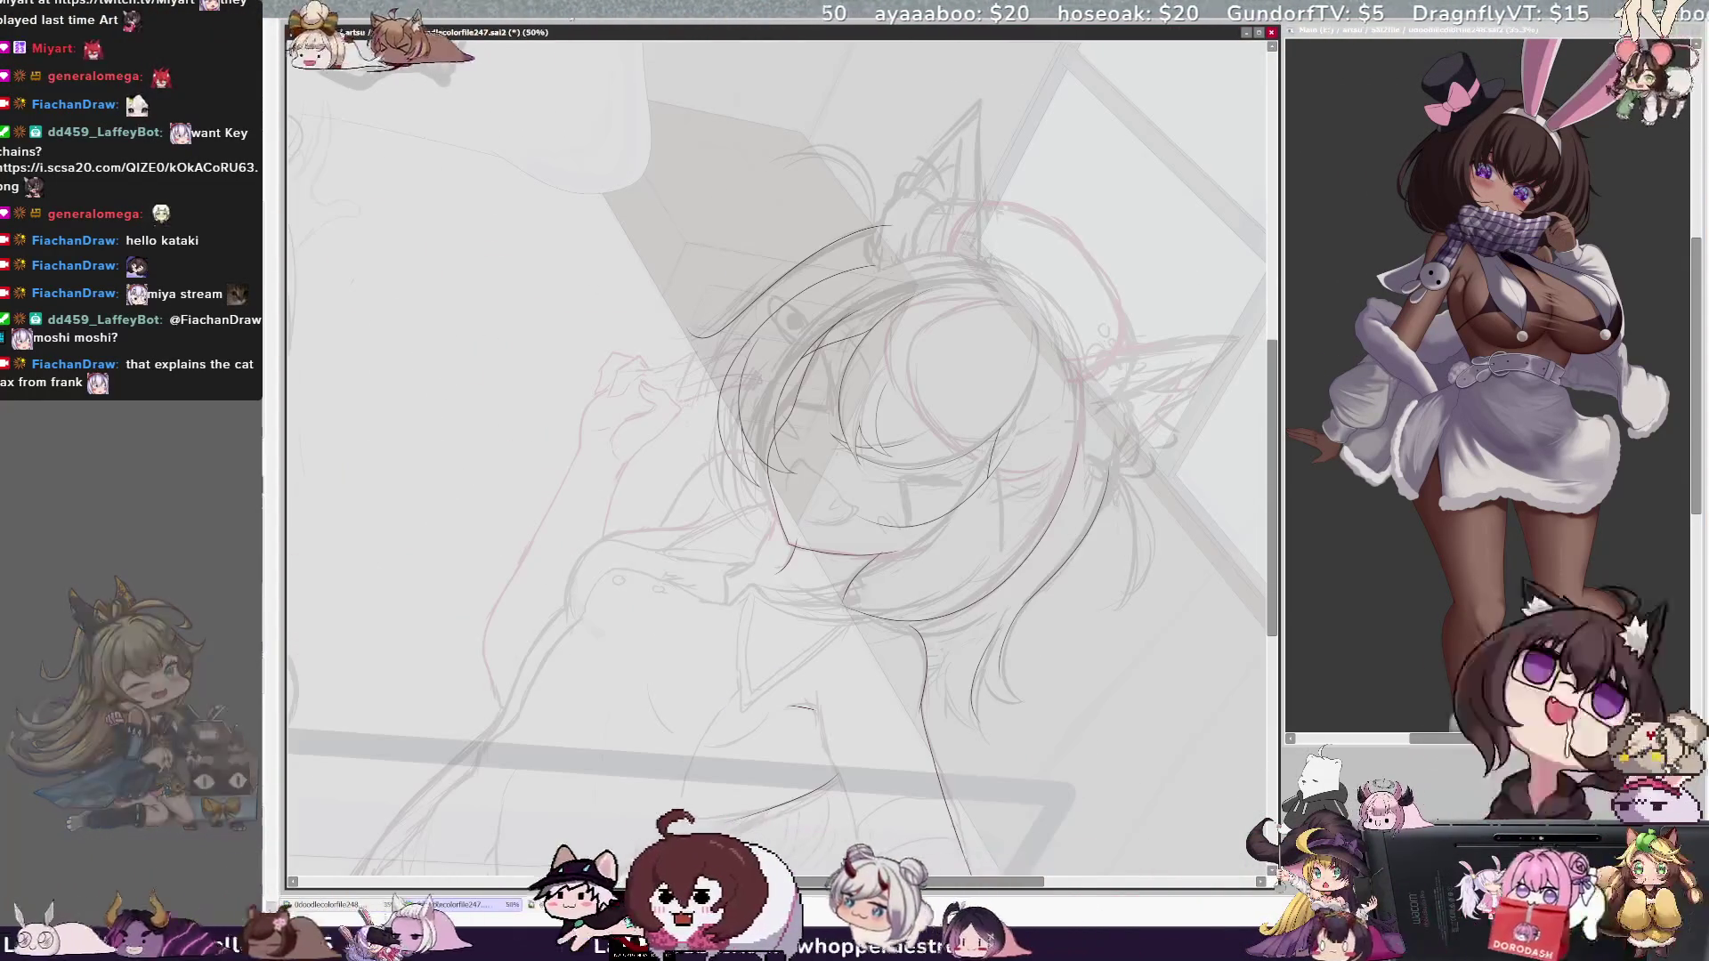
Step: Mirror and tilt the view, then pick Layer15 by clicking its line art on the canvas
scroll(776, 458, "up", 1)
scroll(776, 459, "up", 1)
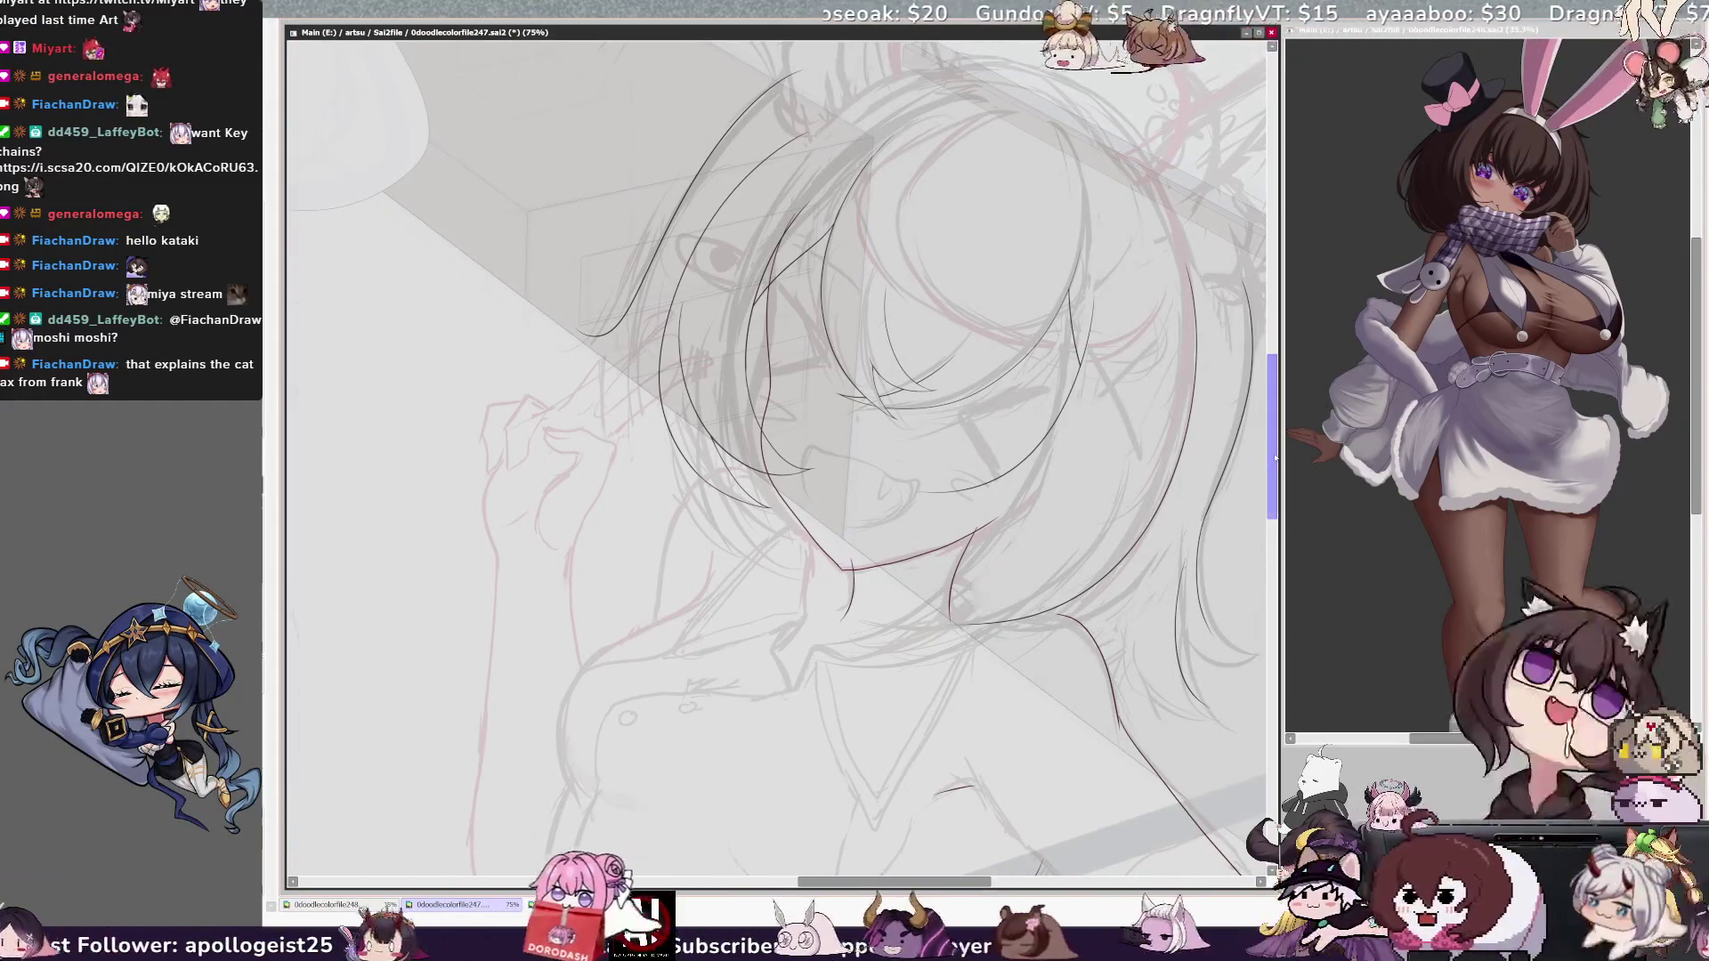
scroll(1274, 458, "up", 1)
key("h")
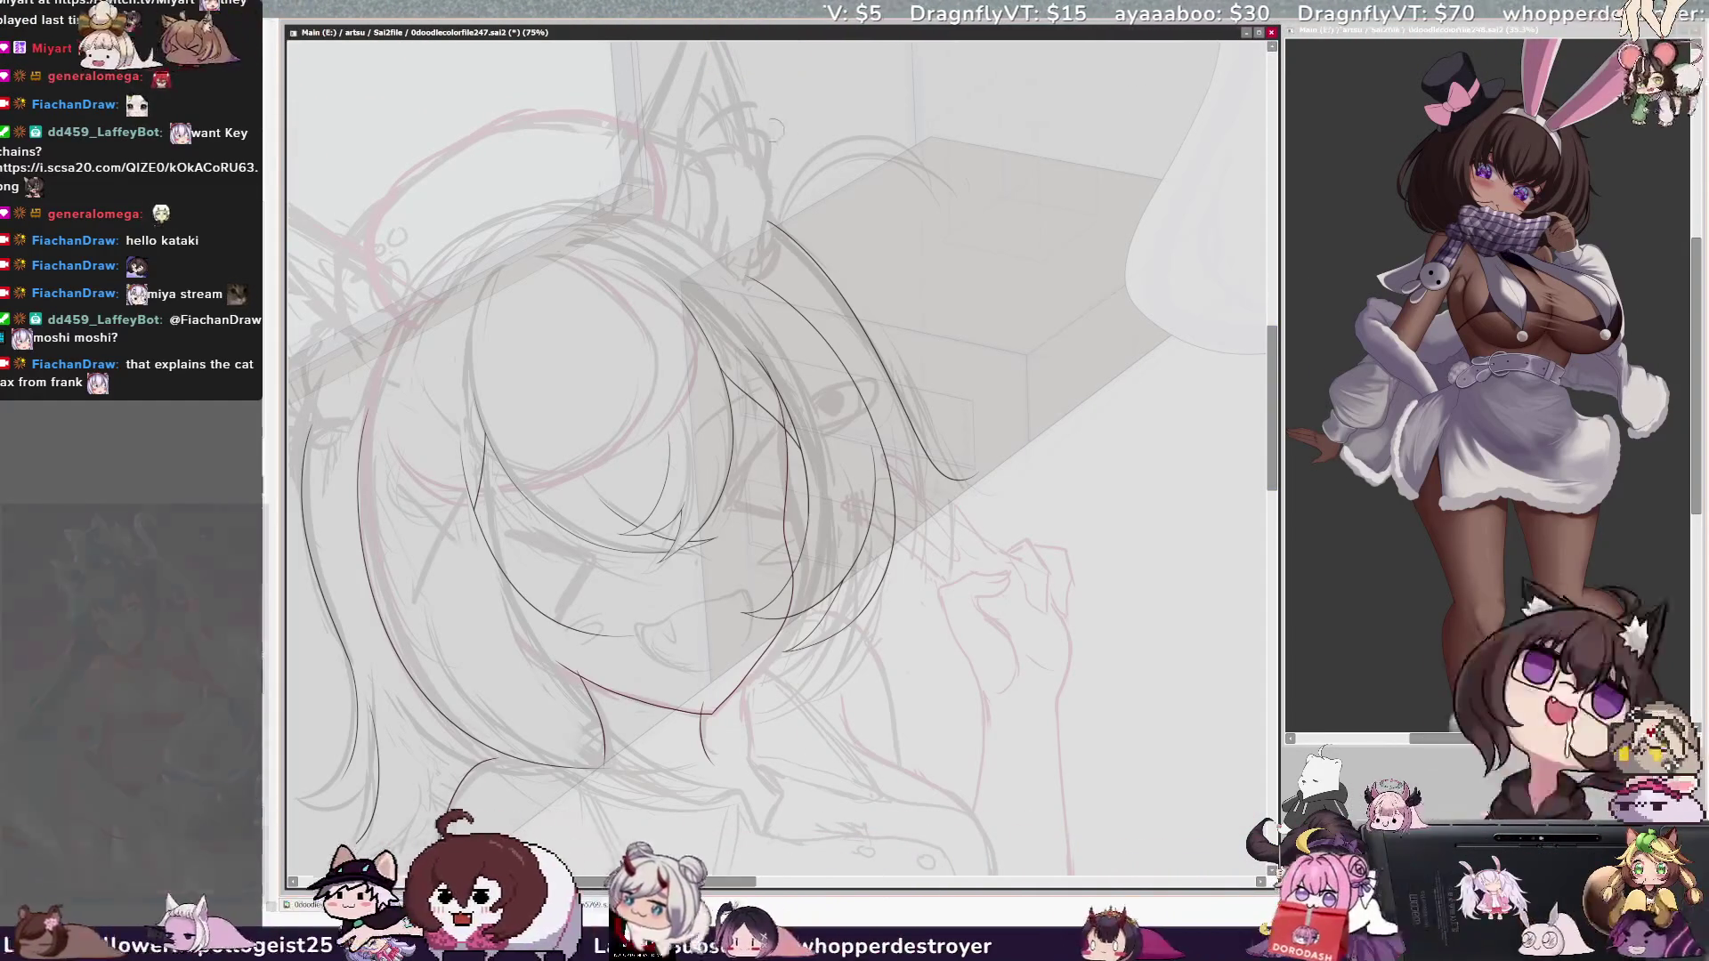
scroll(777, 459, "left", 3)
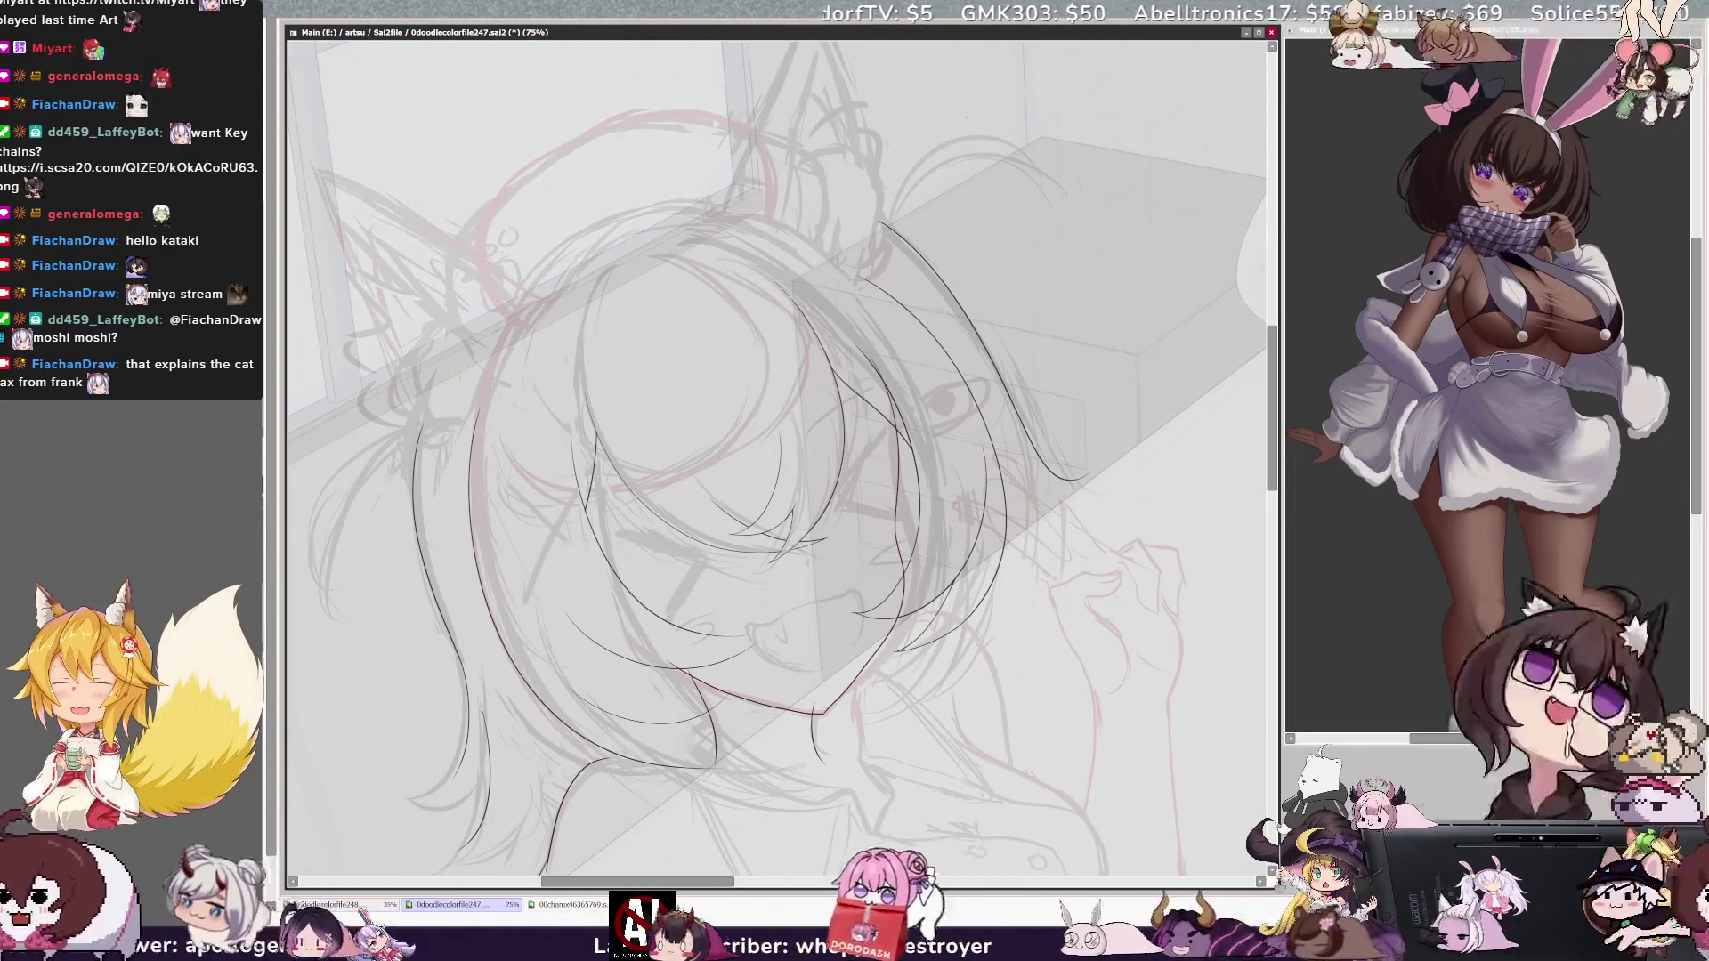
key("End")
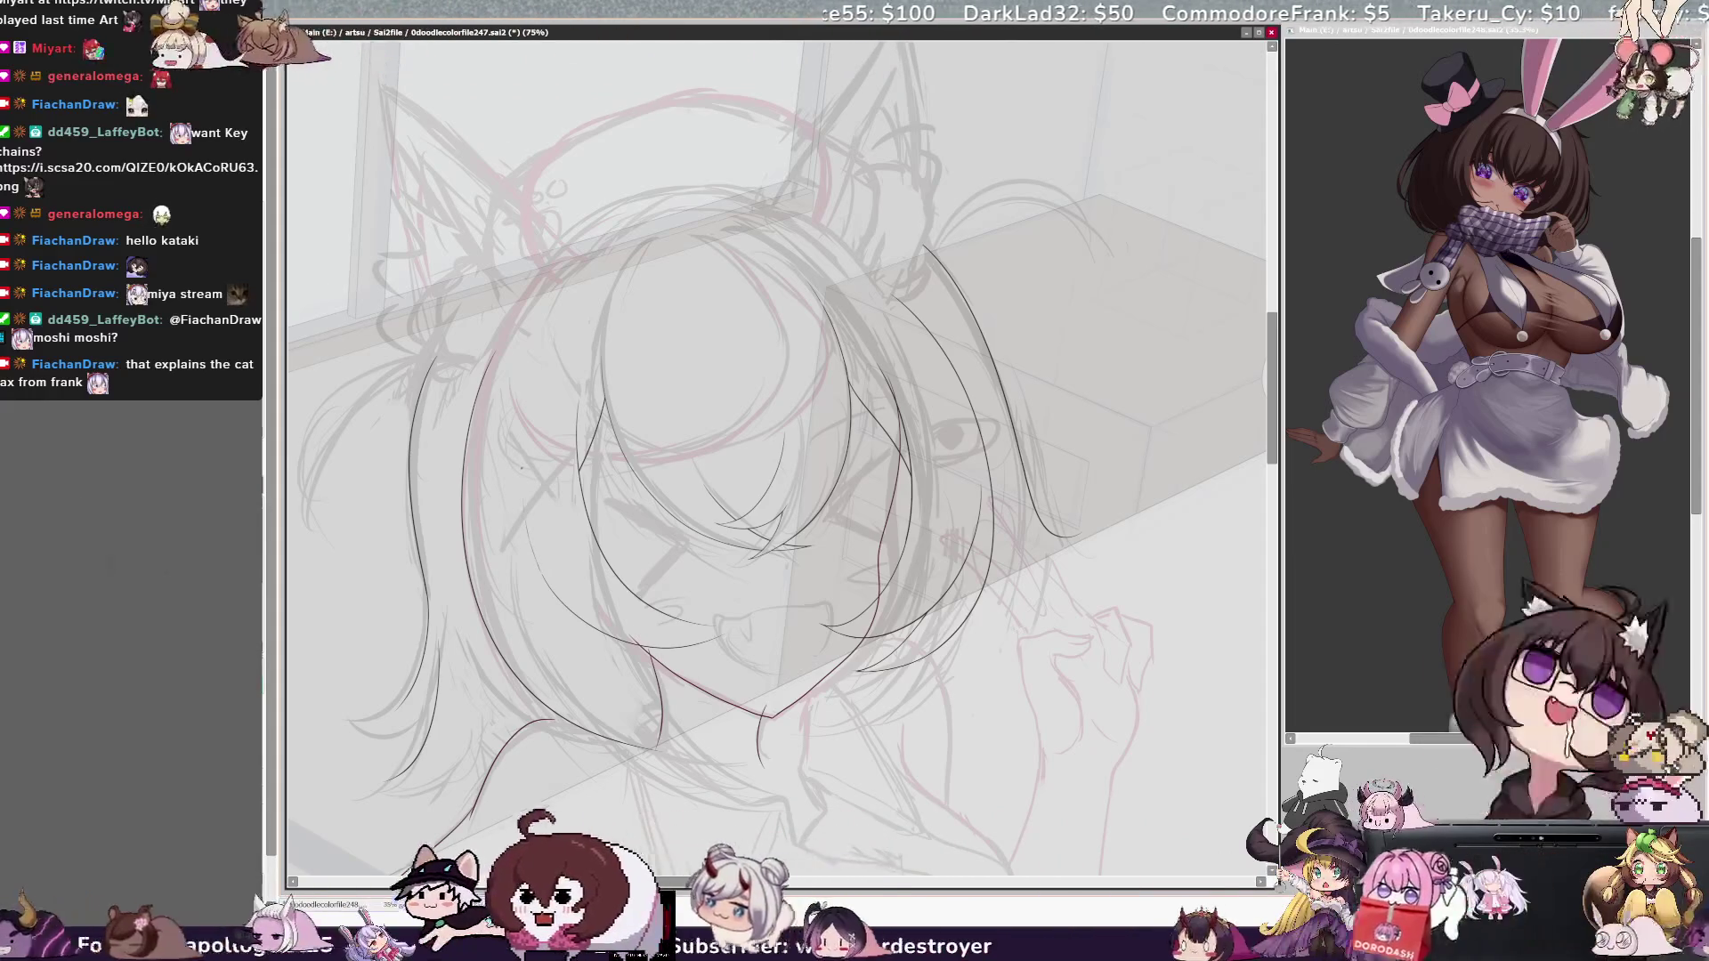
left_click(550, 559, "ctrl+shift")
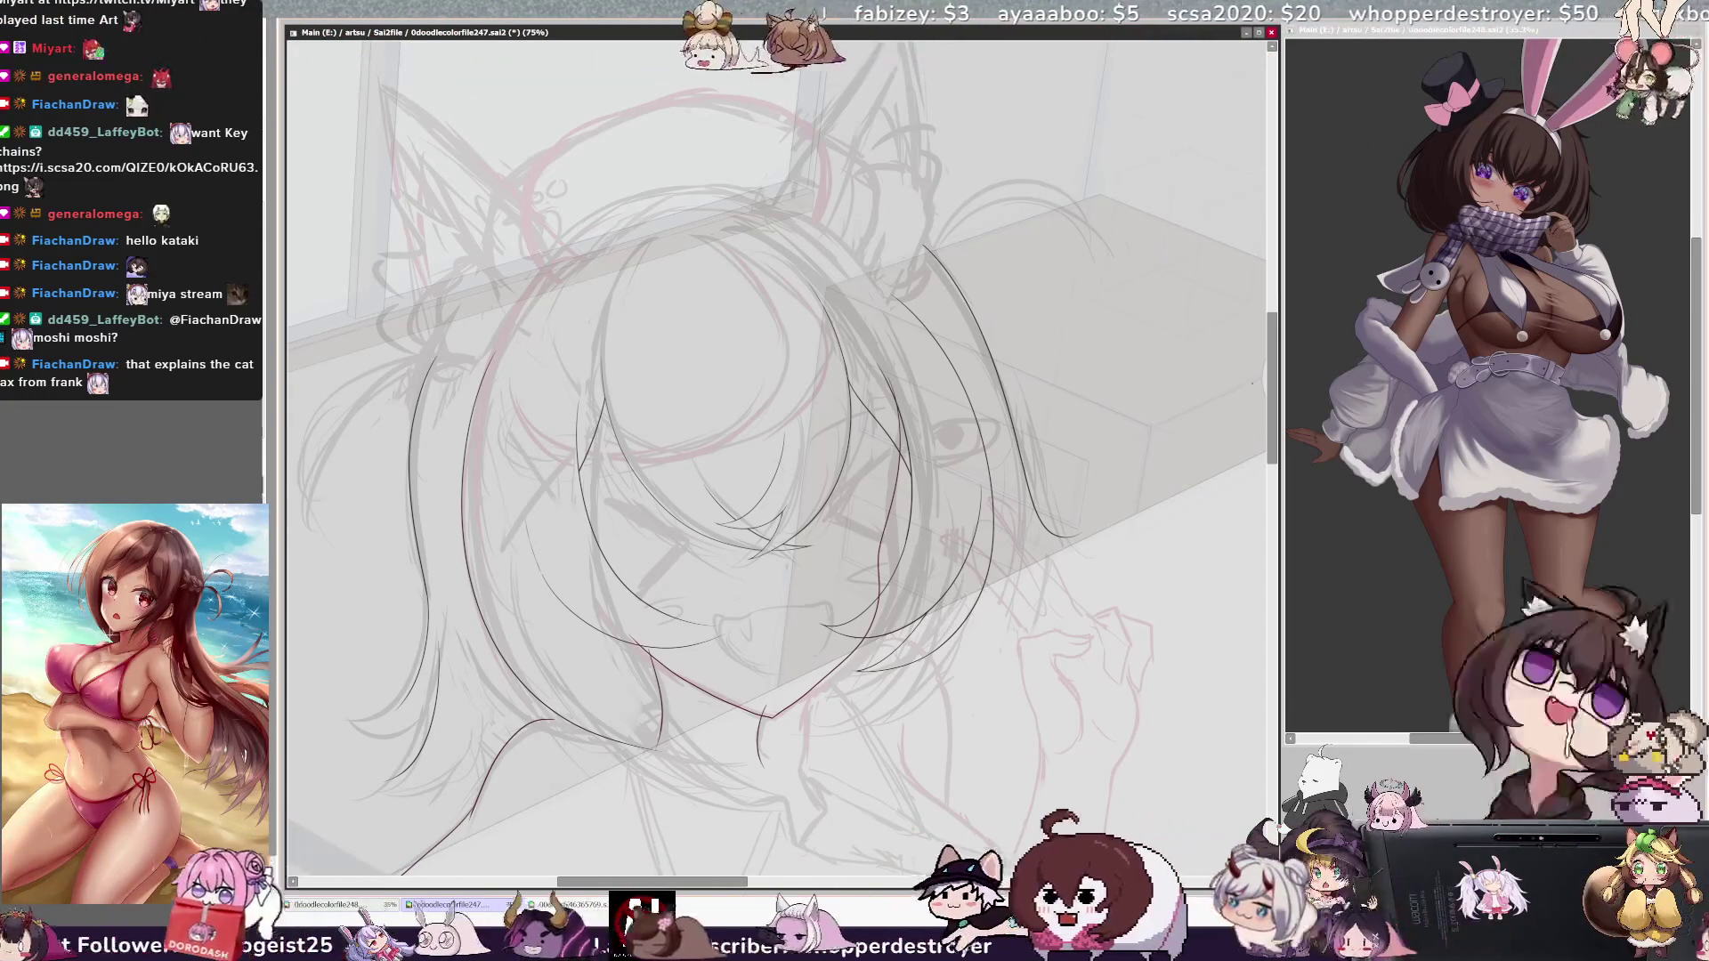
Step: Zoom to 200% and pan the close-up across the girl's face
left_click_drag(1271, 378, 1269, 361)
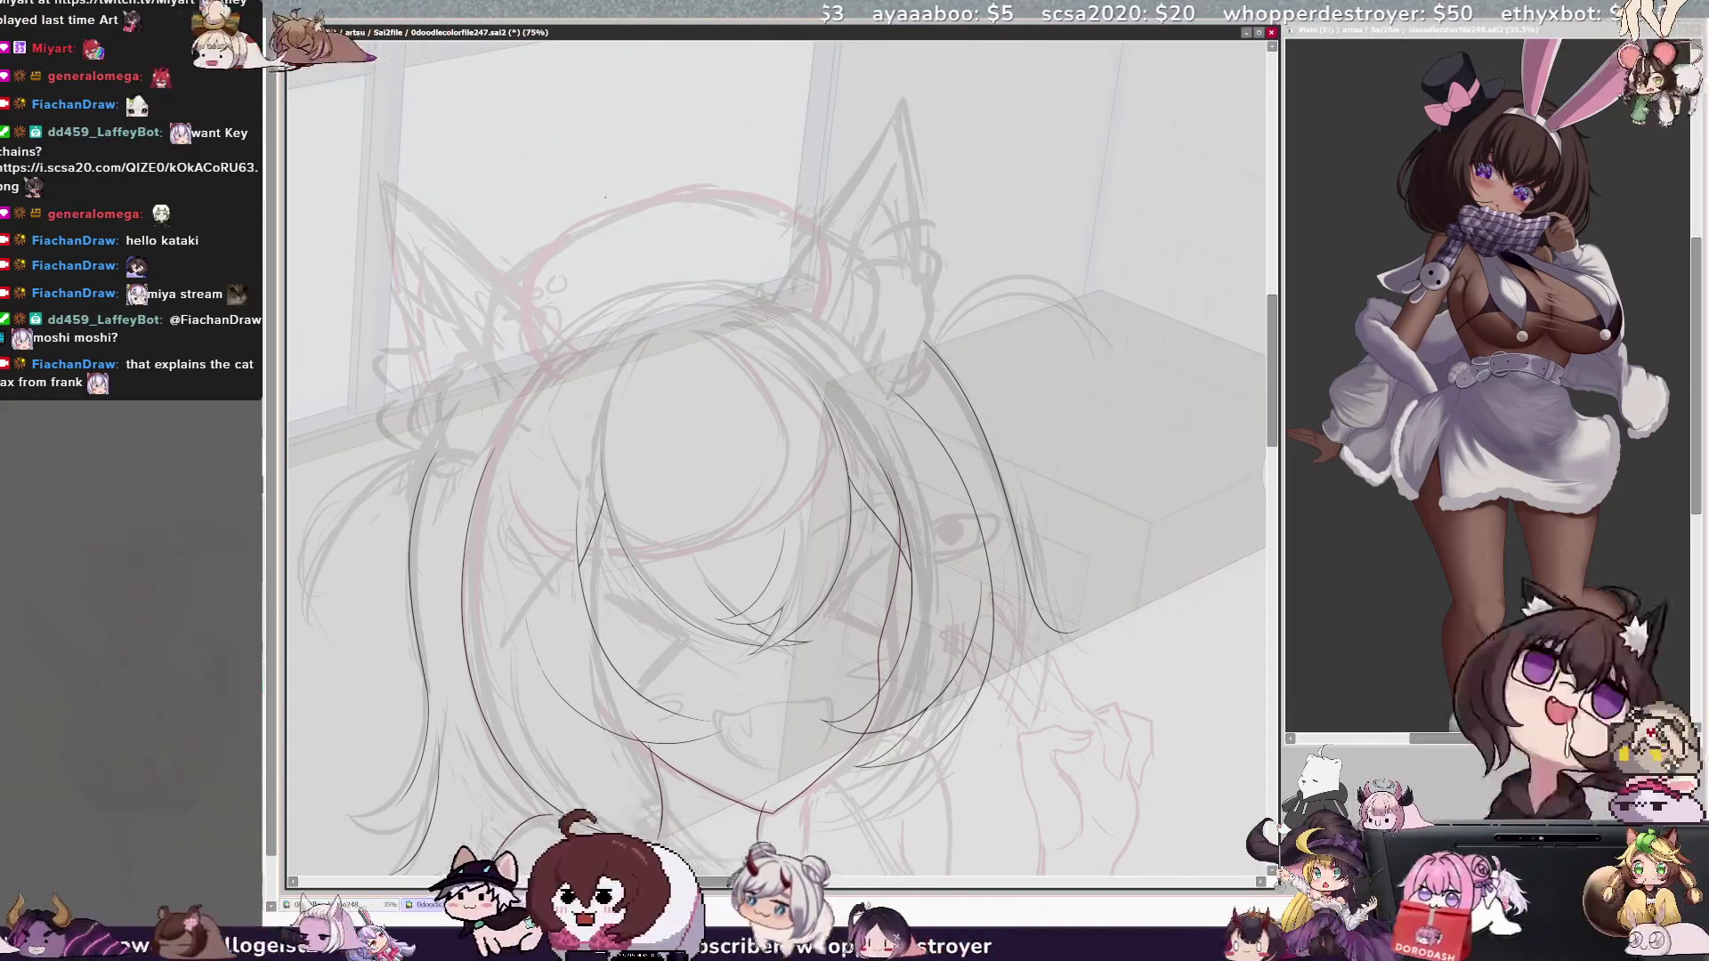
key("ctrl+plus")
key("ctrl+plus")
key("ctrl+plus")
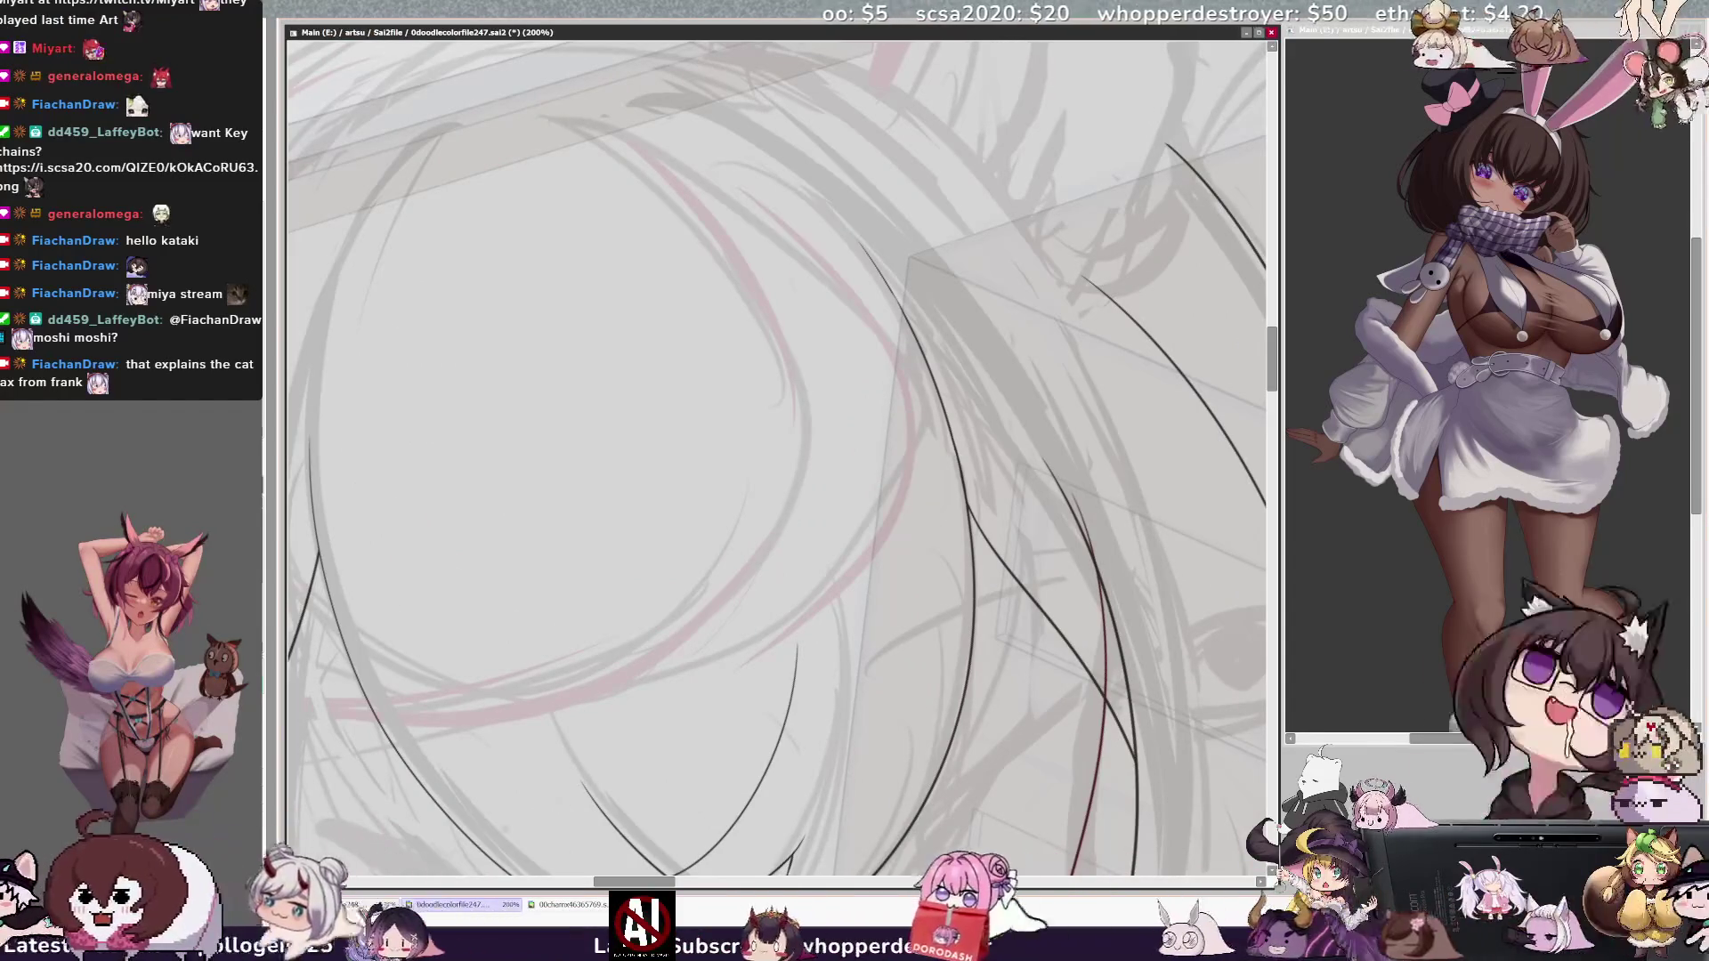
left_click_drag(453, 778, 684, 778)
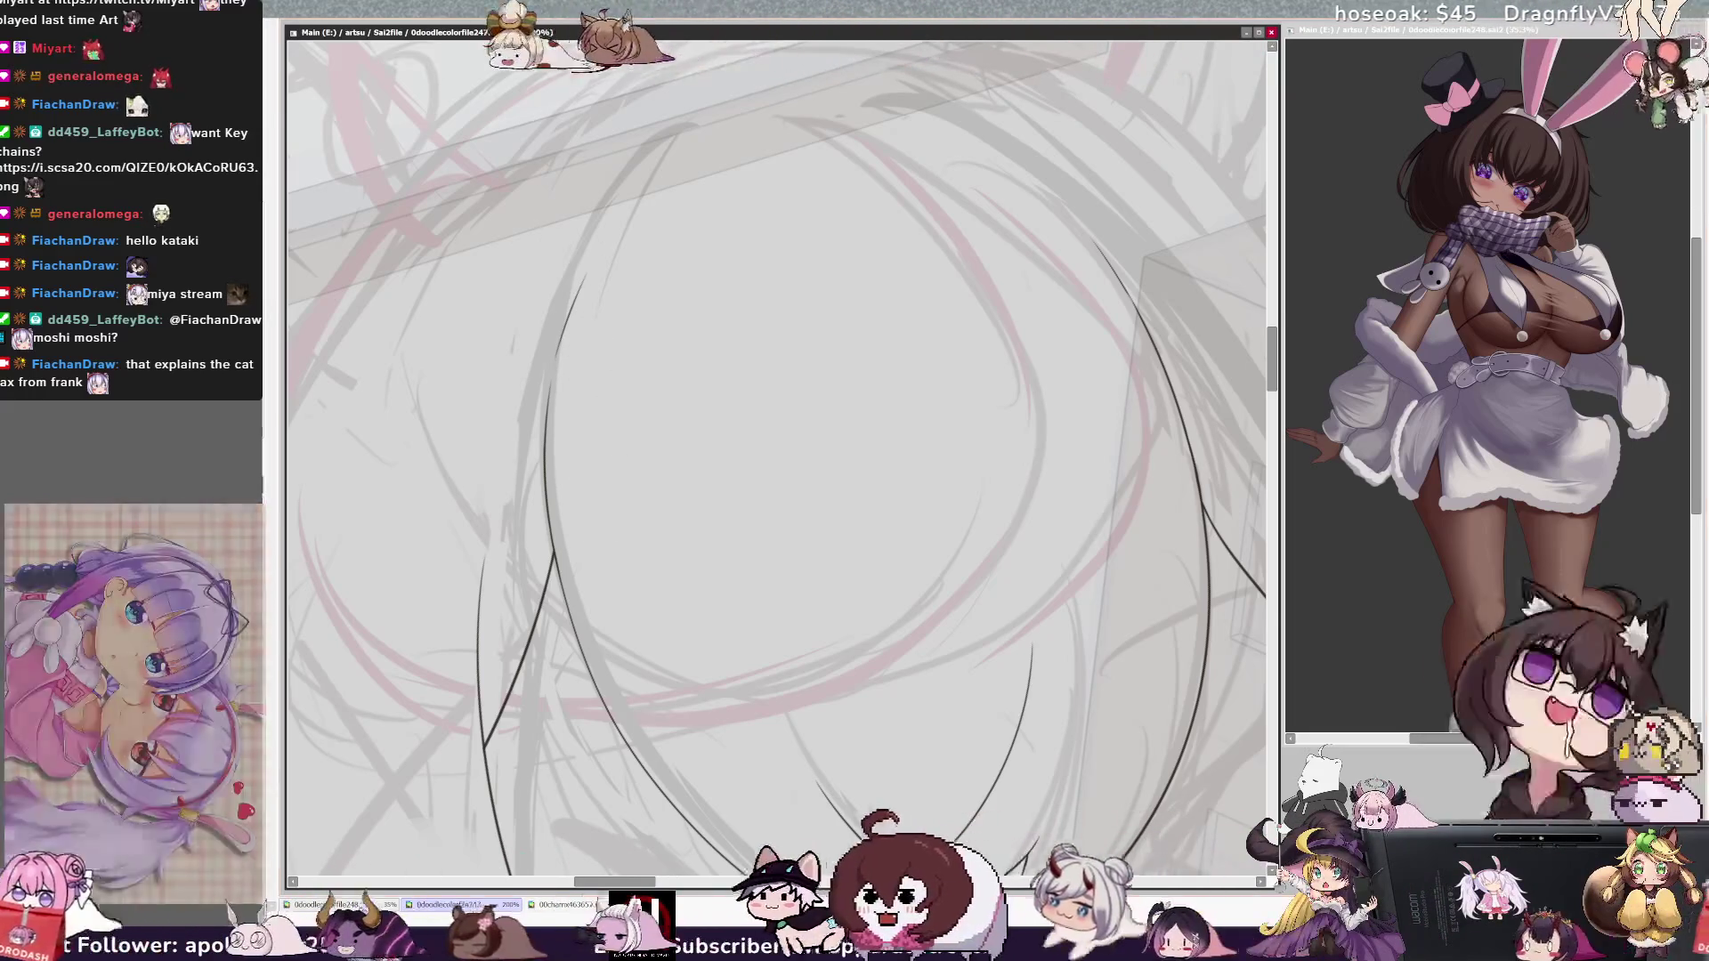
scroll(507, 524, "down", 2)
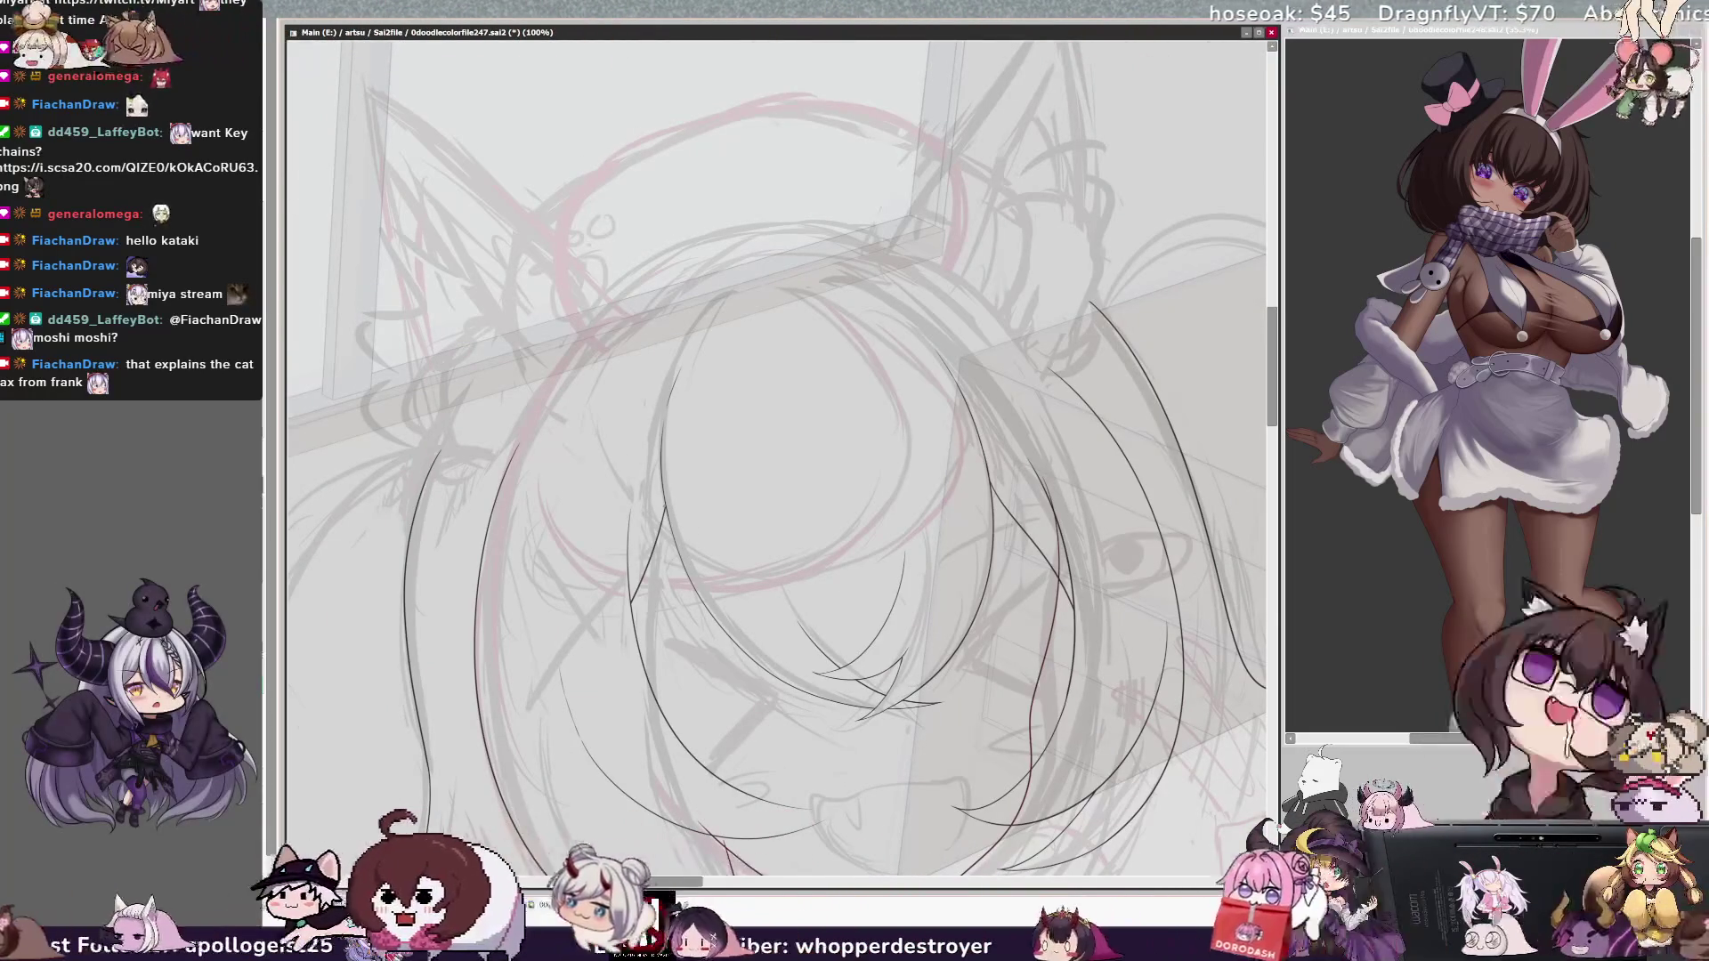
key("h")
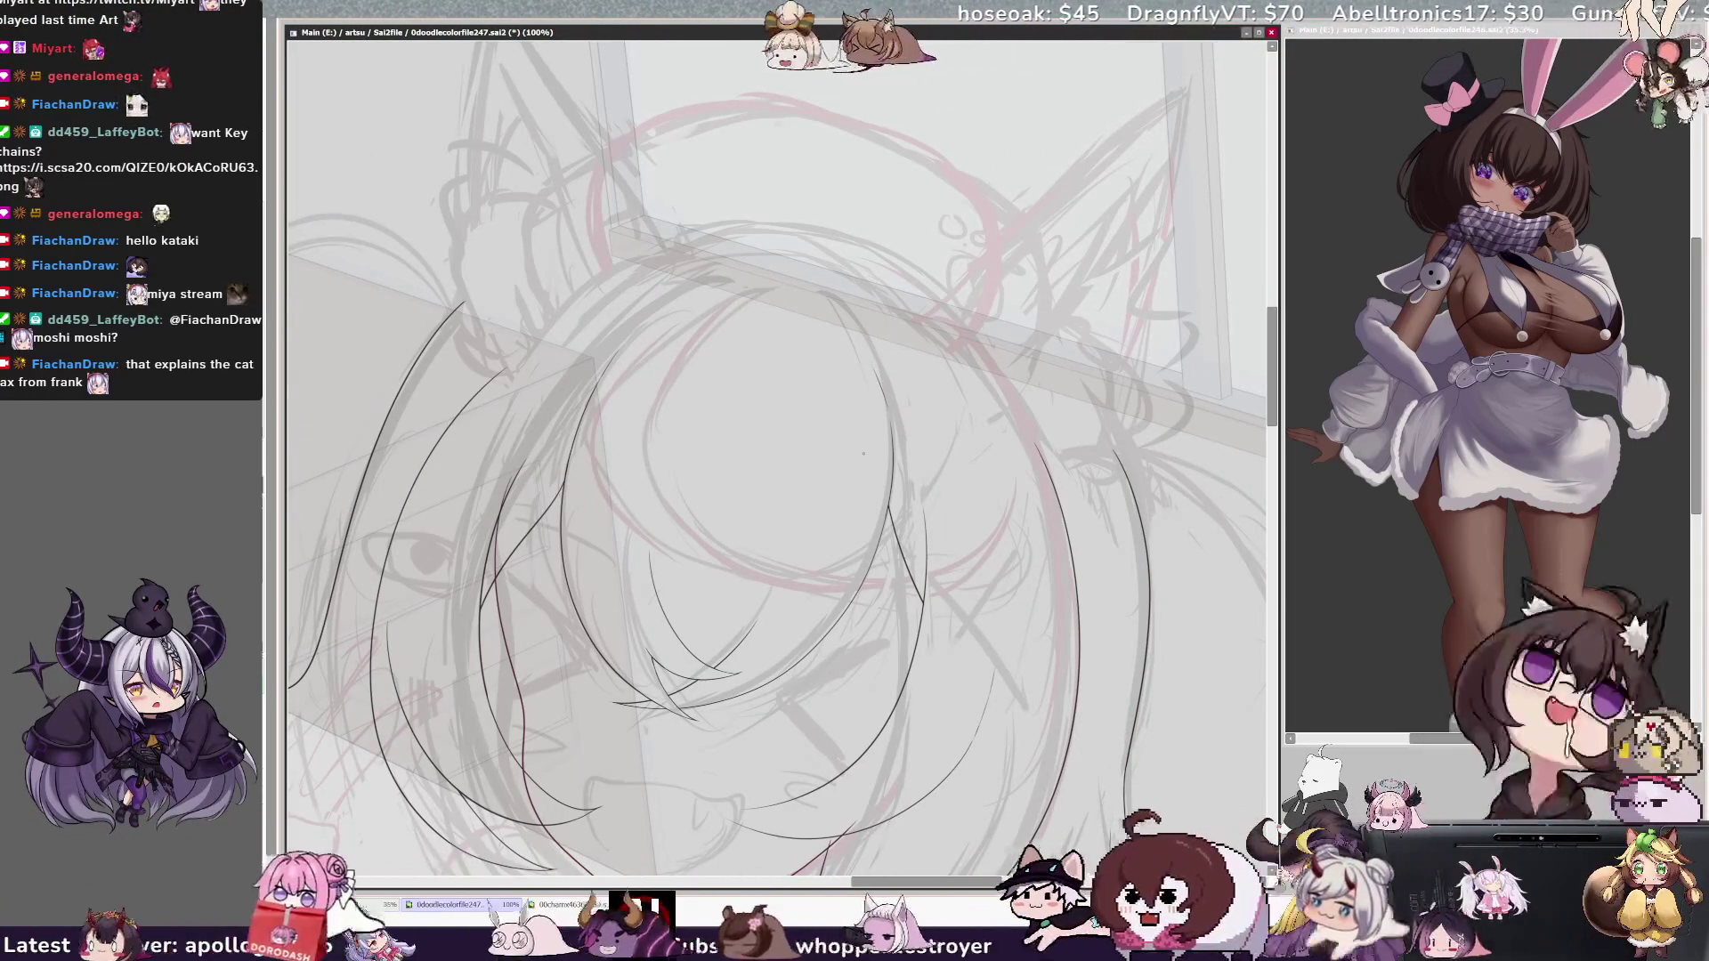
key("h")
scroll(774, 454, "up", 1)
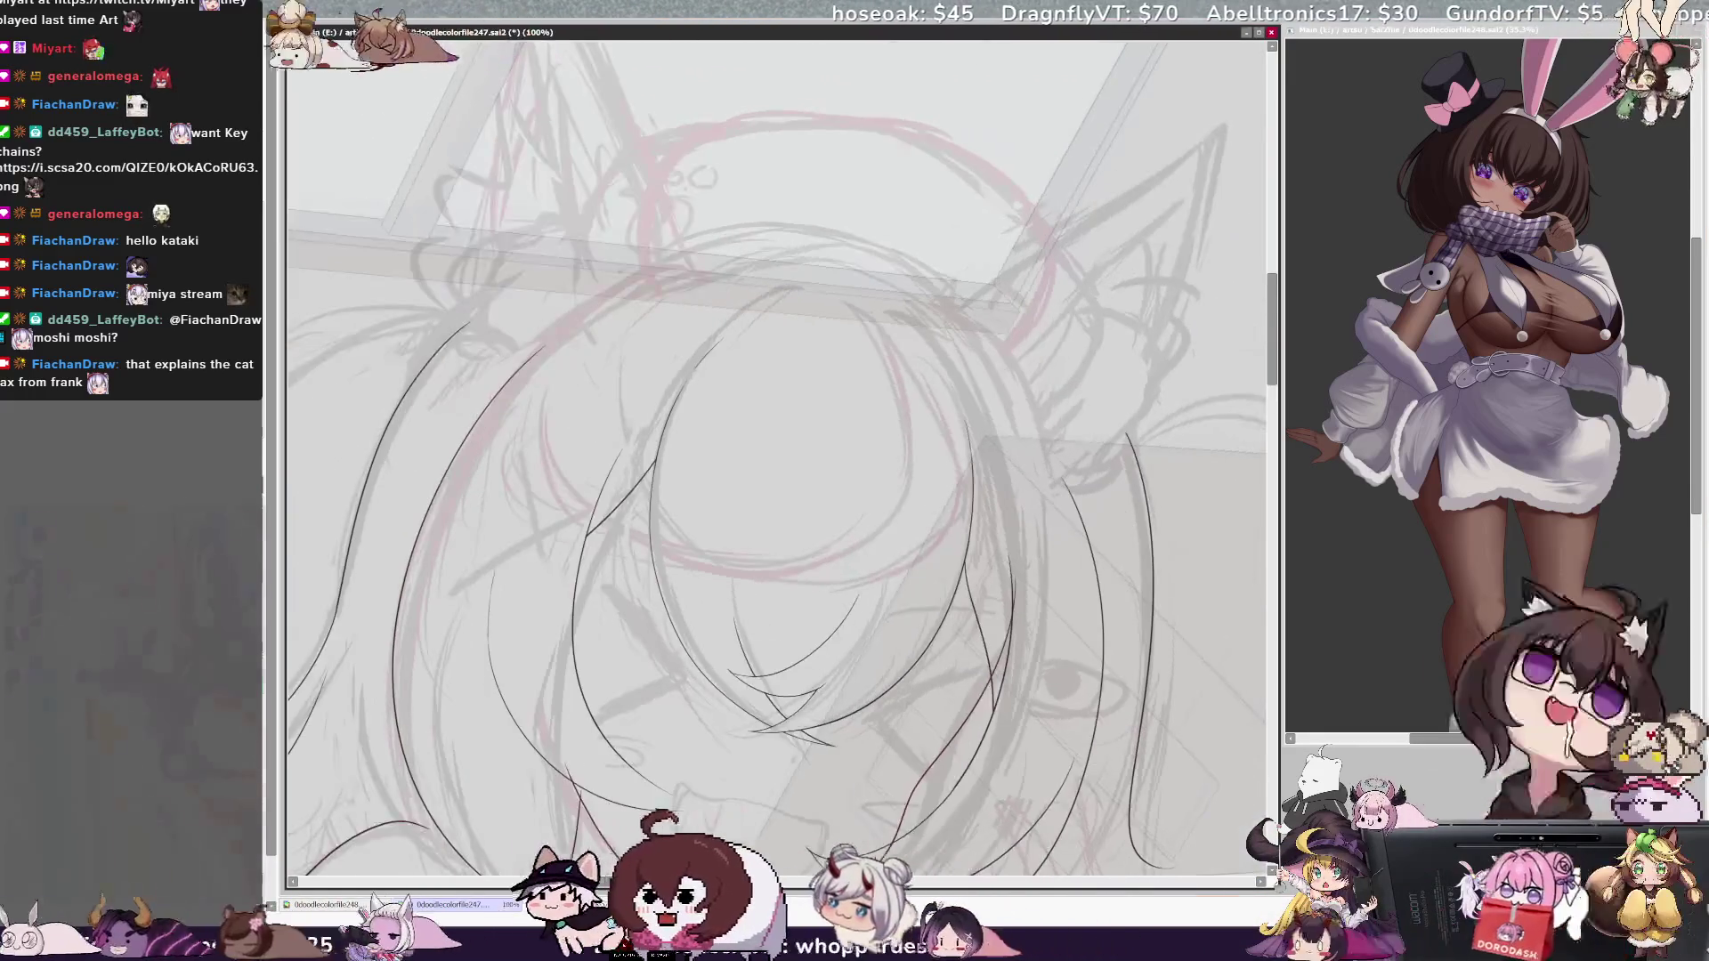
scroll(774, 454, "up", 2)
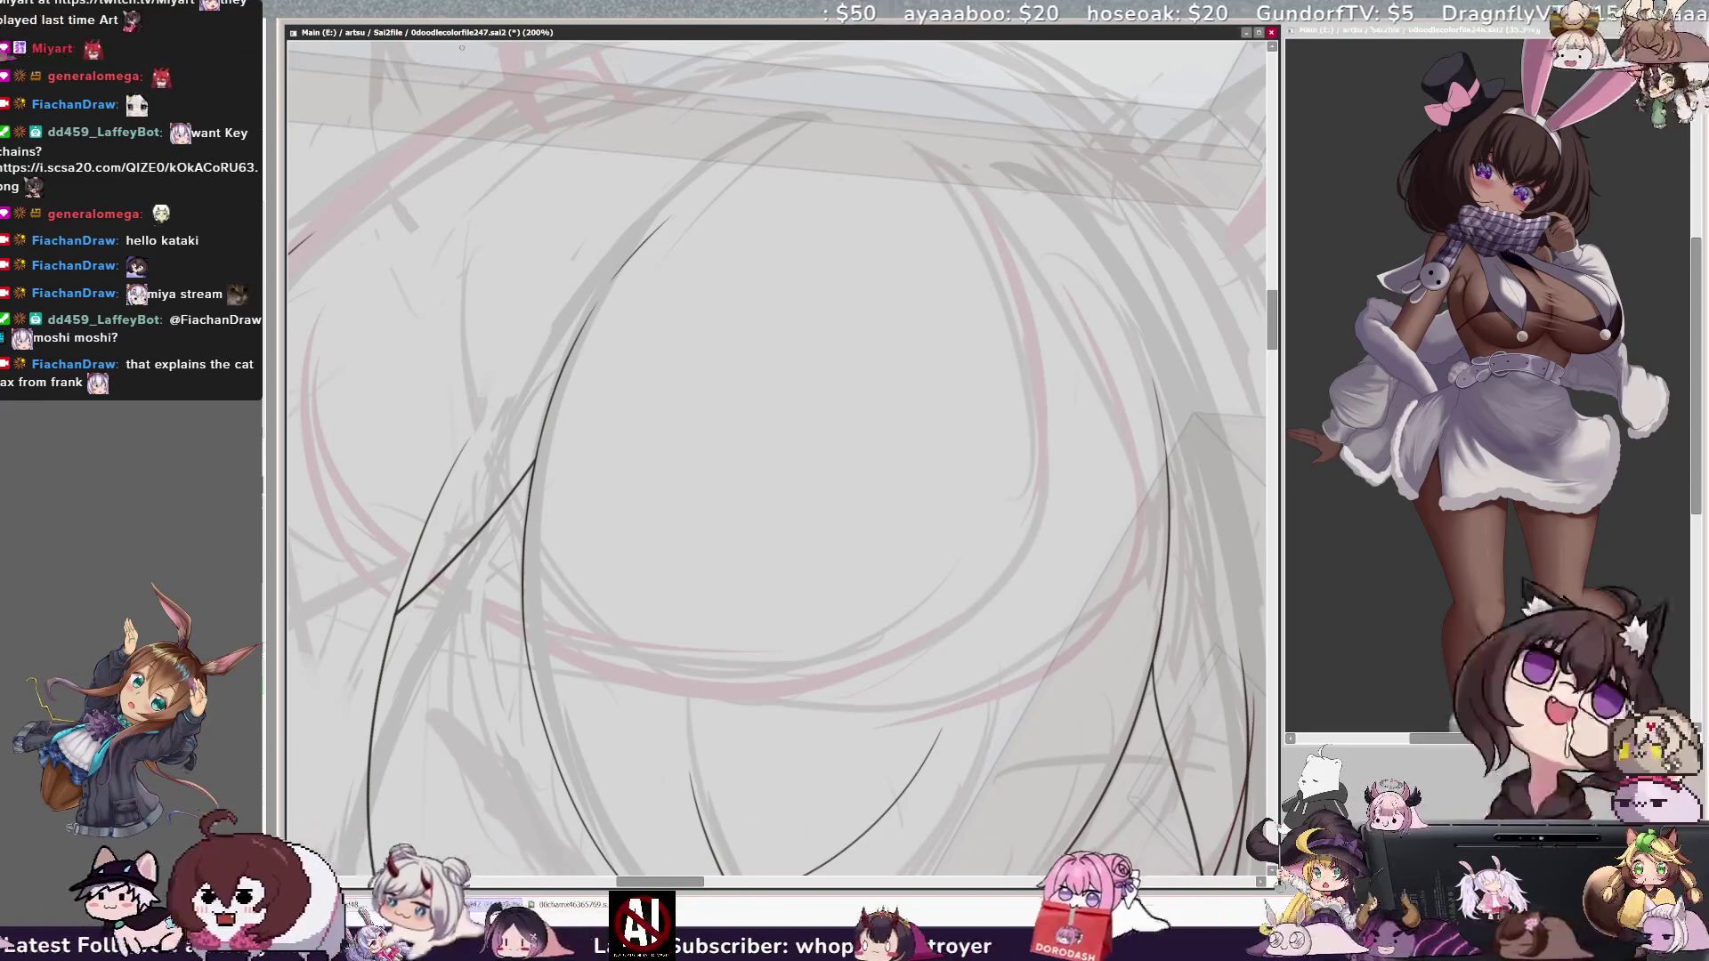
Step: Zoom out to 50%, rotate the view, and mirror it to review the whole sketch
key("ctrl+minus")
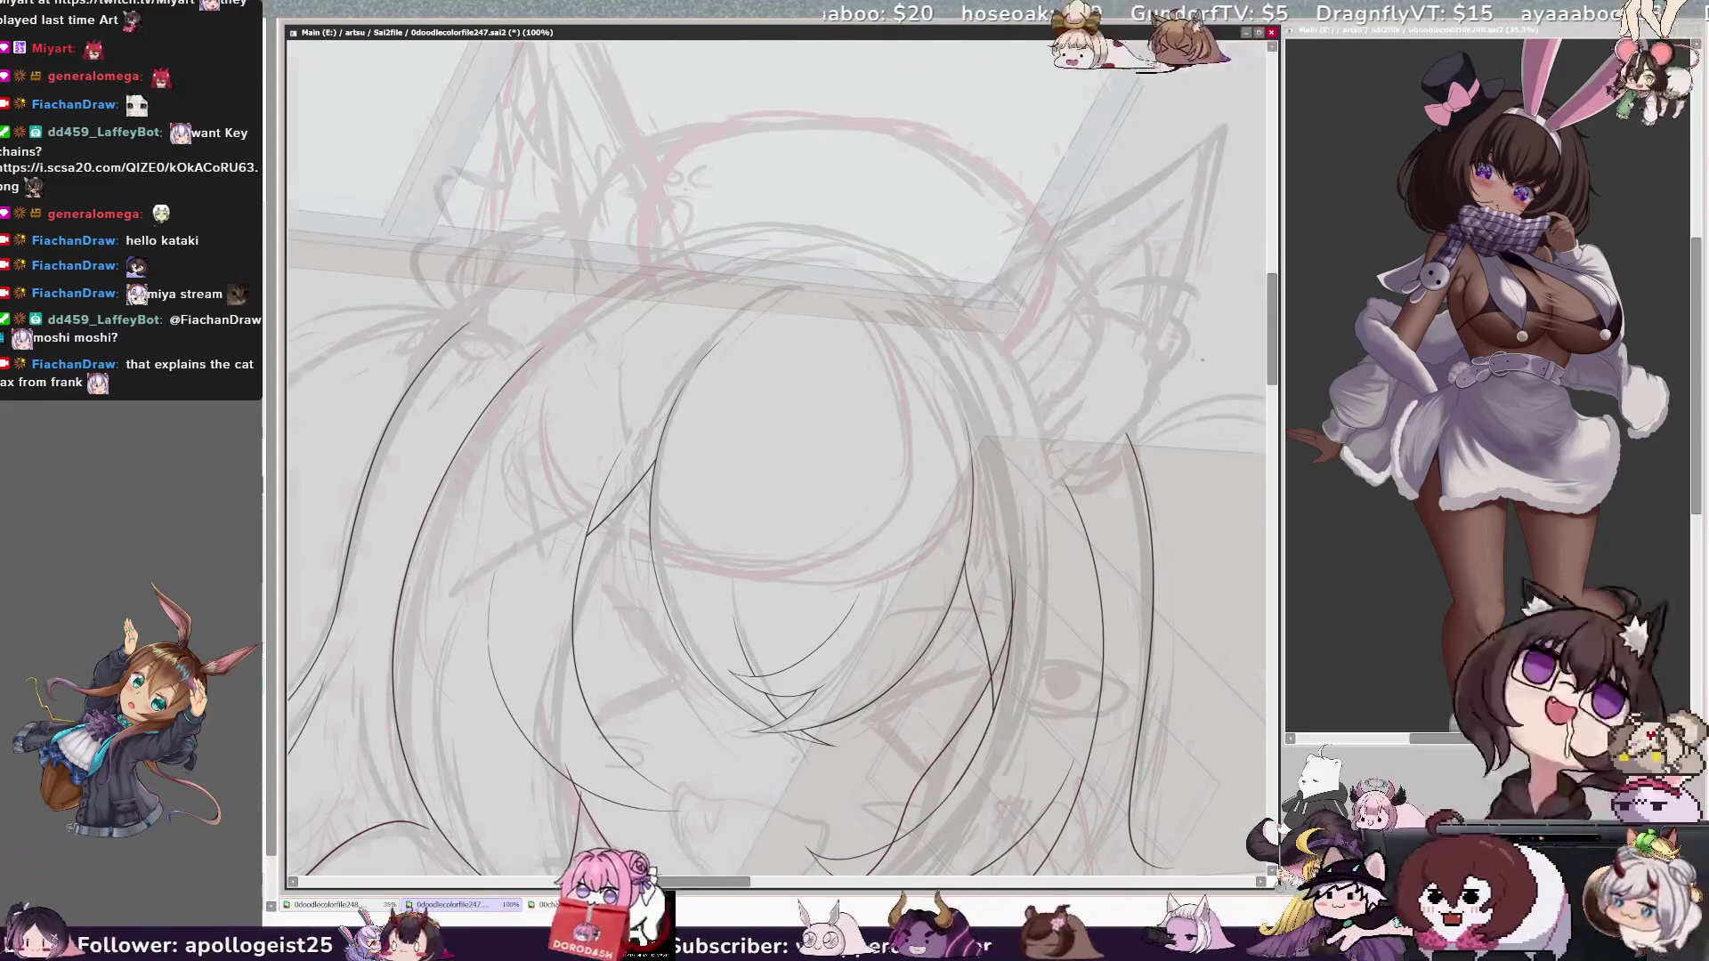
key("h")
key("End")
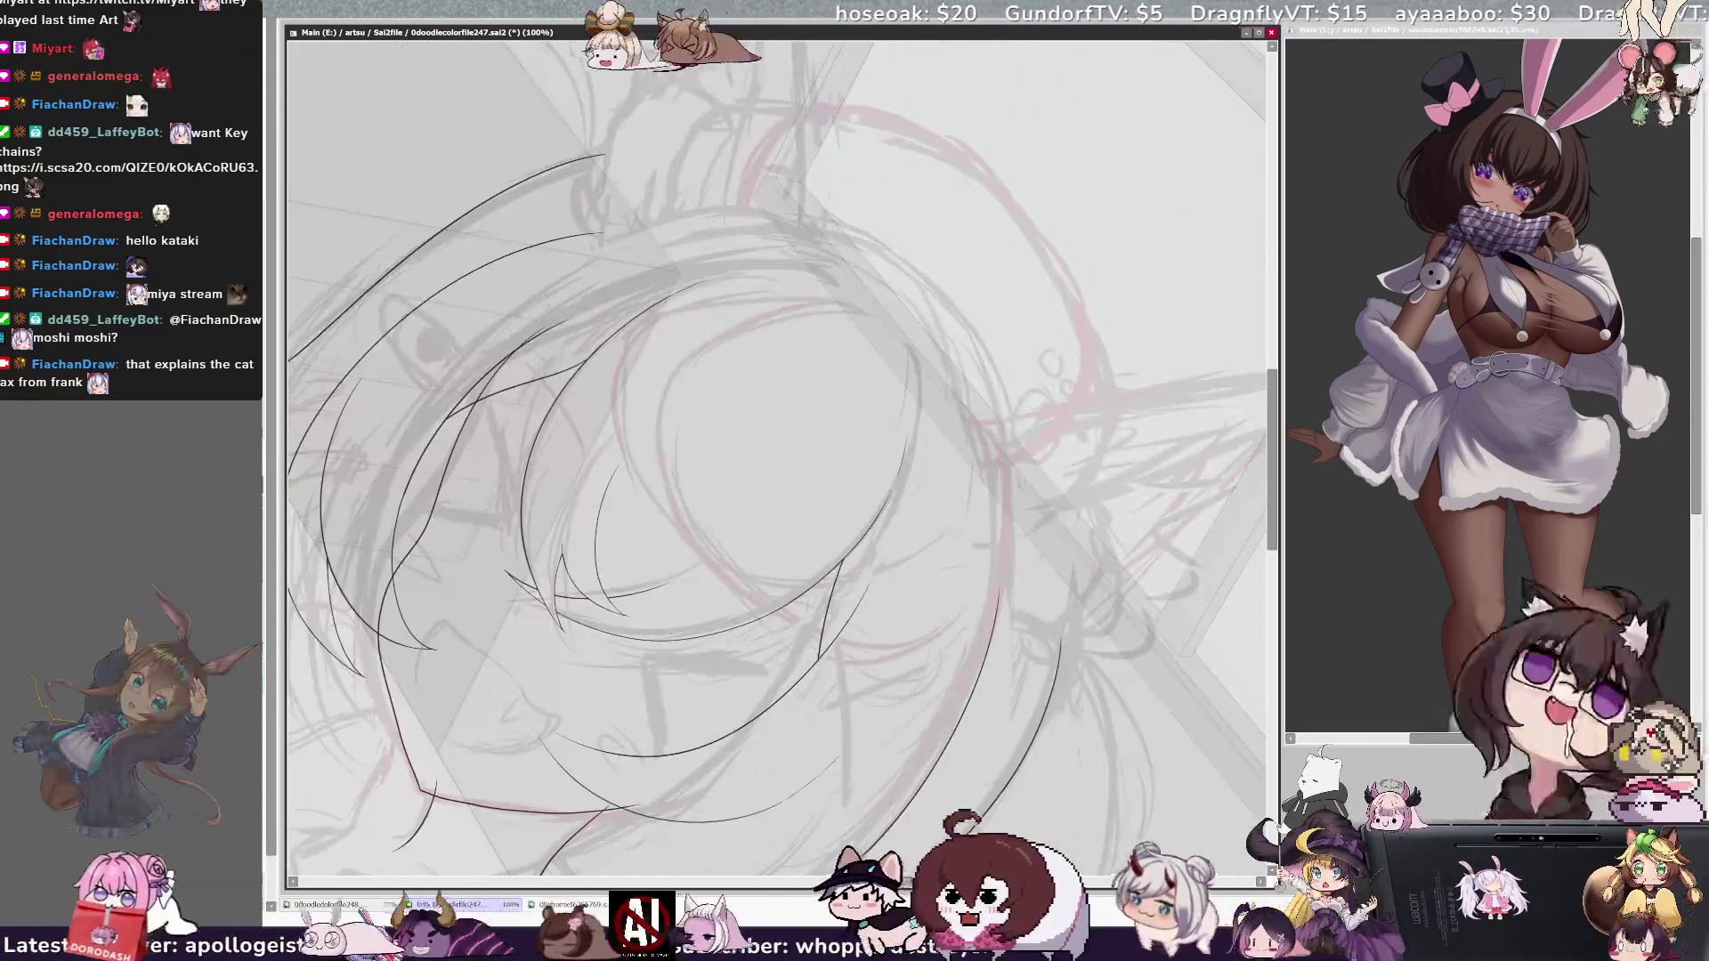
key("End")
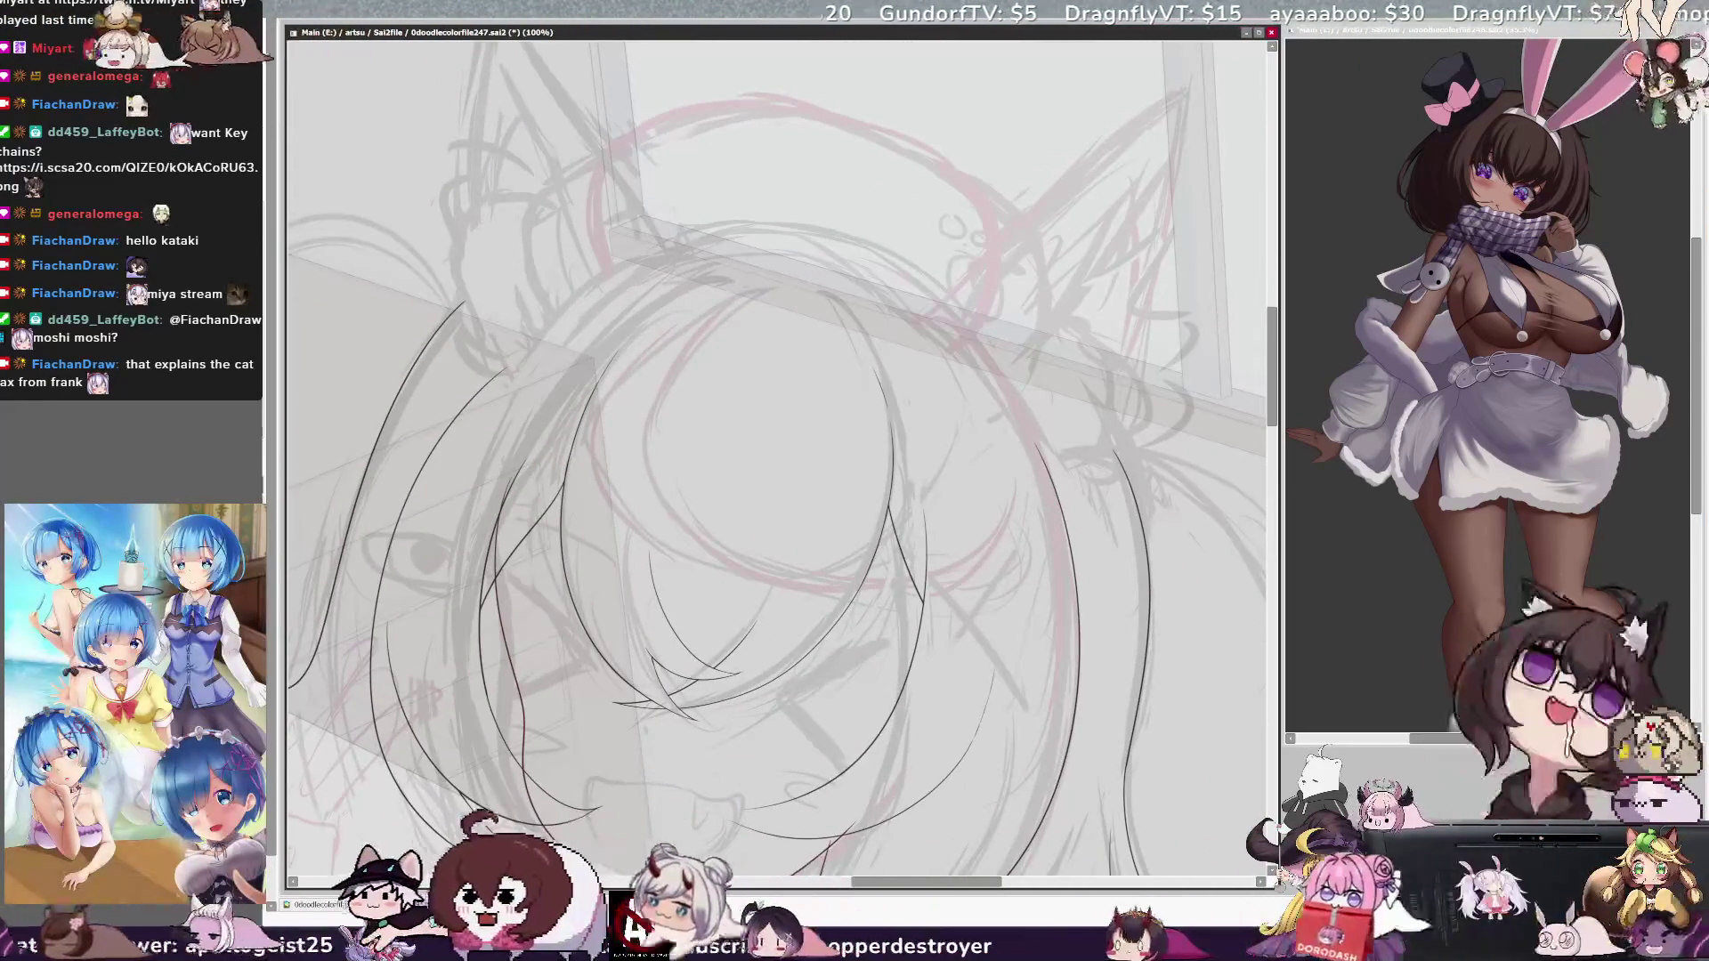
key("ctrl+minus")
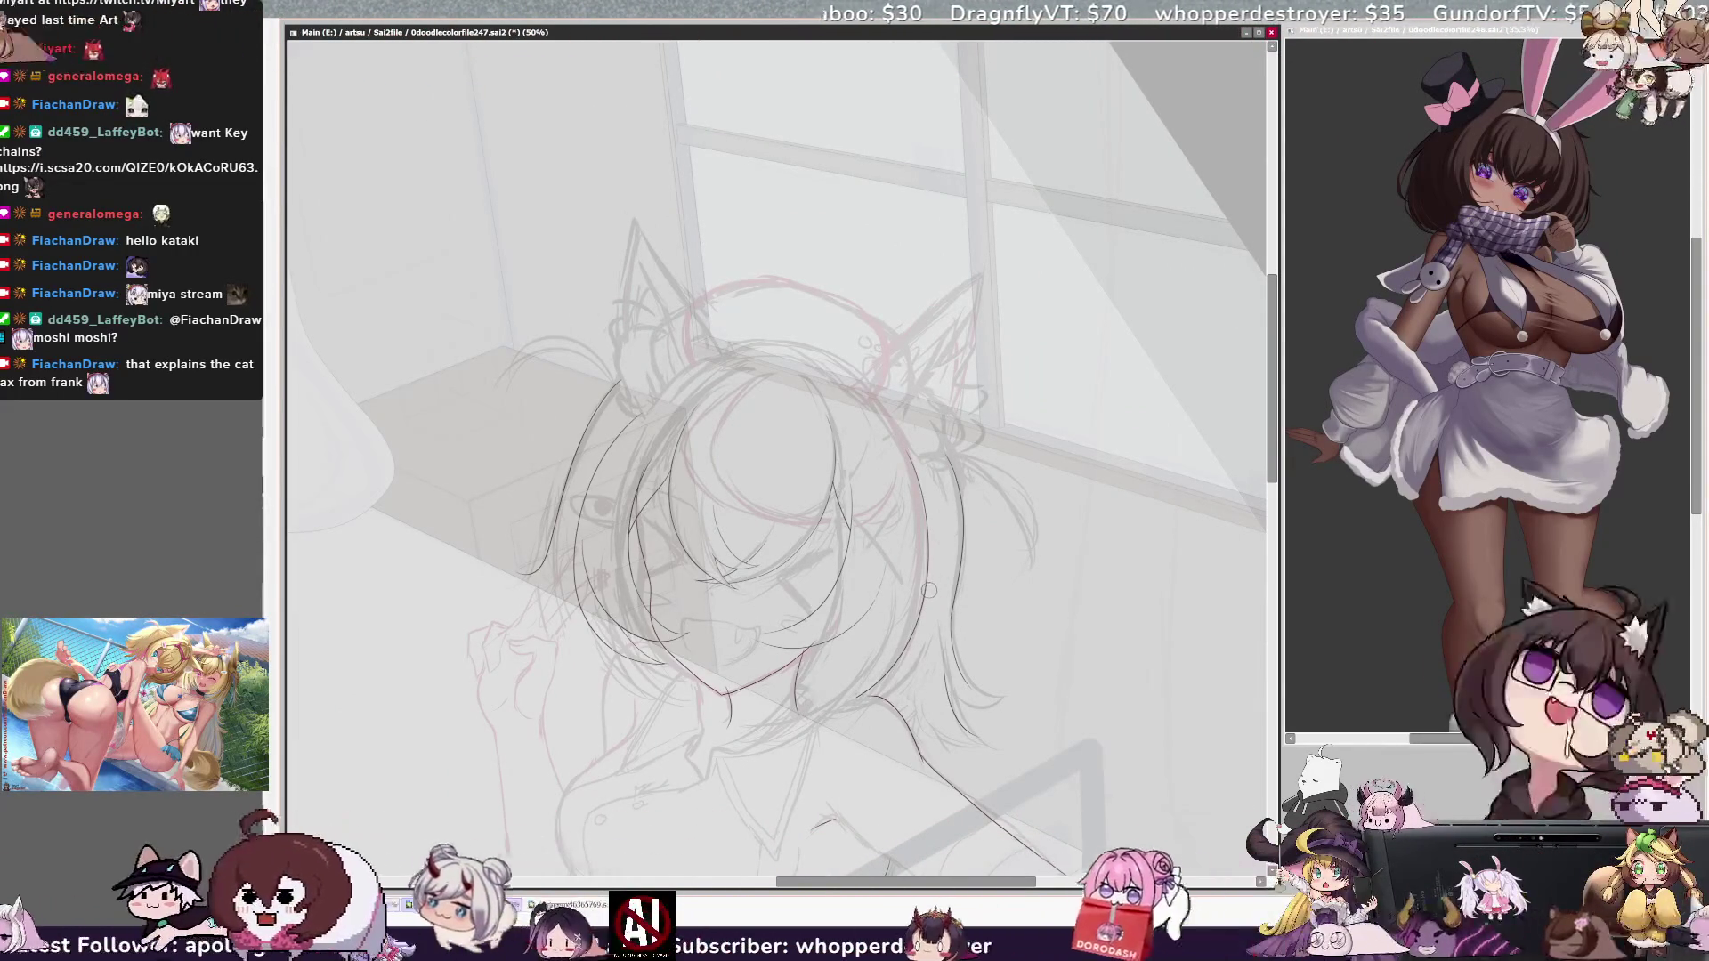
key("h")
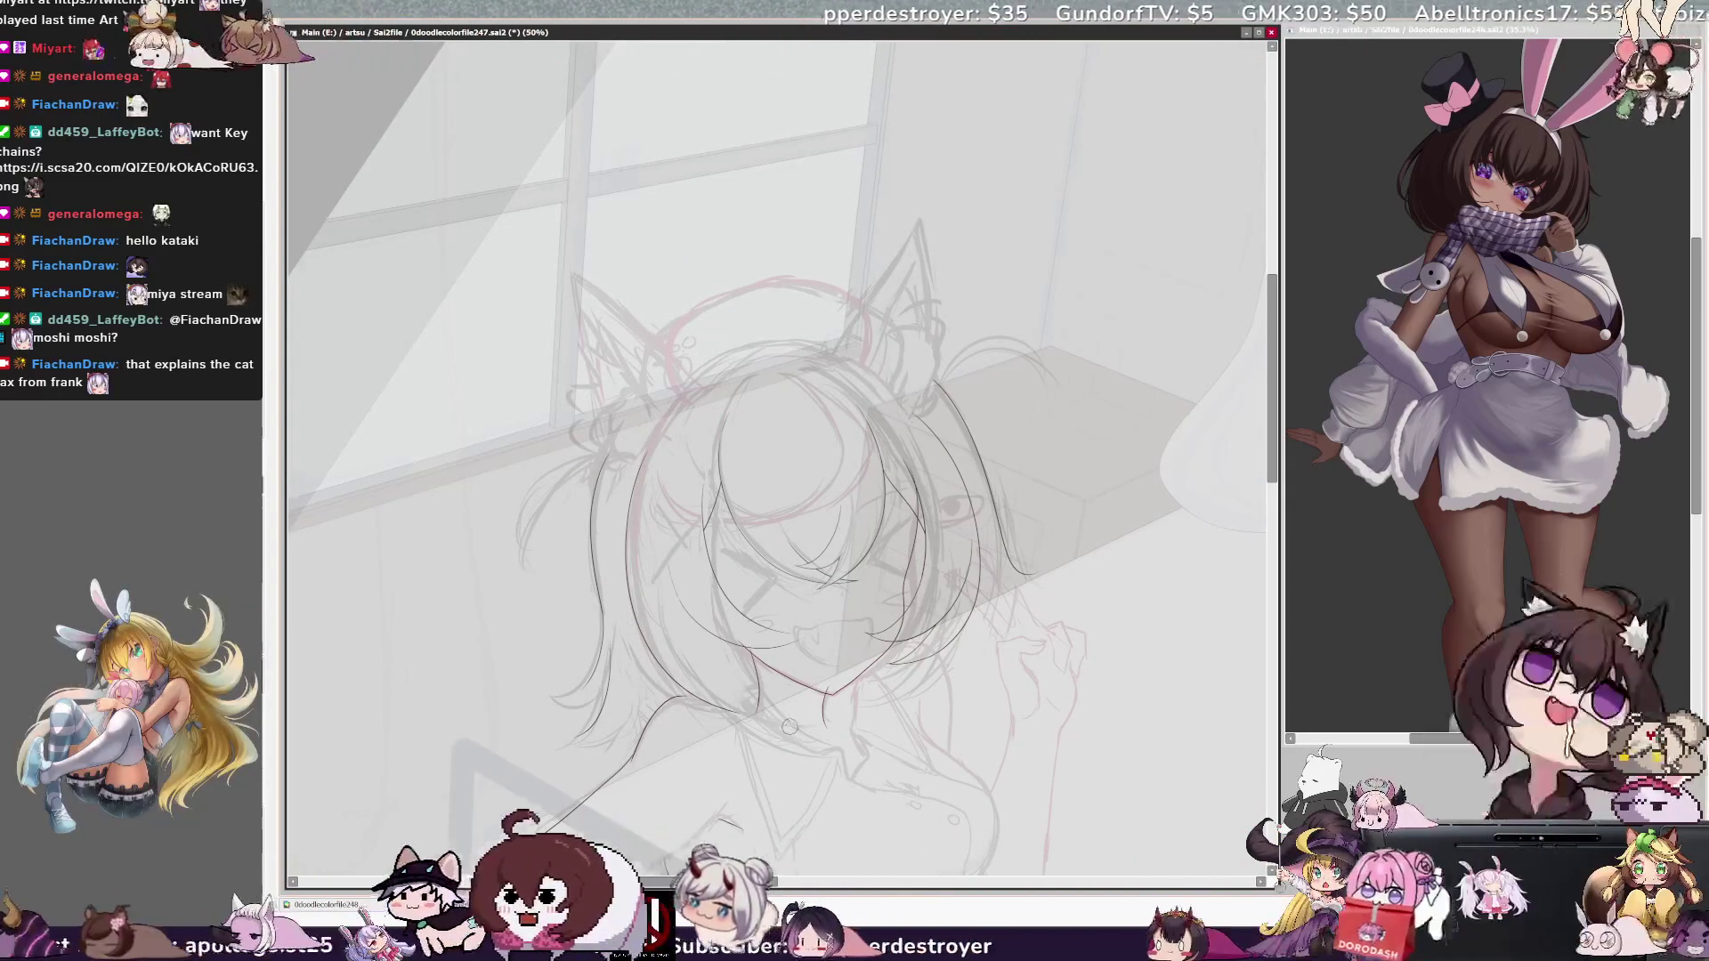
key("h")
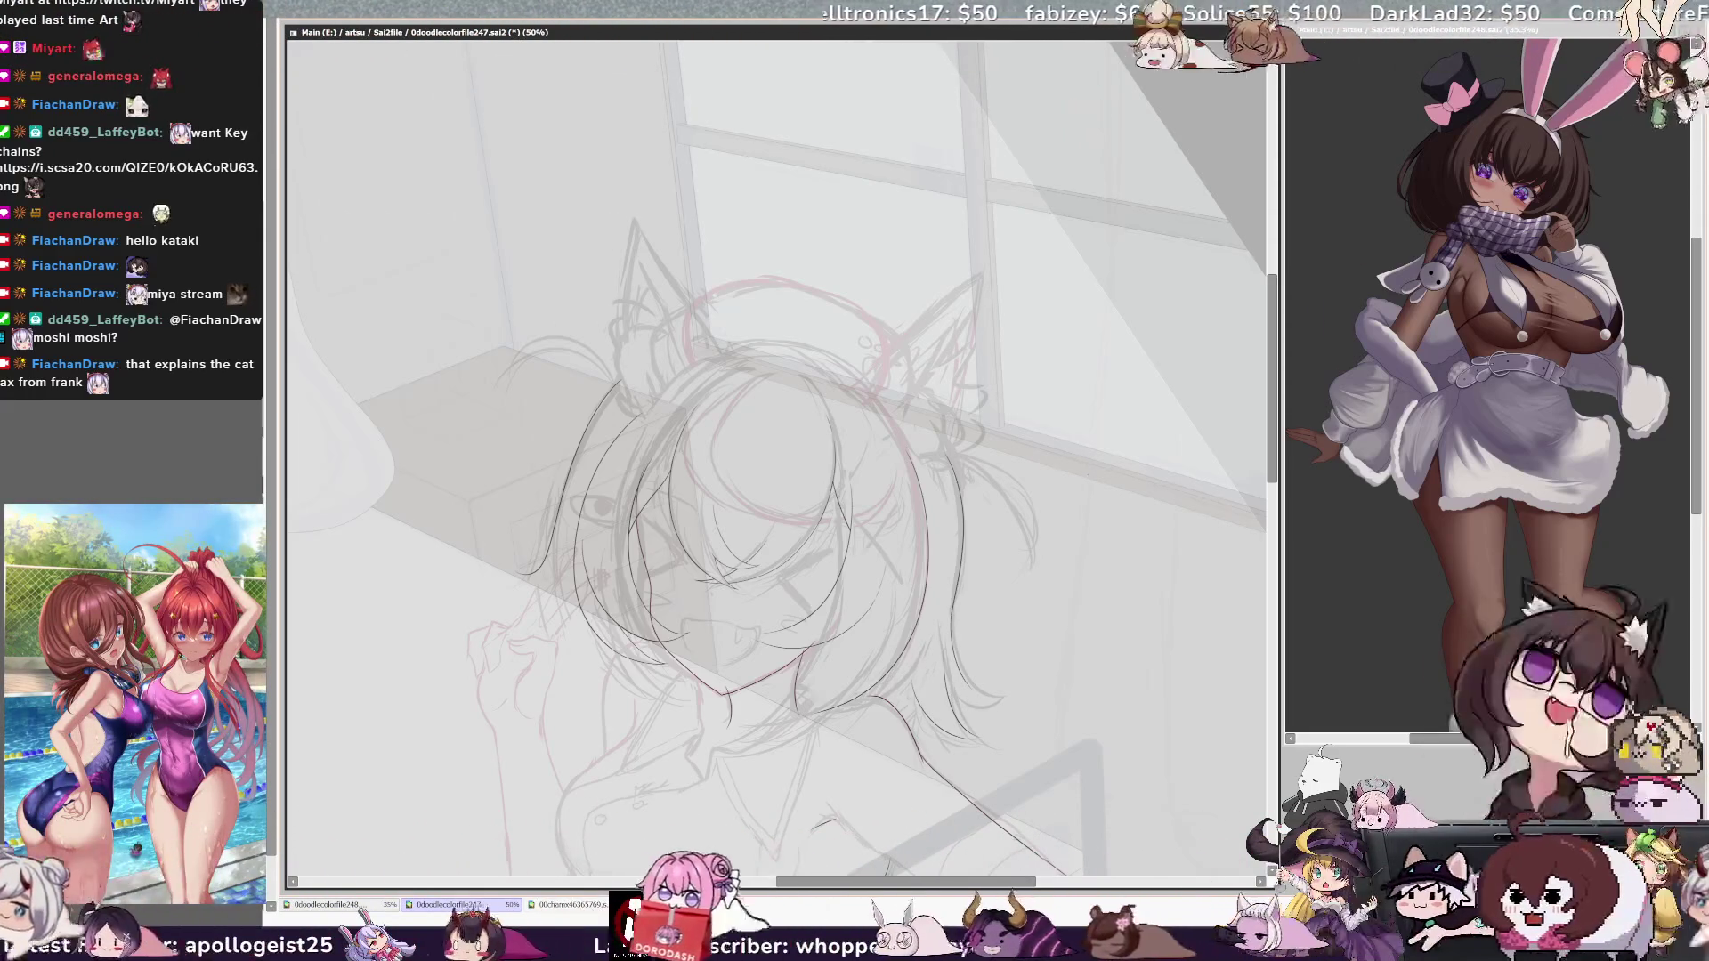
Step: Zoom back in to 100% and pan onto the hair strands beside the face
key("ctrl+plus")
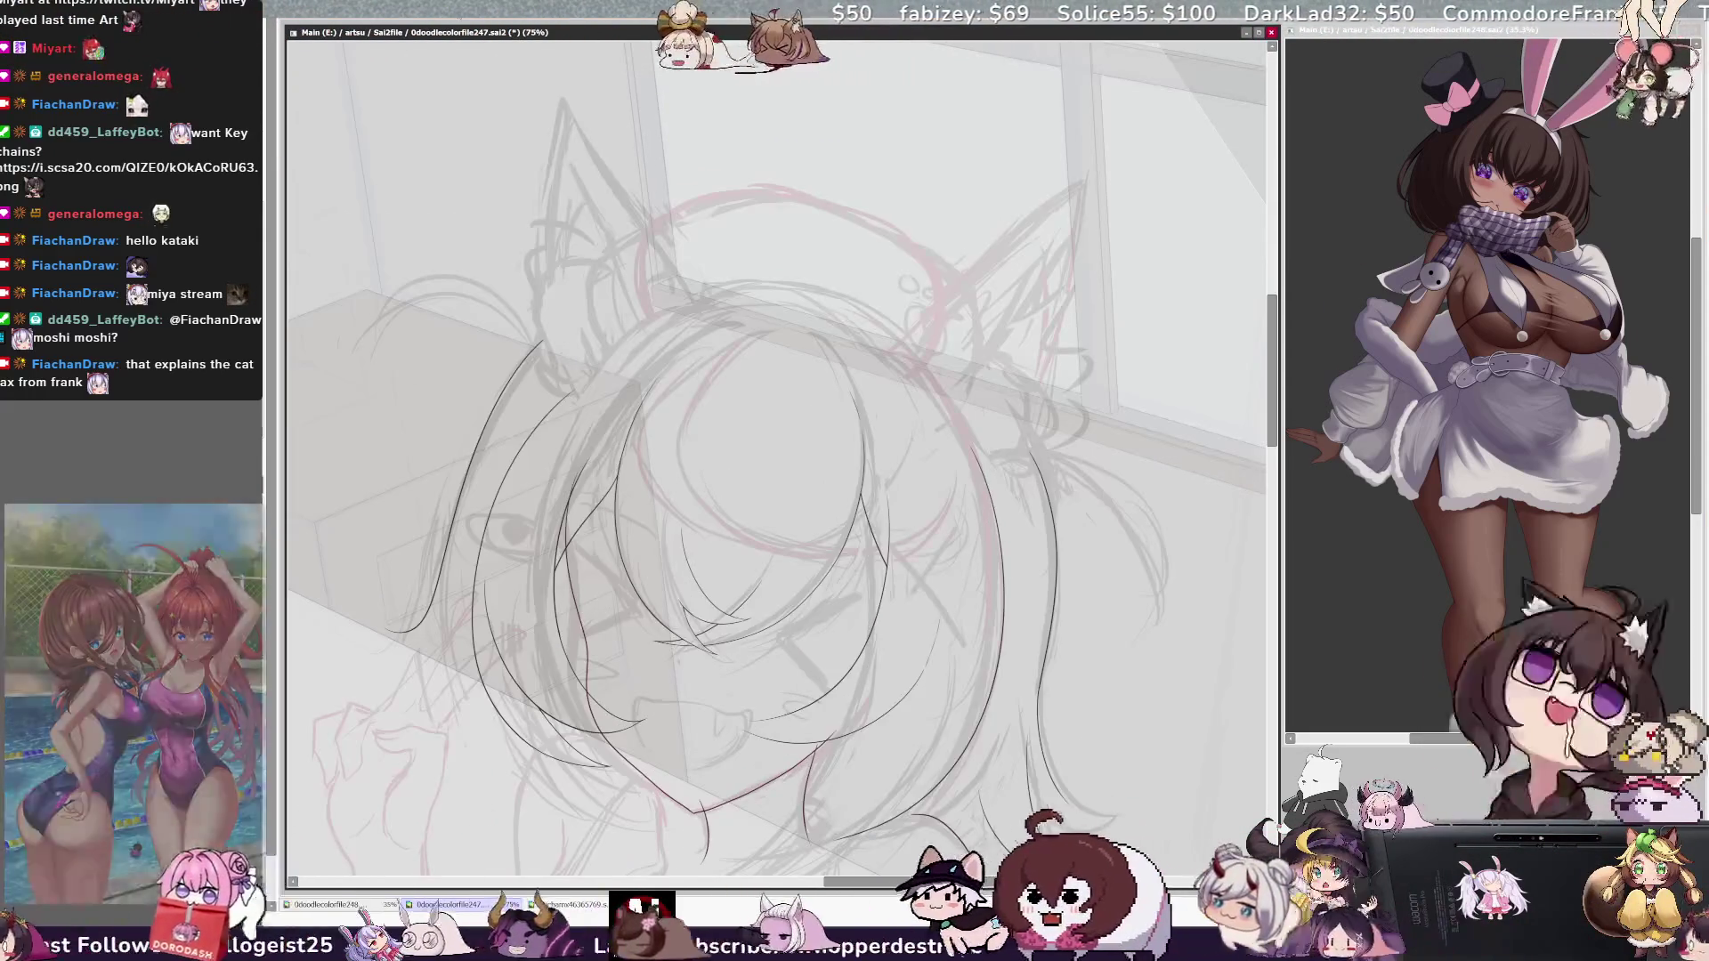
key("ctrl+plus")
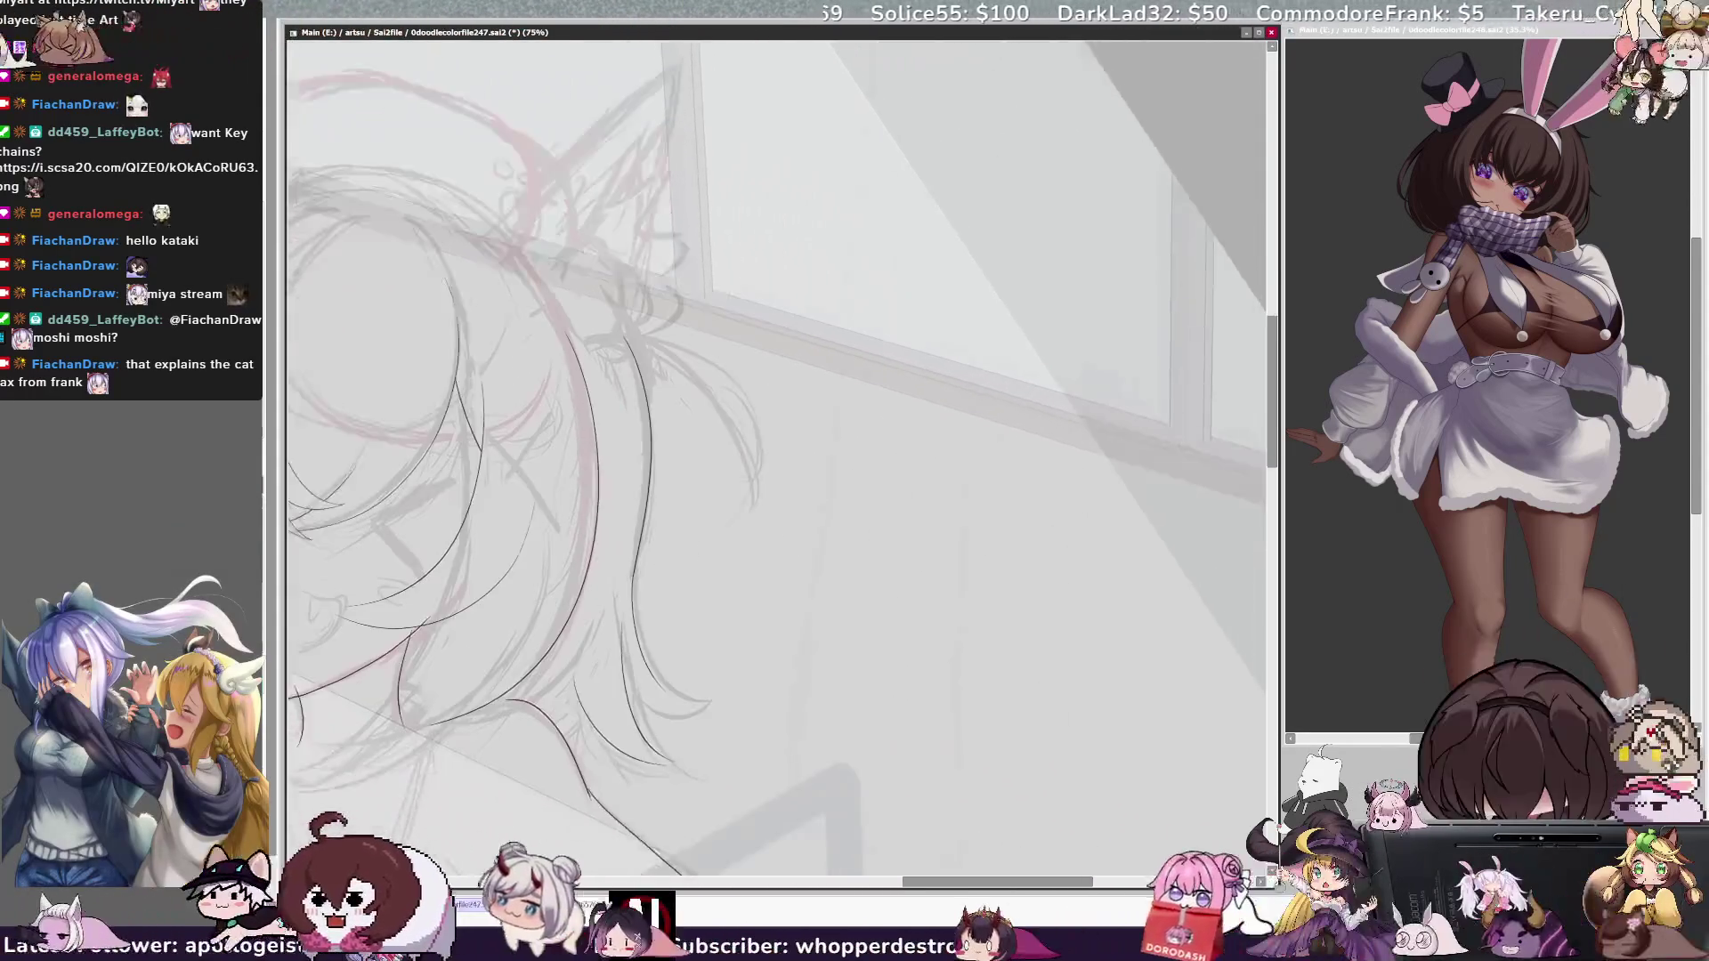
left_click_drag(775, 463, 961, 365)
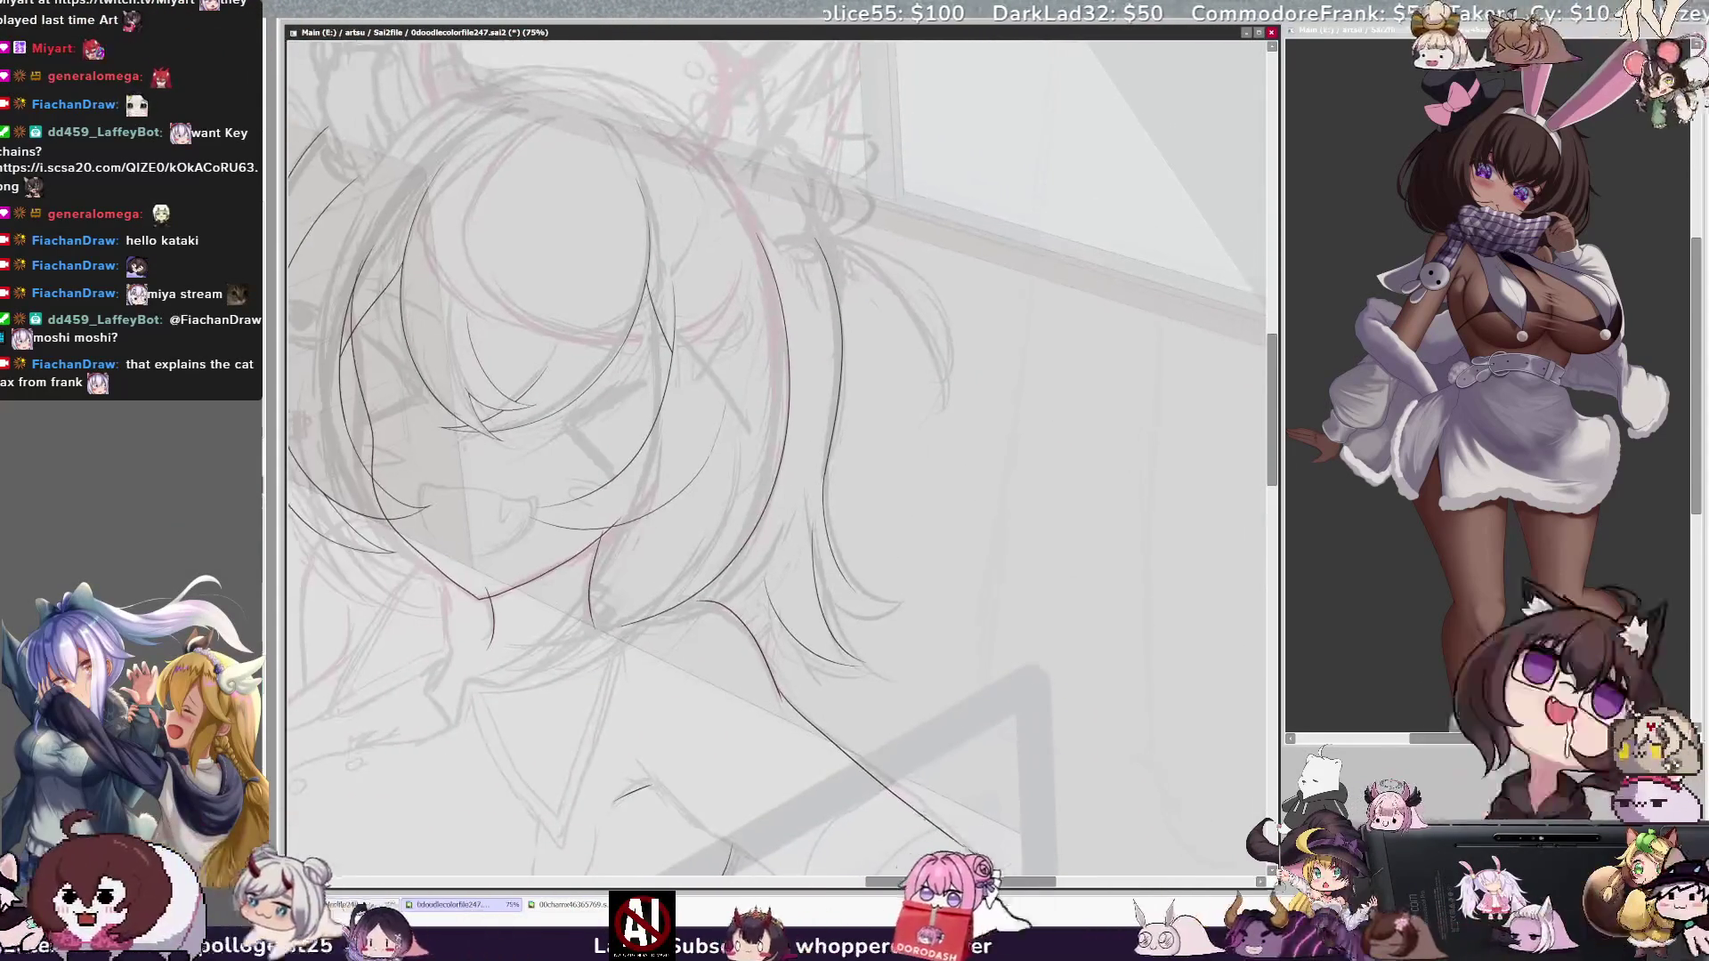
left_click_drag(926, 886, 939, 886)
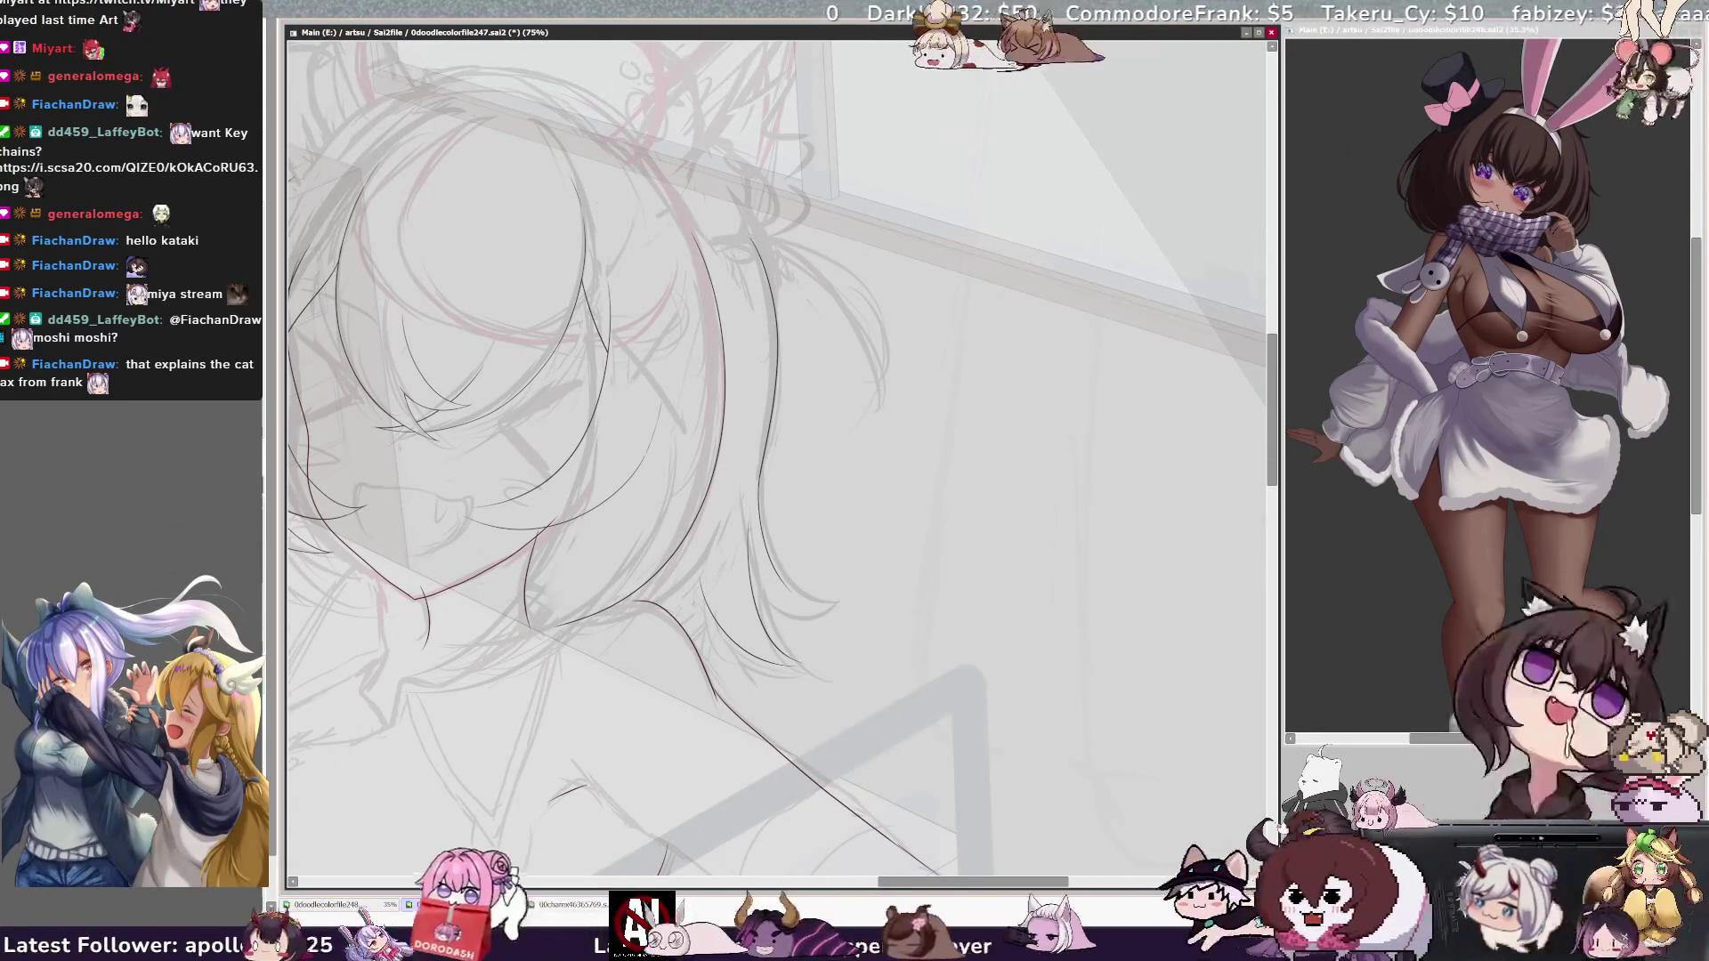
key("ctrl+plus")
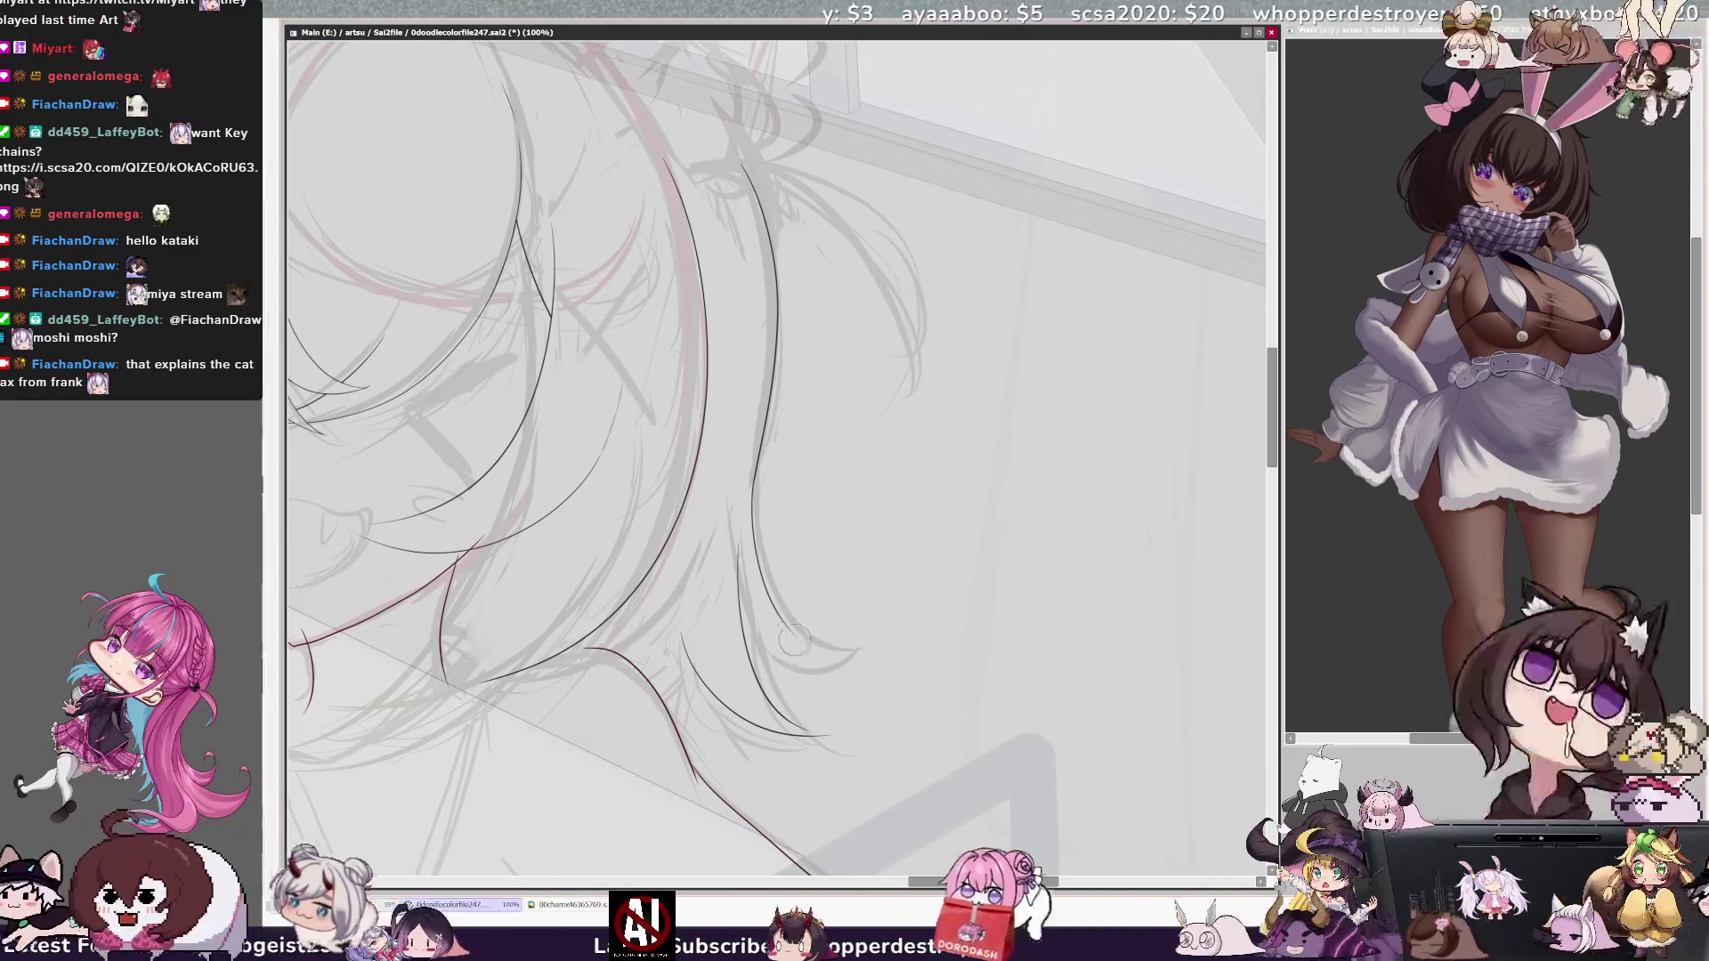
Step: Mirror the view to check the hair strokes, then pick Layer15 from the canvas
key("h")
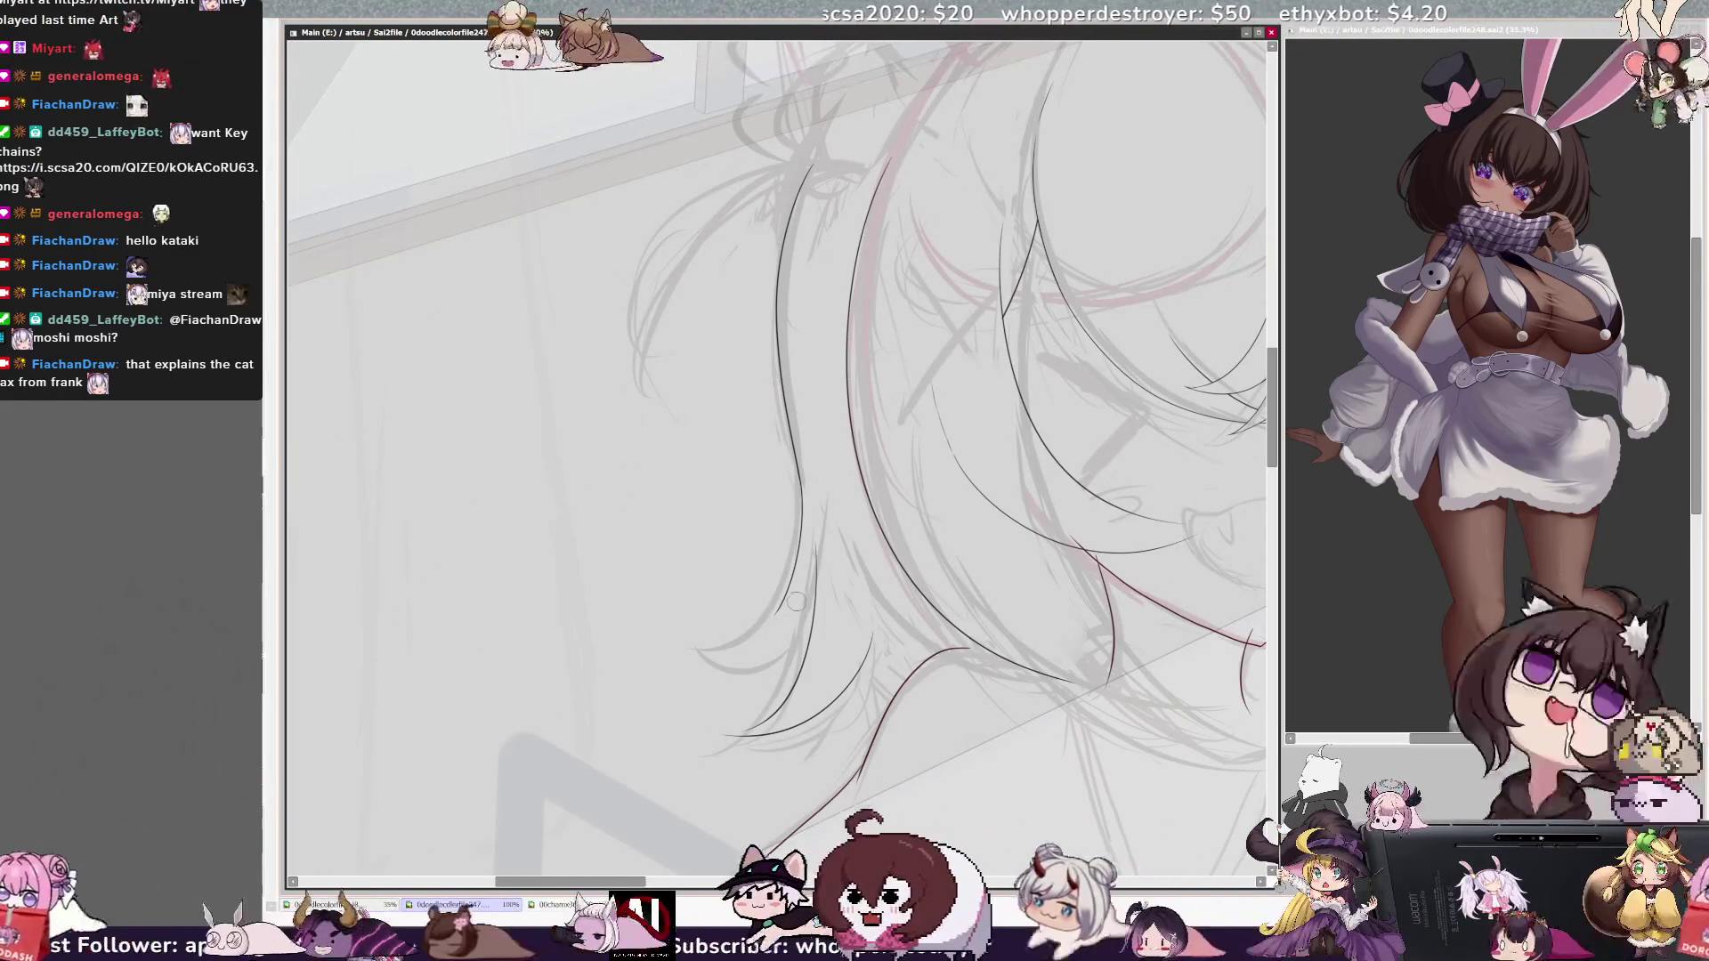
key("h")
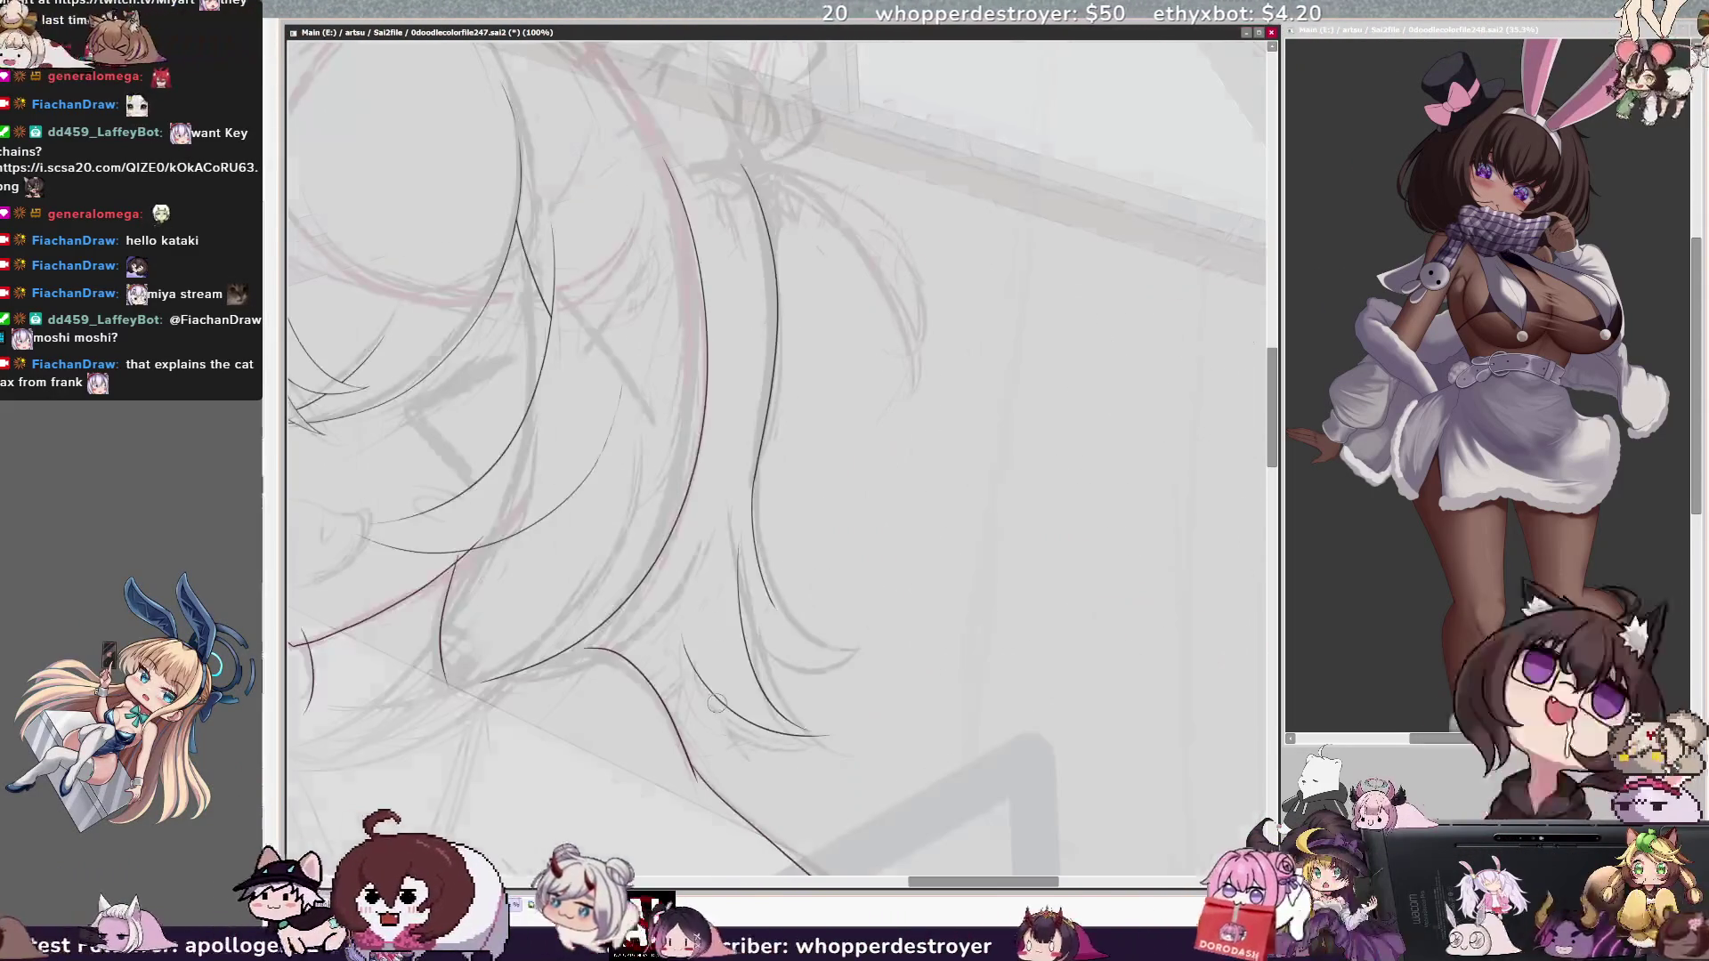
left_click(782, 615, "ctrl+shift")
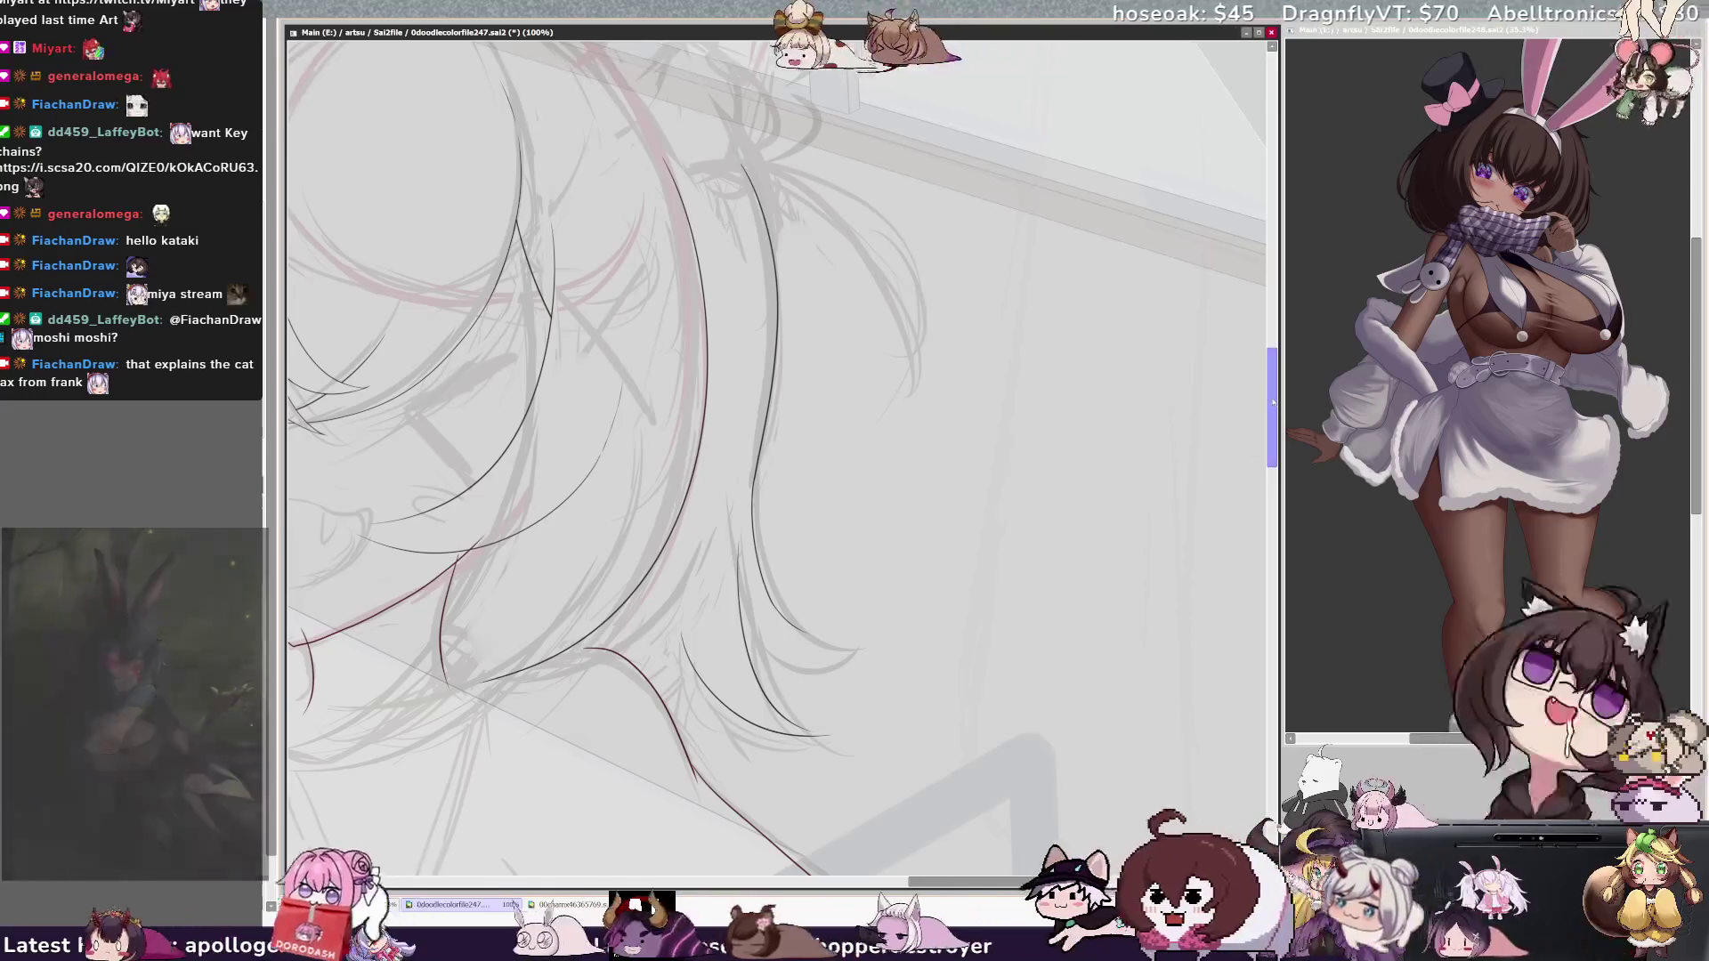
Step: Ink a curved black hair strand at 200%, then turn the view back upright
scroll(1157, 418, "down", 5)
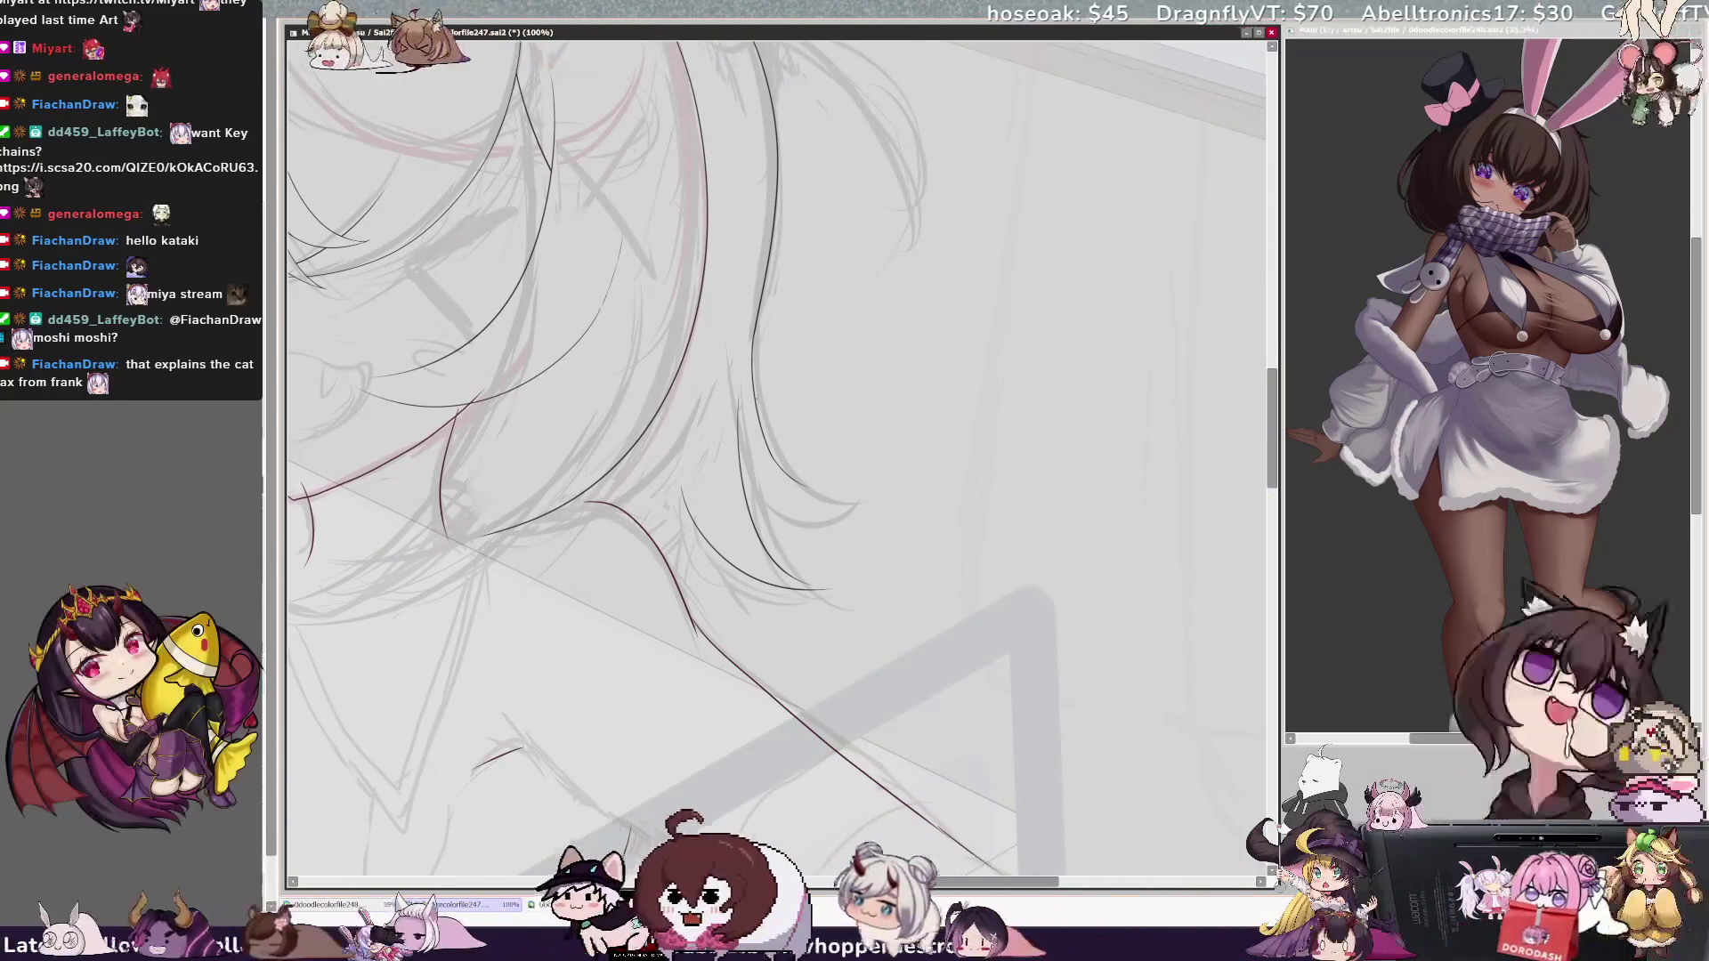
key("ctrl+plus")
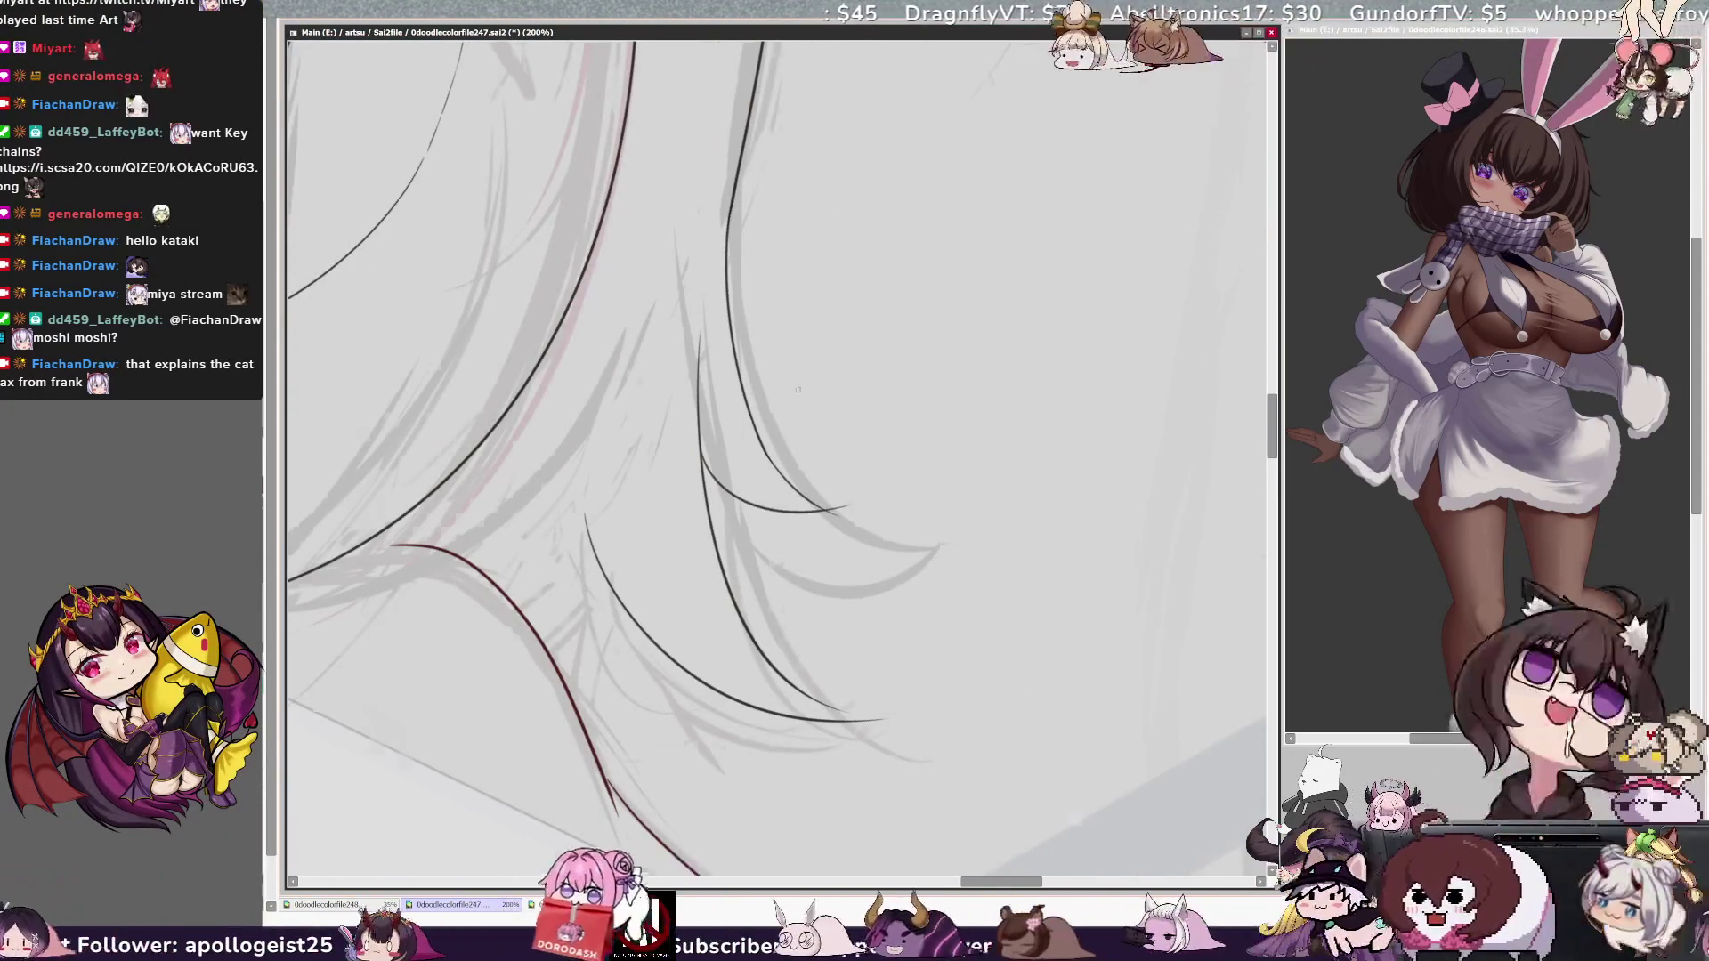
scroll(806, 410, "down", 5)
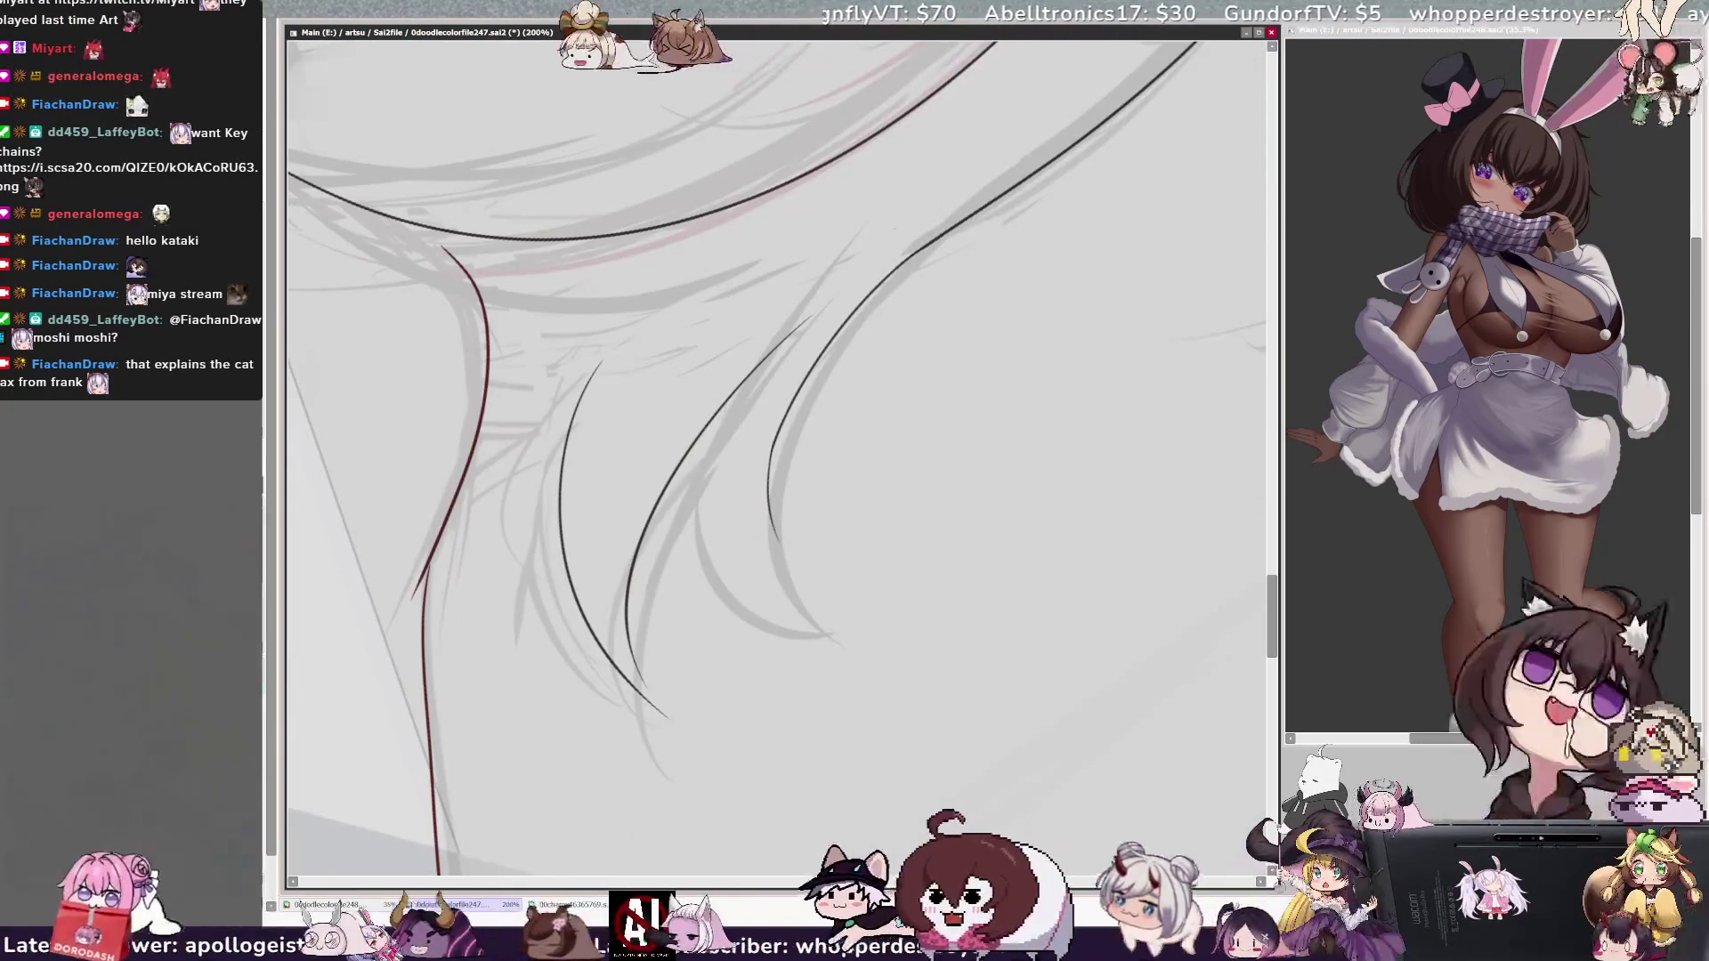
left_click_drag(726, 401, 790, 546)
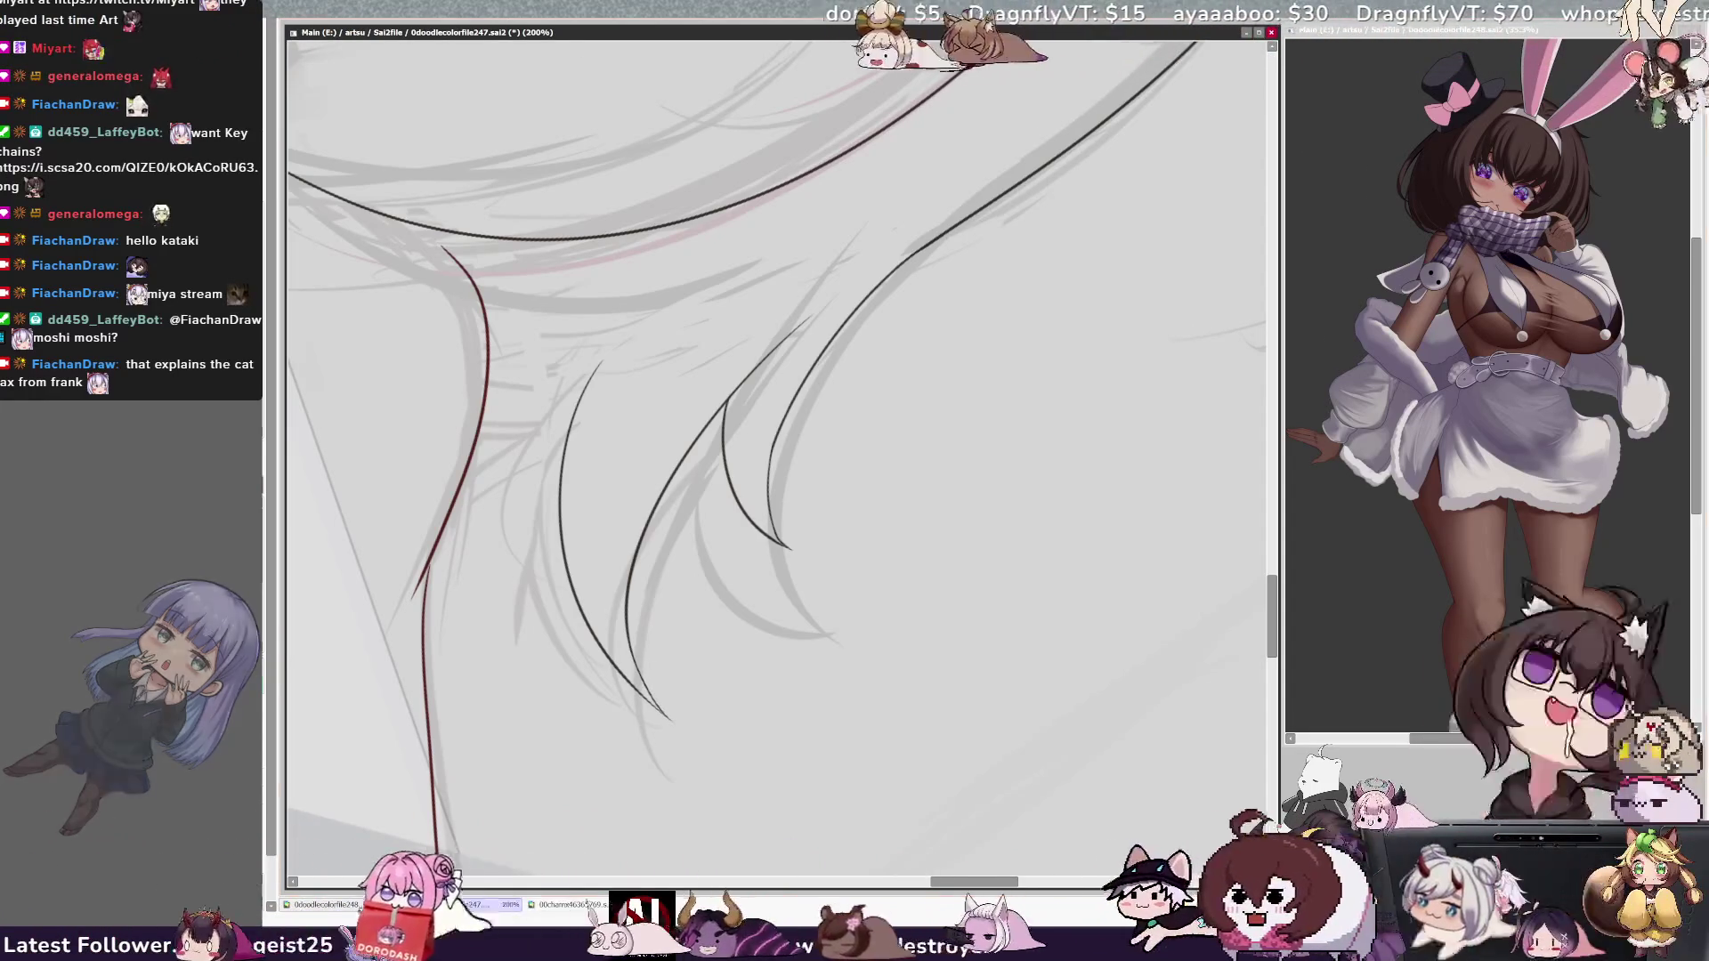
scroll(663, 426, "down", 3)
key("Delete")
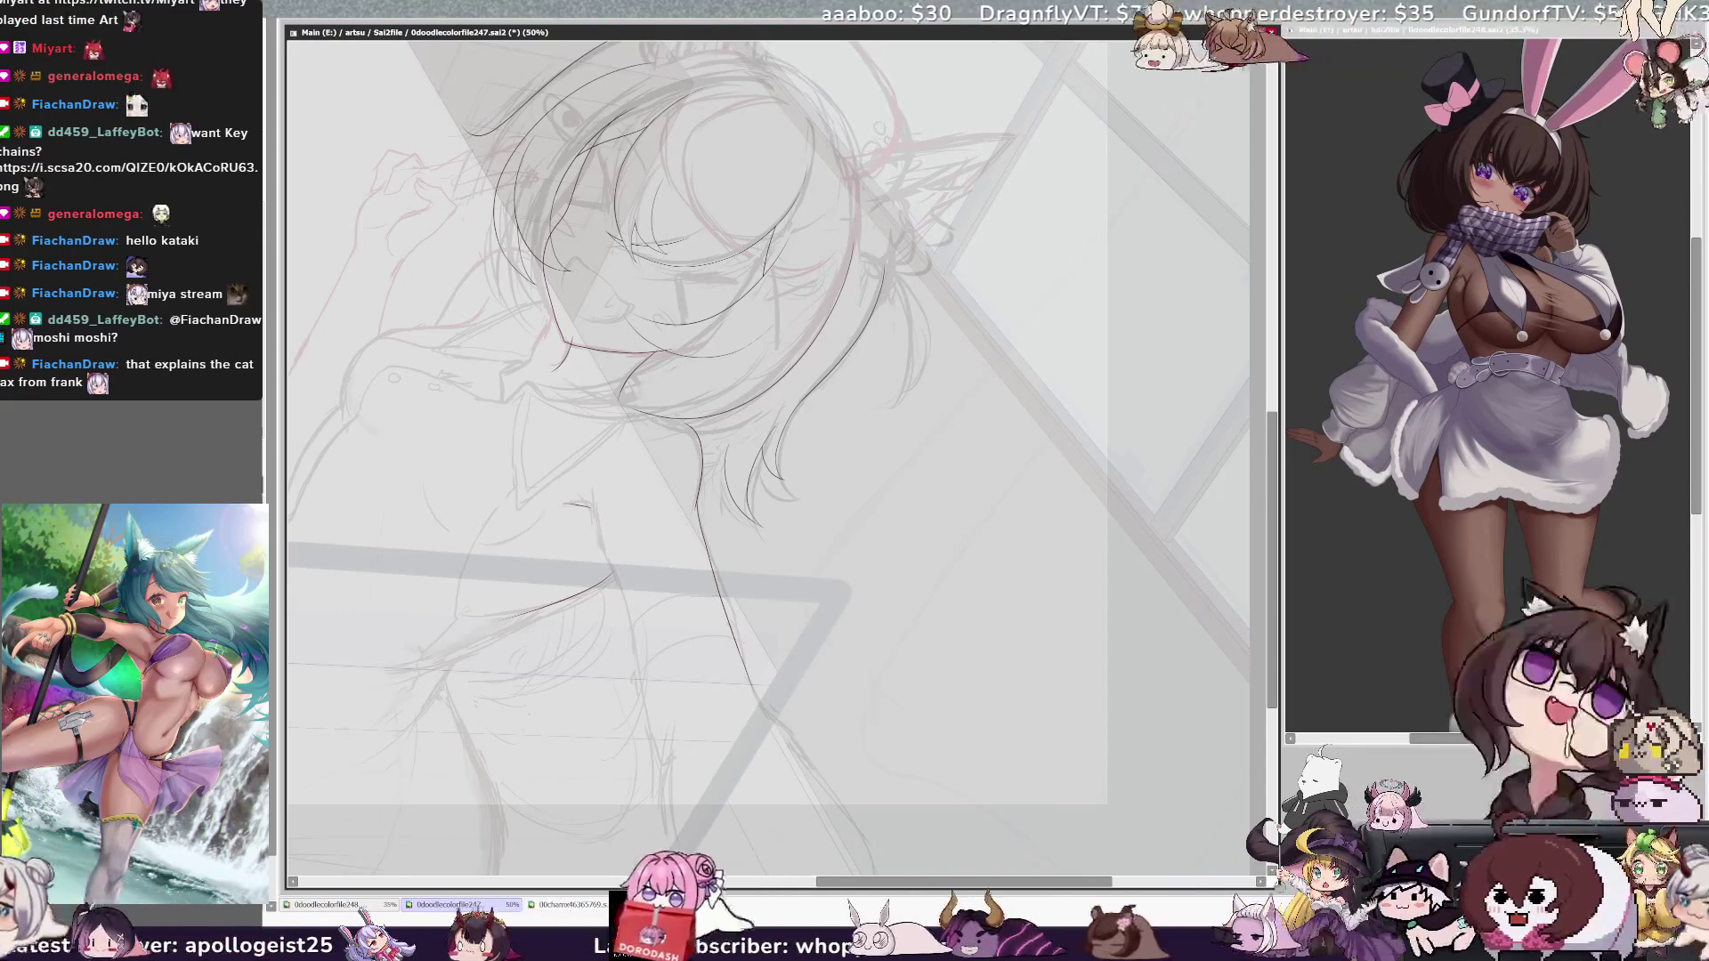
Step: Zoom in to 75% on the cat-eared head and tilt the canvas
scroll(774, 445, "up", 3)
key("Delete")
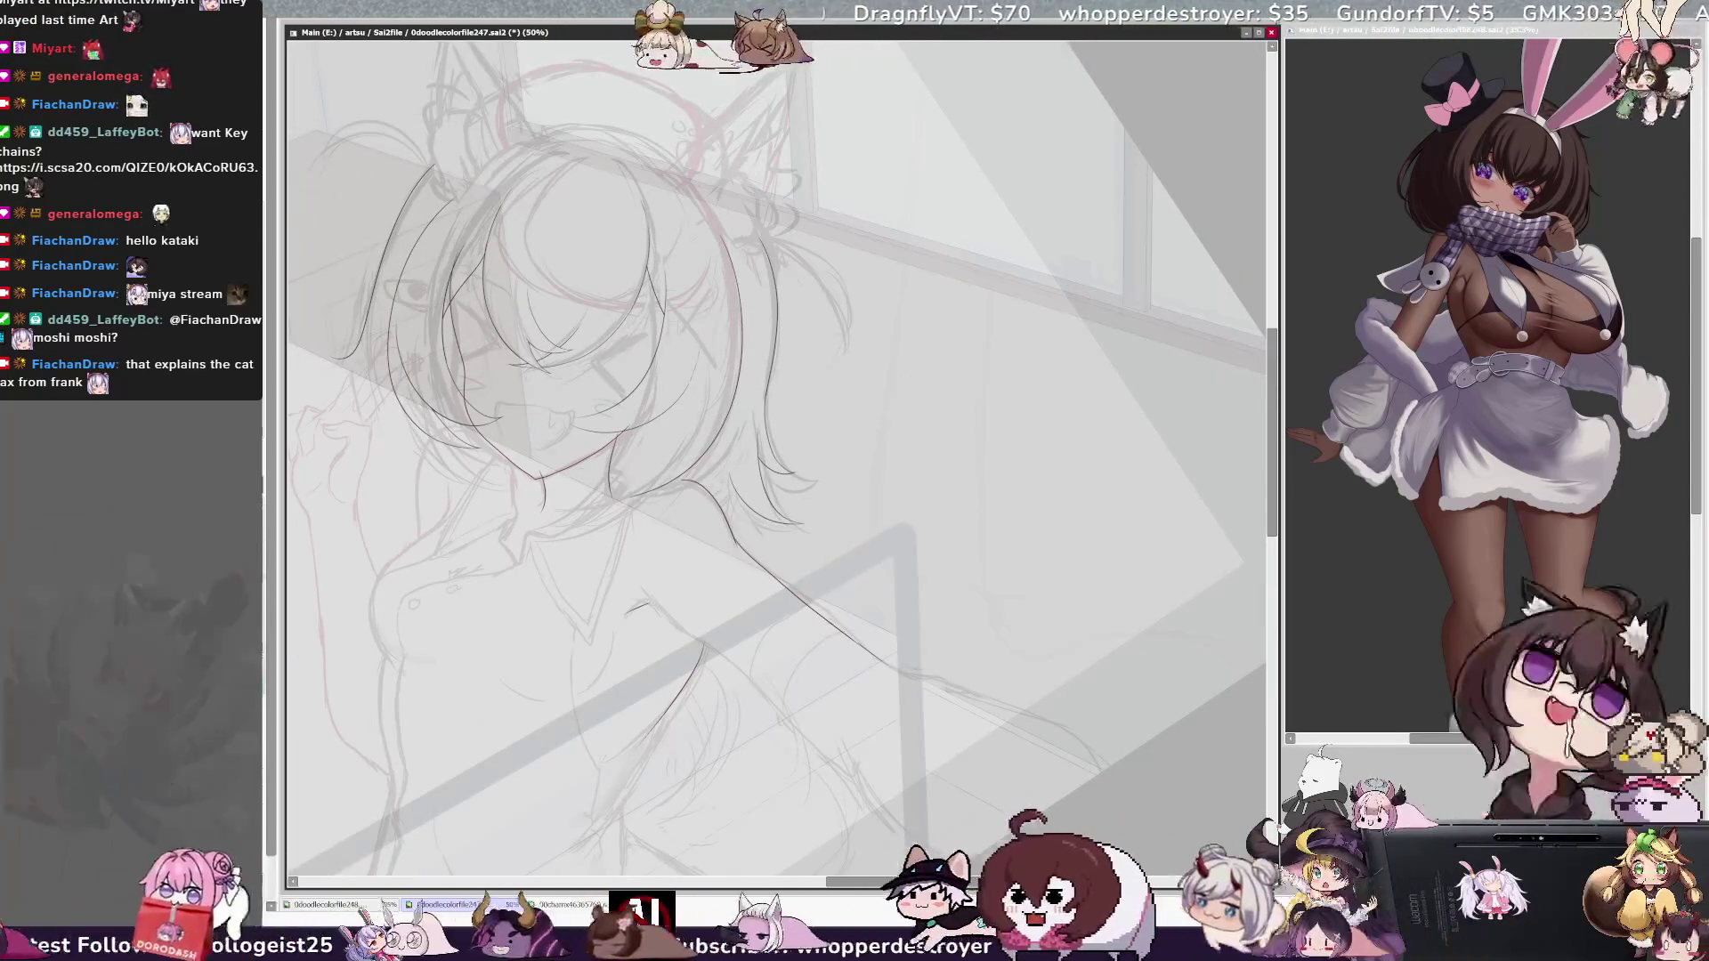
scroll(774, 445, "up", 3)
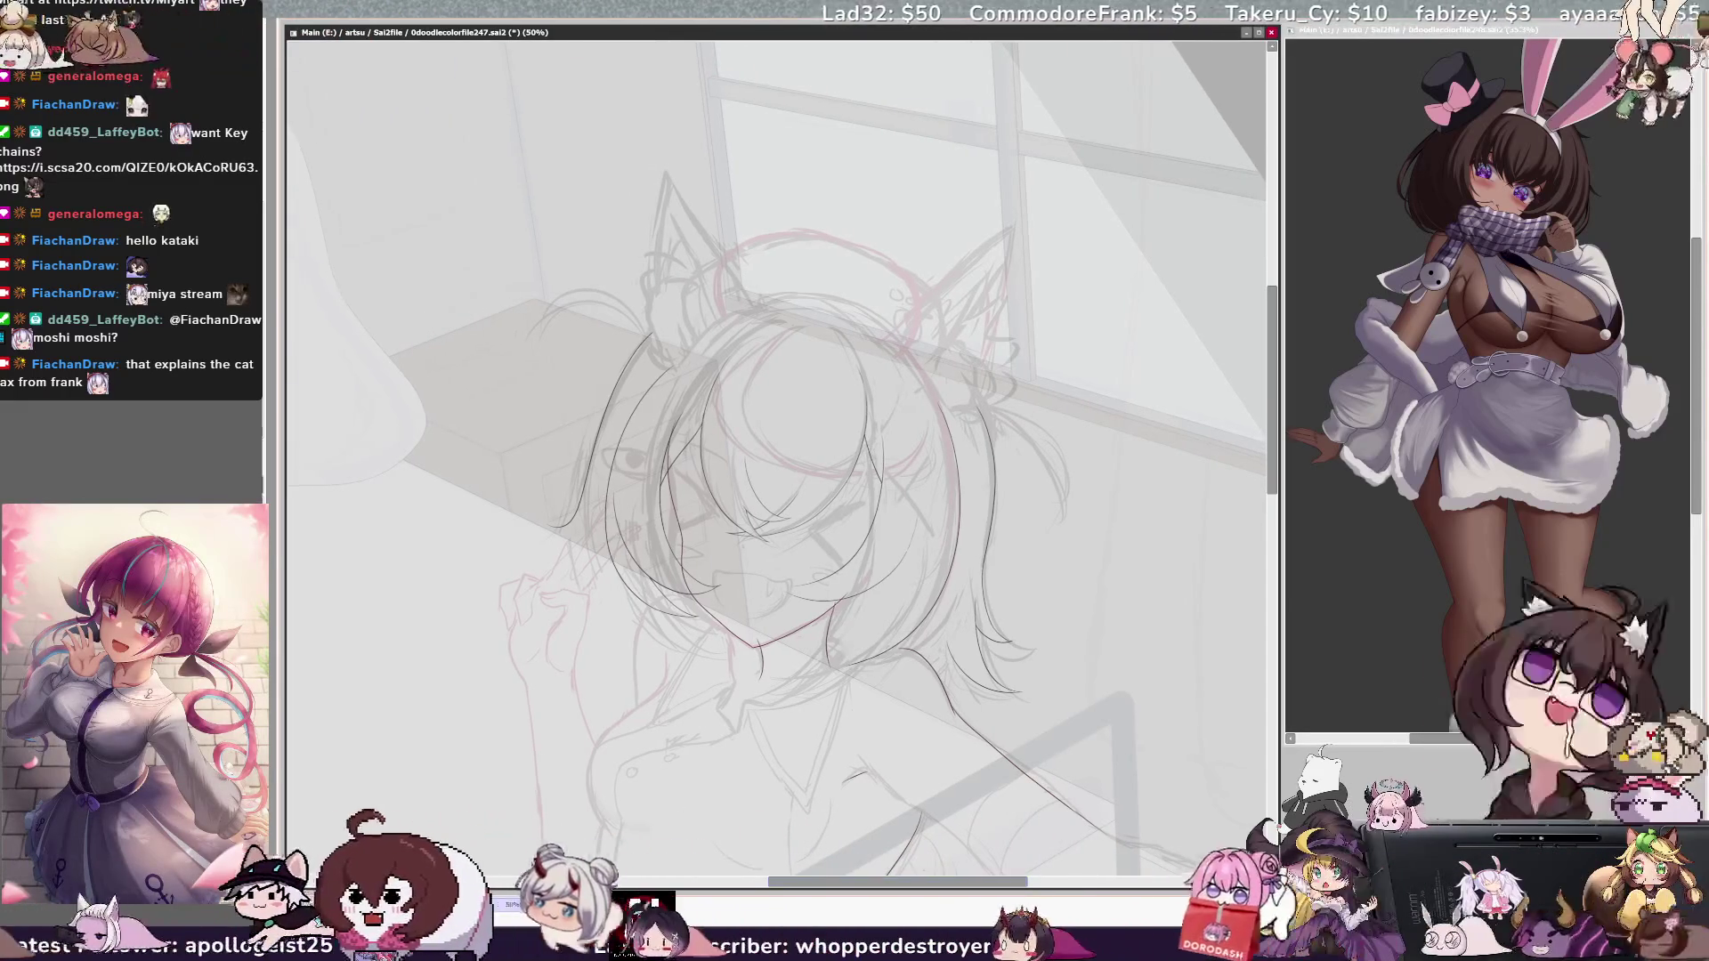
key("ctrl+plus")
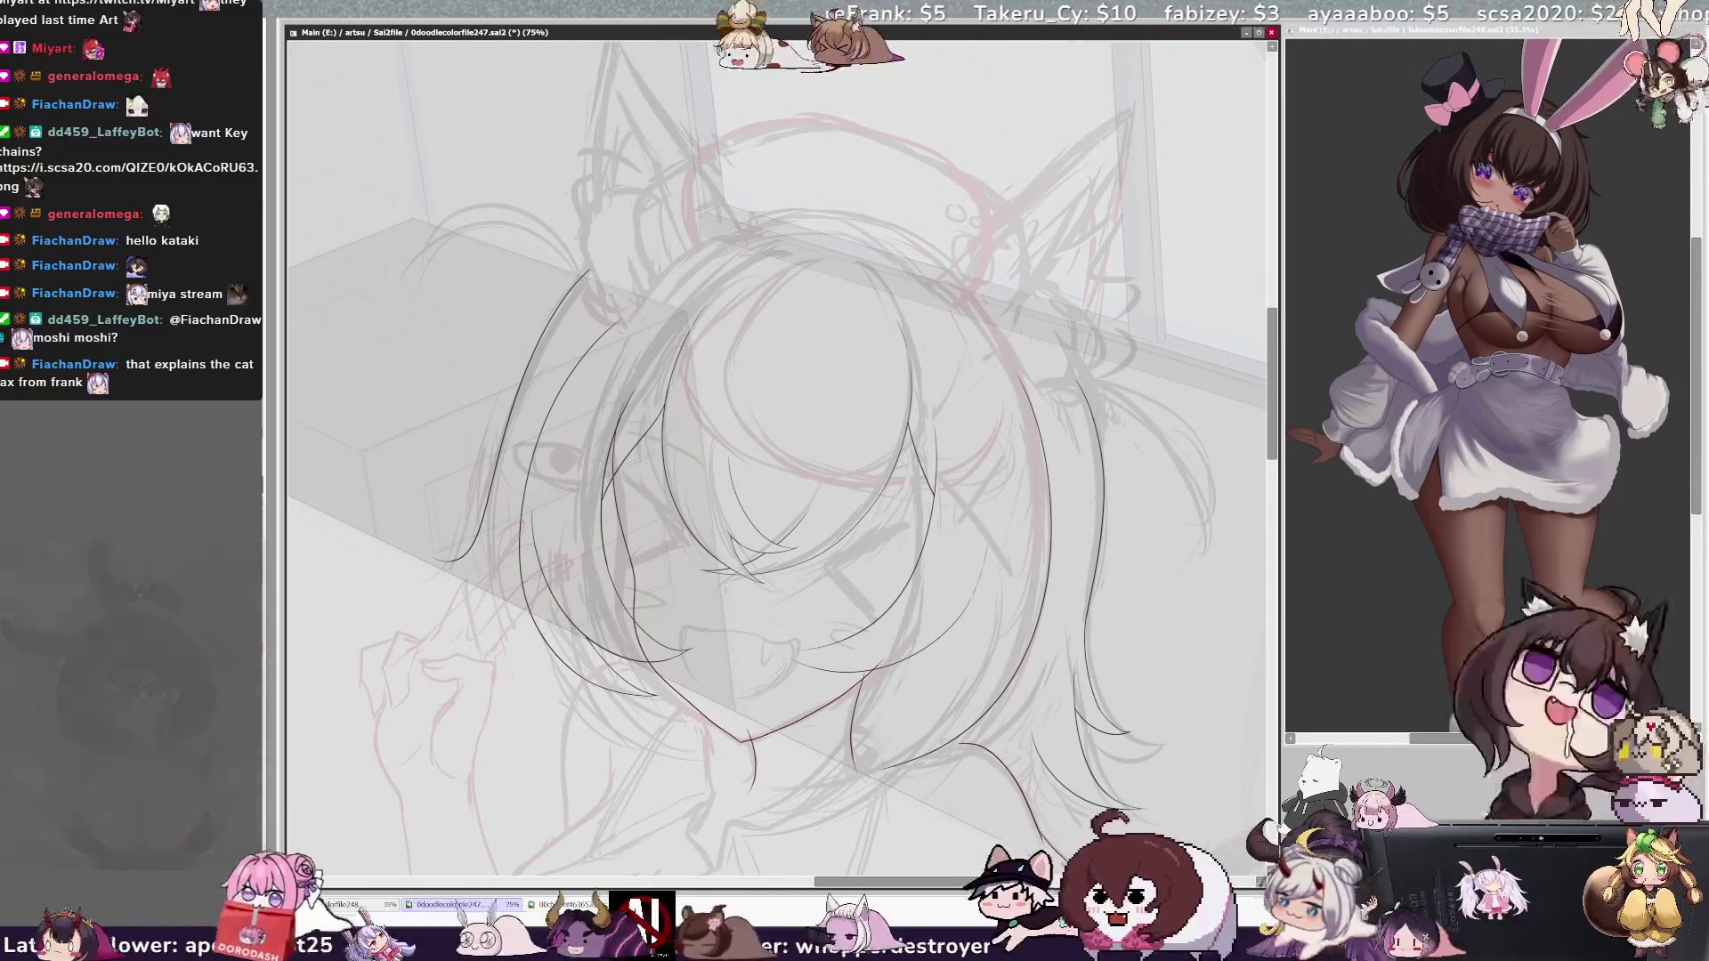
Step: Lasso the left hair stroke, transform it to fit the sketch, and deselect
left_click_drag(623, 209, 604, 189)
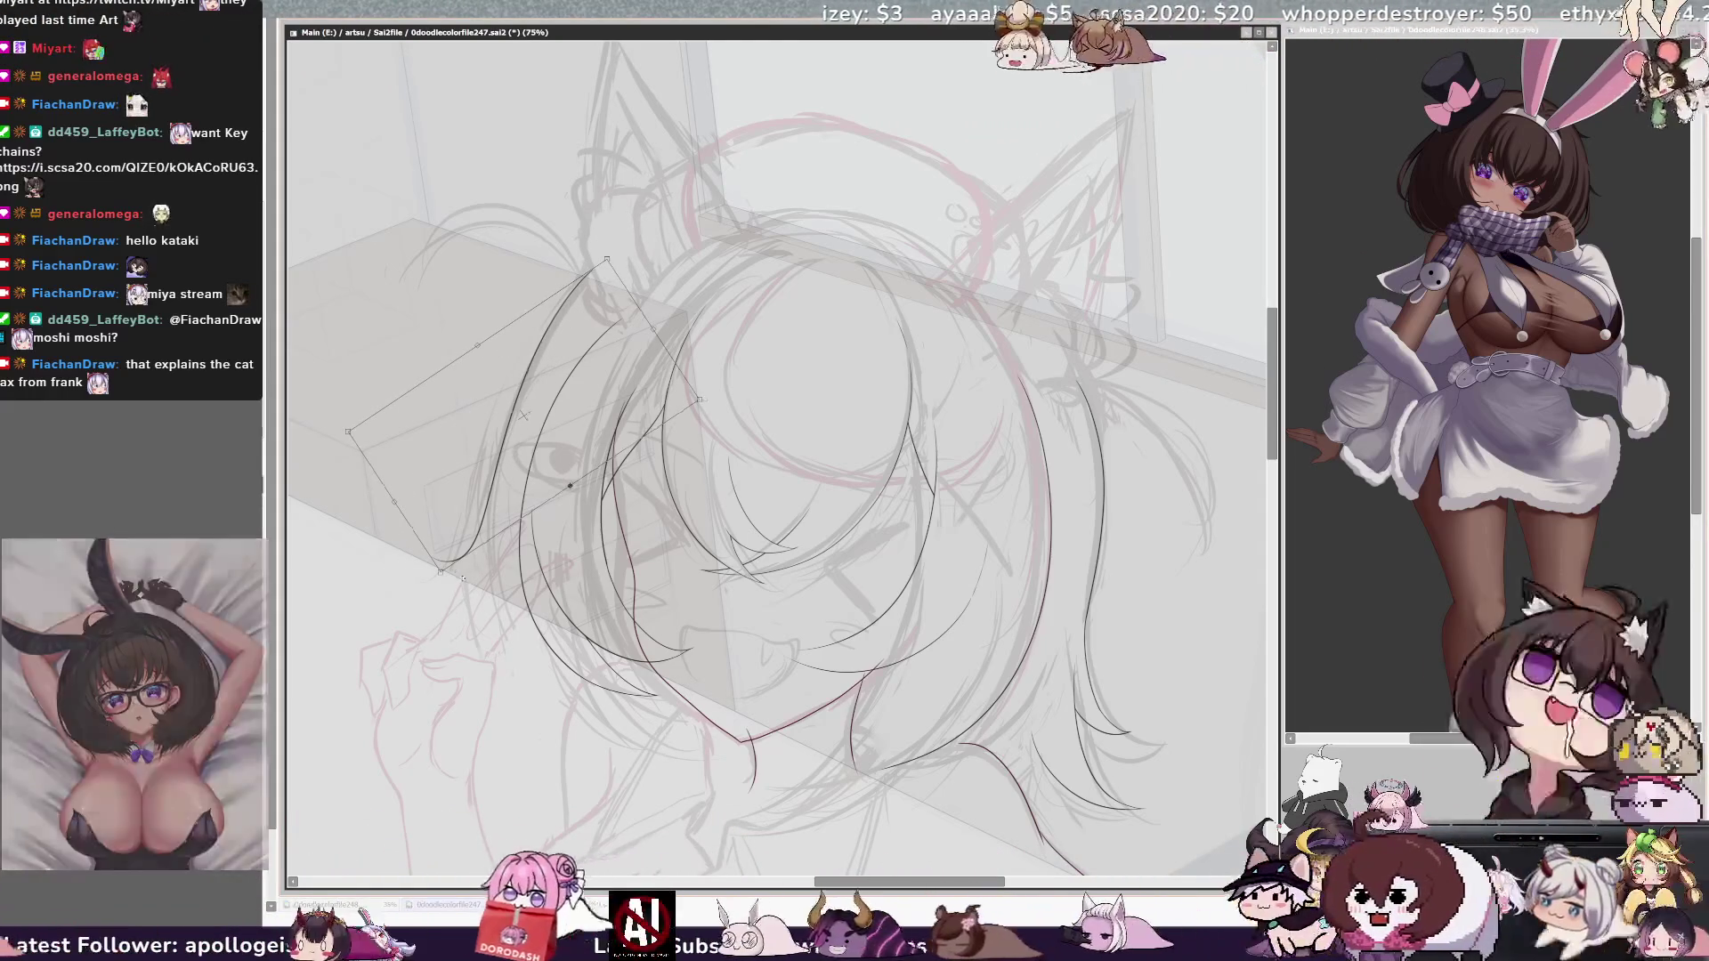
left_click_drag(554, 392, 470, 538)
key("Return")
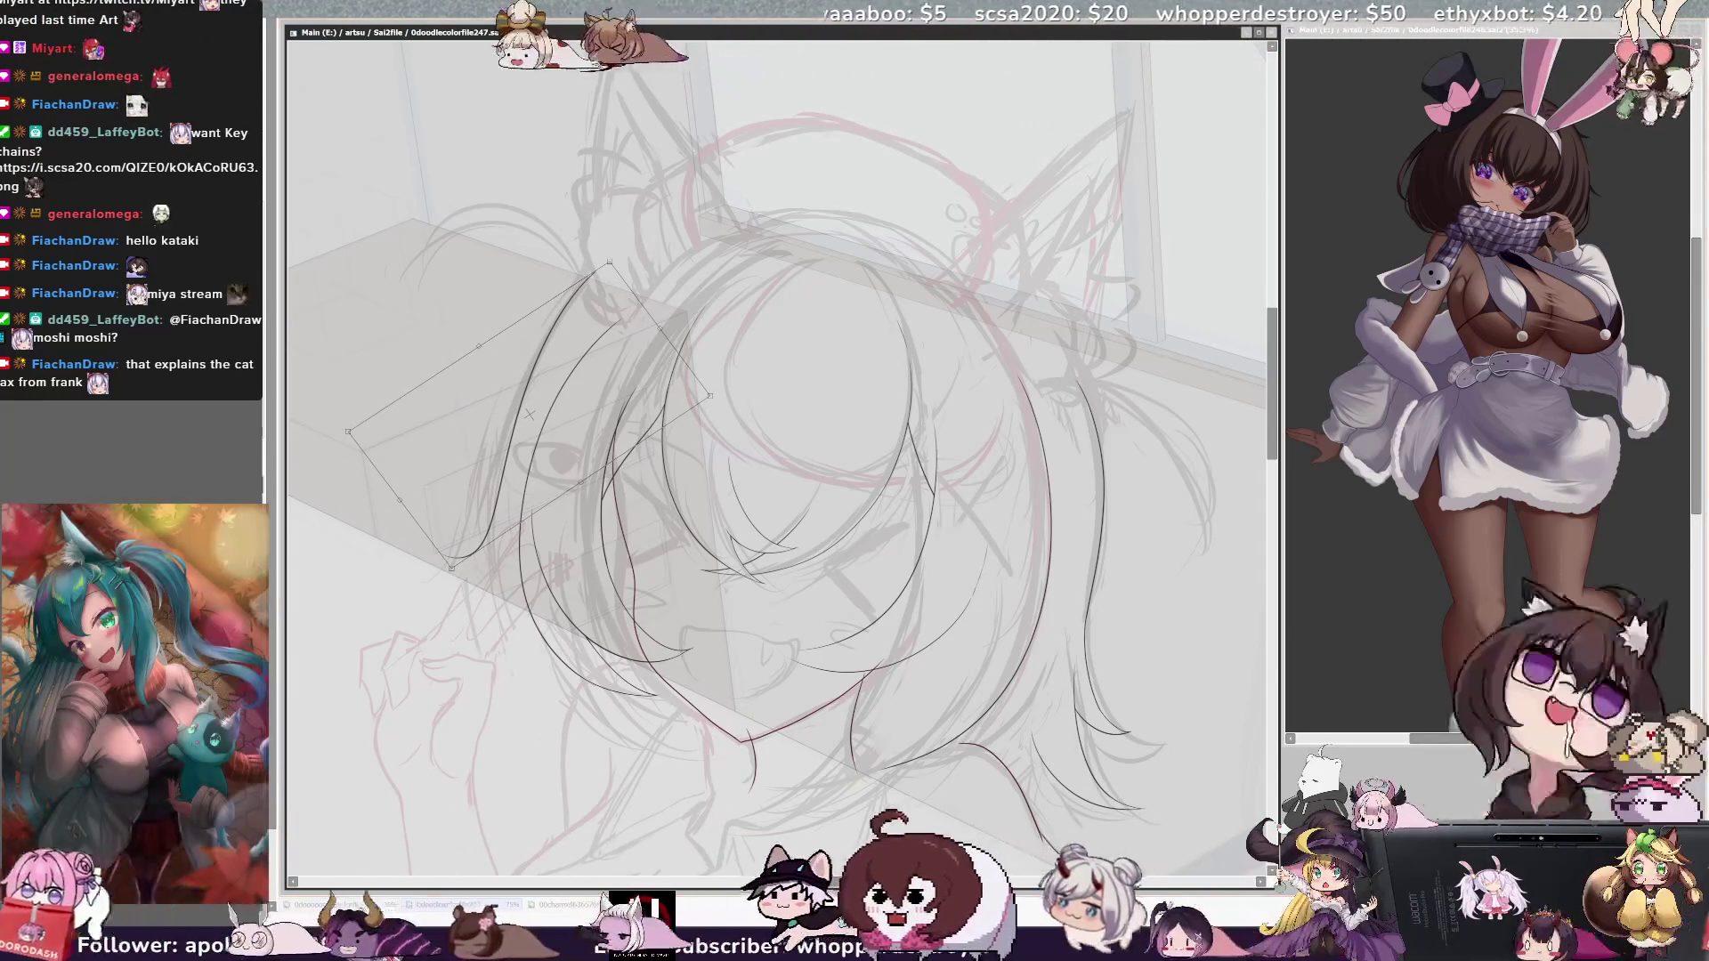
key("ctrl+d")
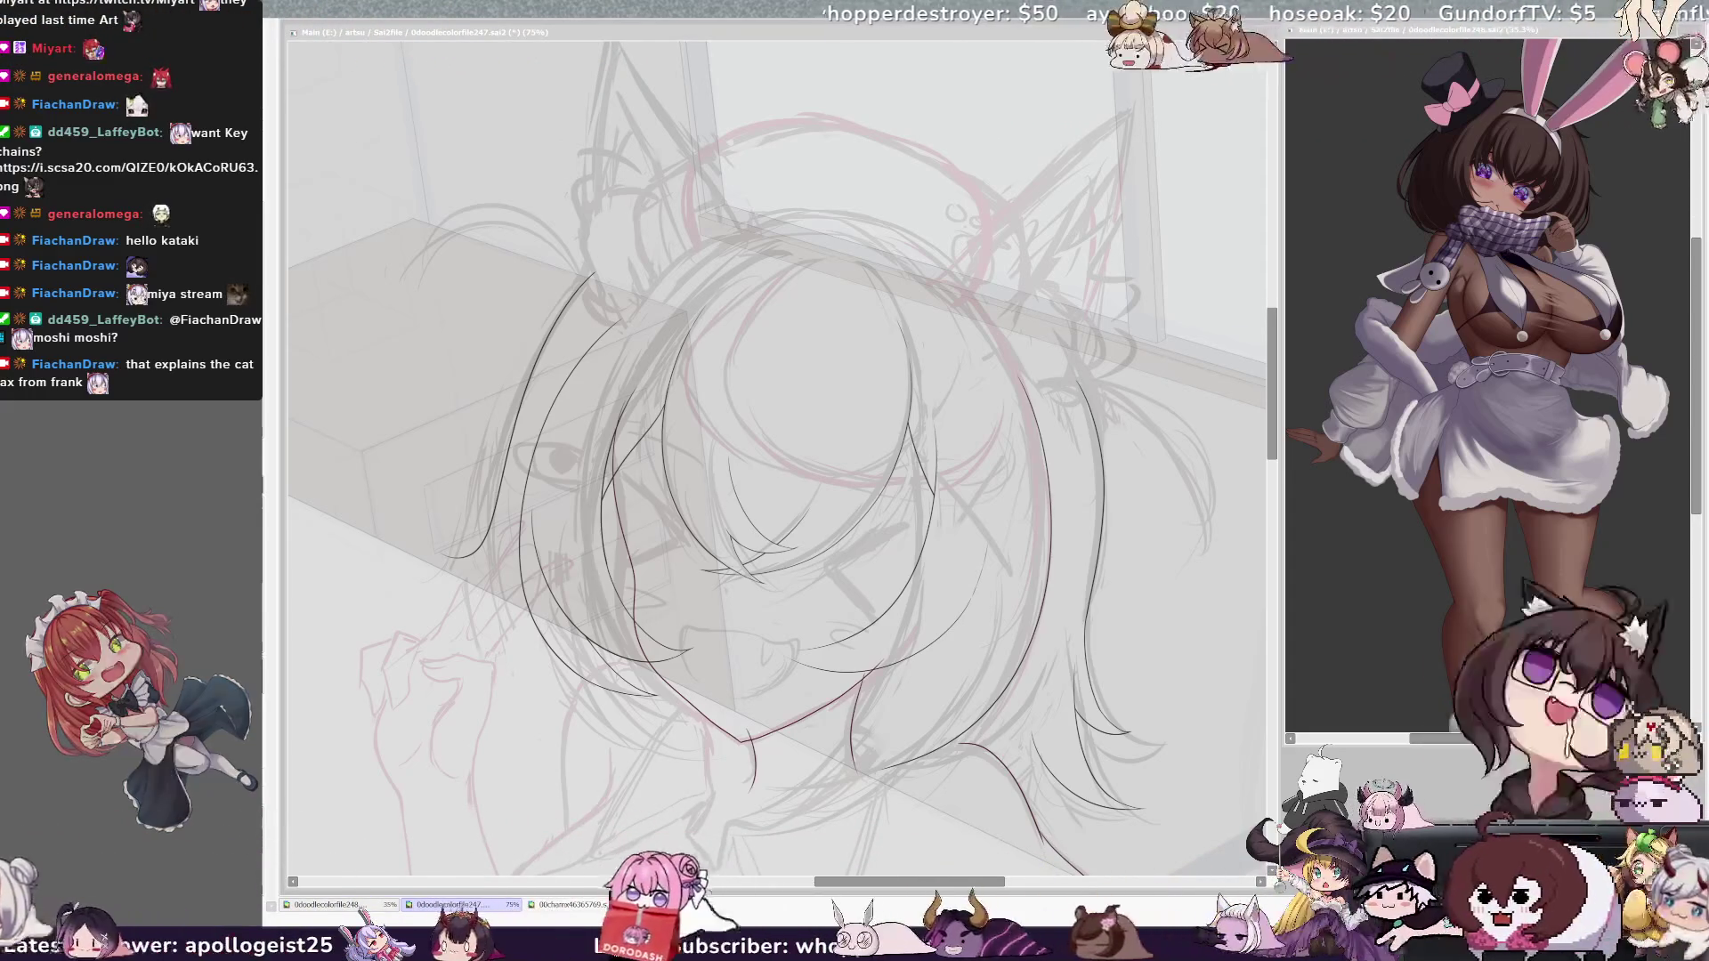
Step: Shrink the brush size before the next ink strokes
left_click(639, 305)
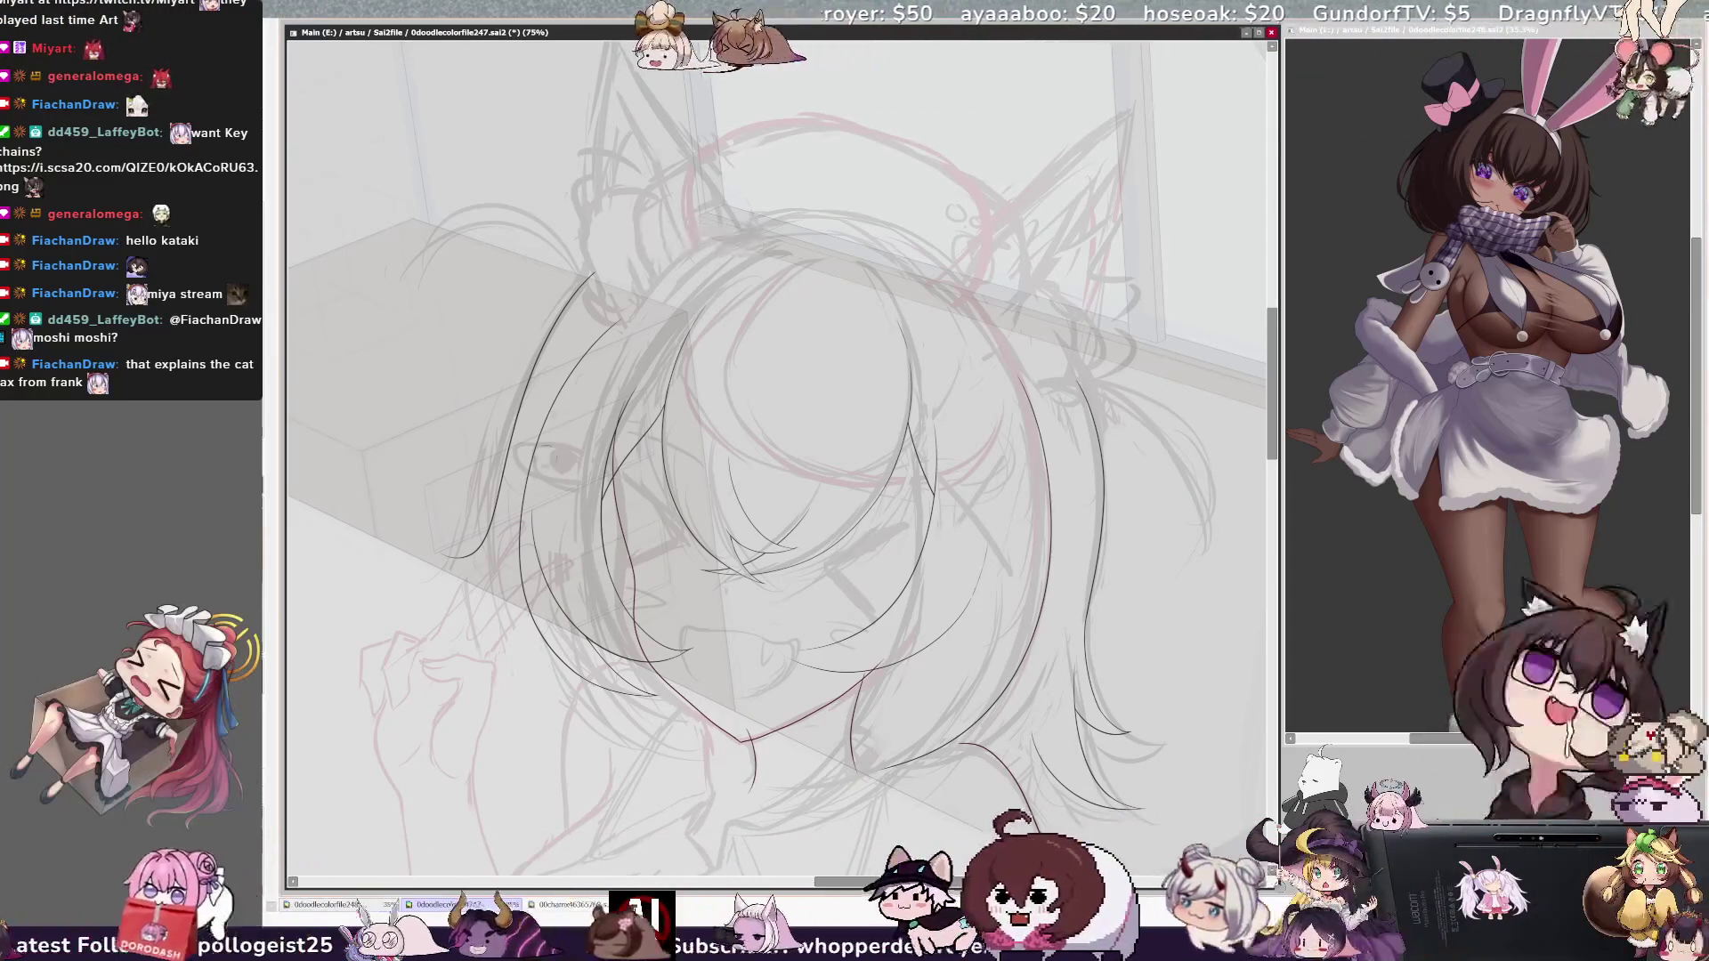
key("bracketleft")
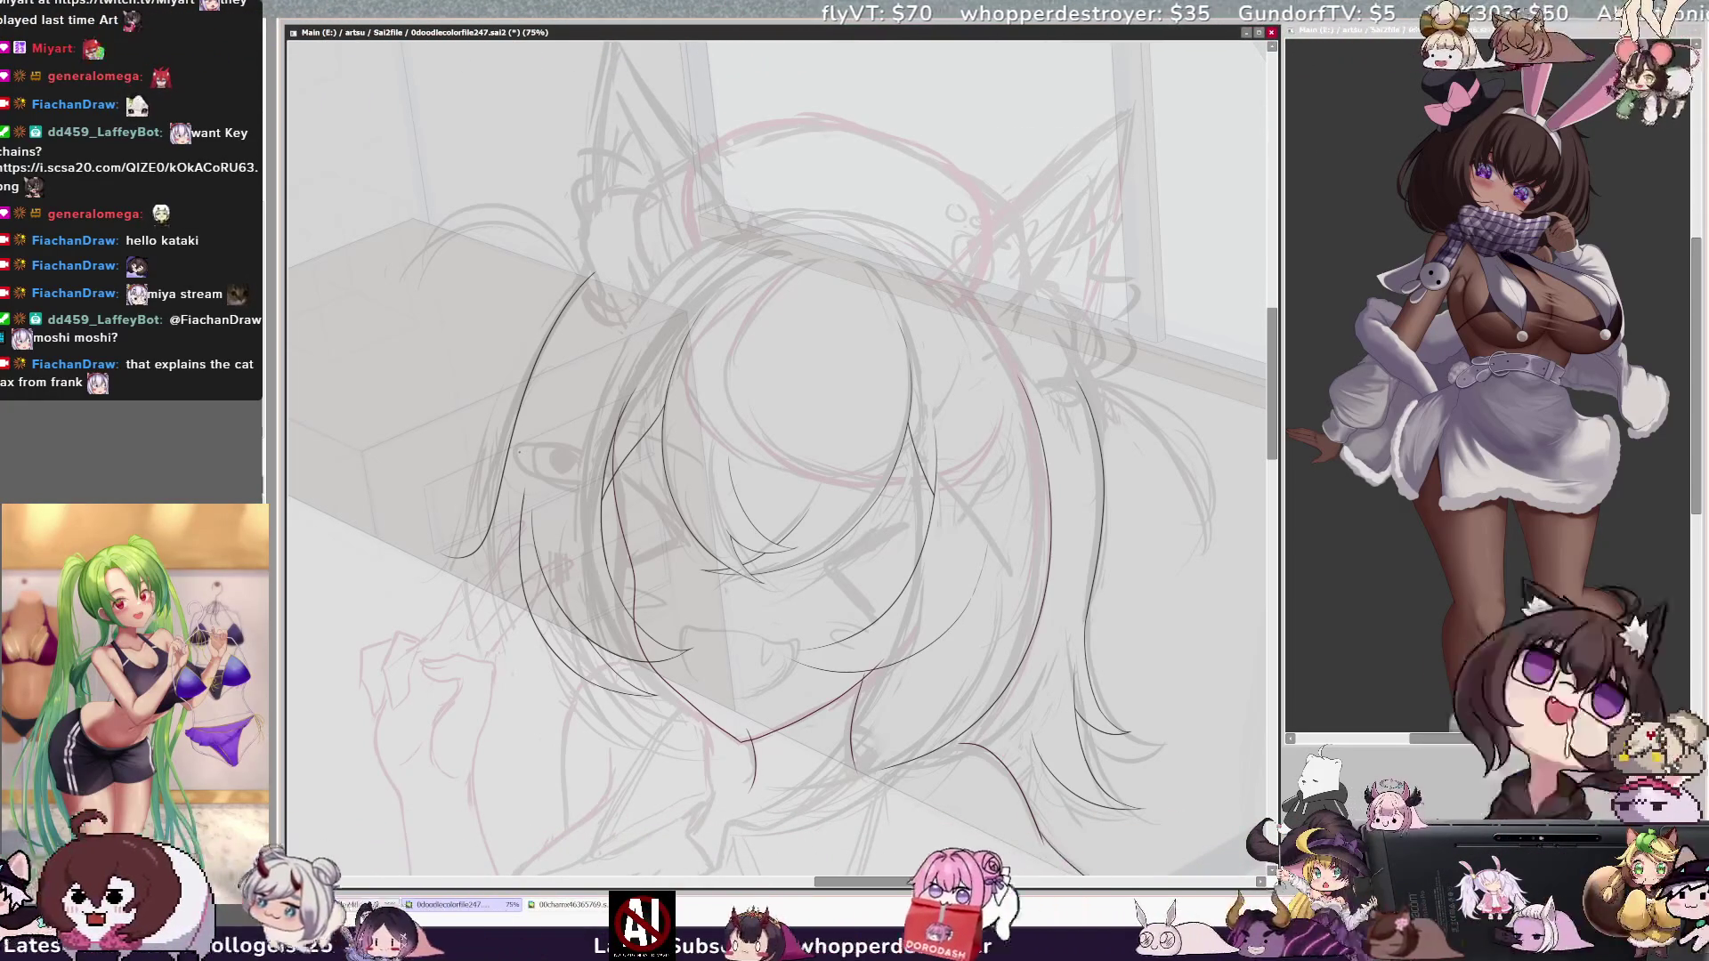
key("bracketleft")
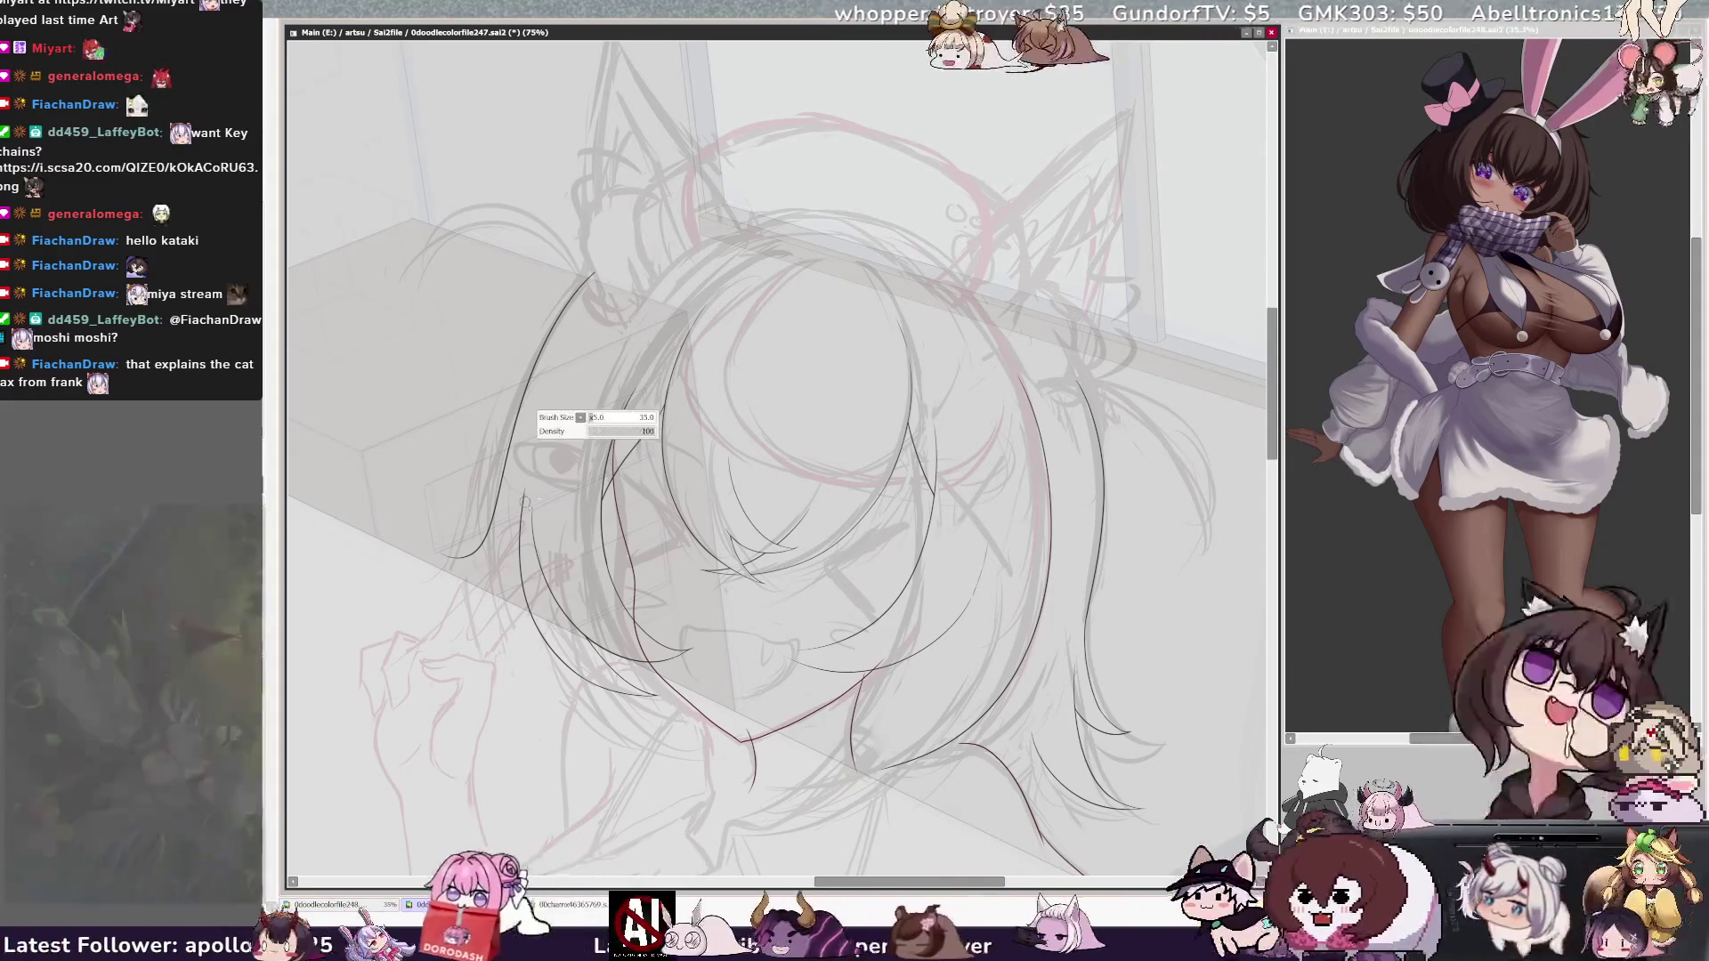
Step: Ink the eye line and a stroke along the hair's left contour
left_click_drag(516, 458, 580, 470)
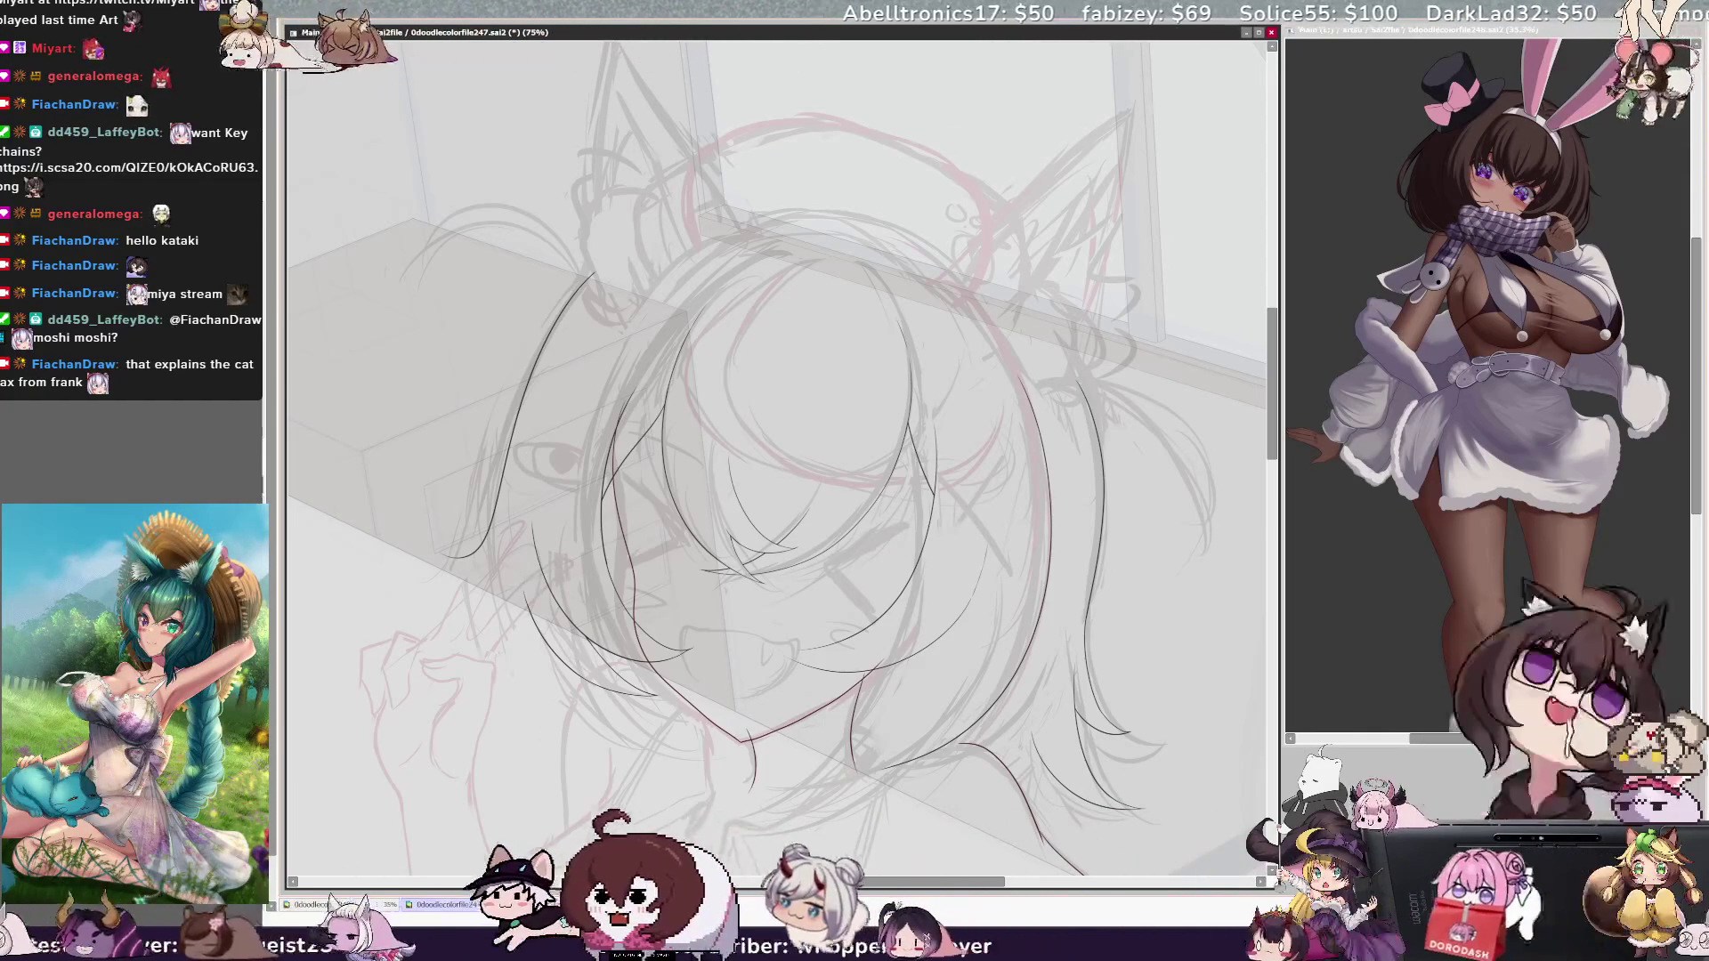
mouse_move(515, 500)
left_mouse_down()
mouse_move(525, 570)
mouse_move(539, 390)
left_mouse_up()
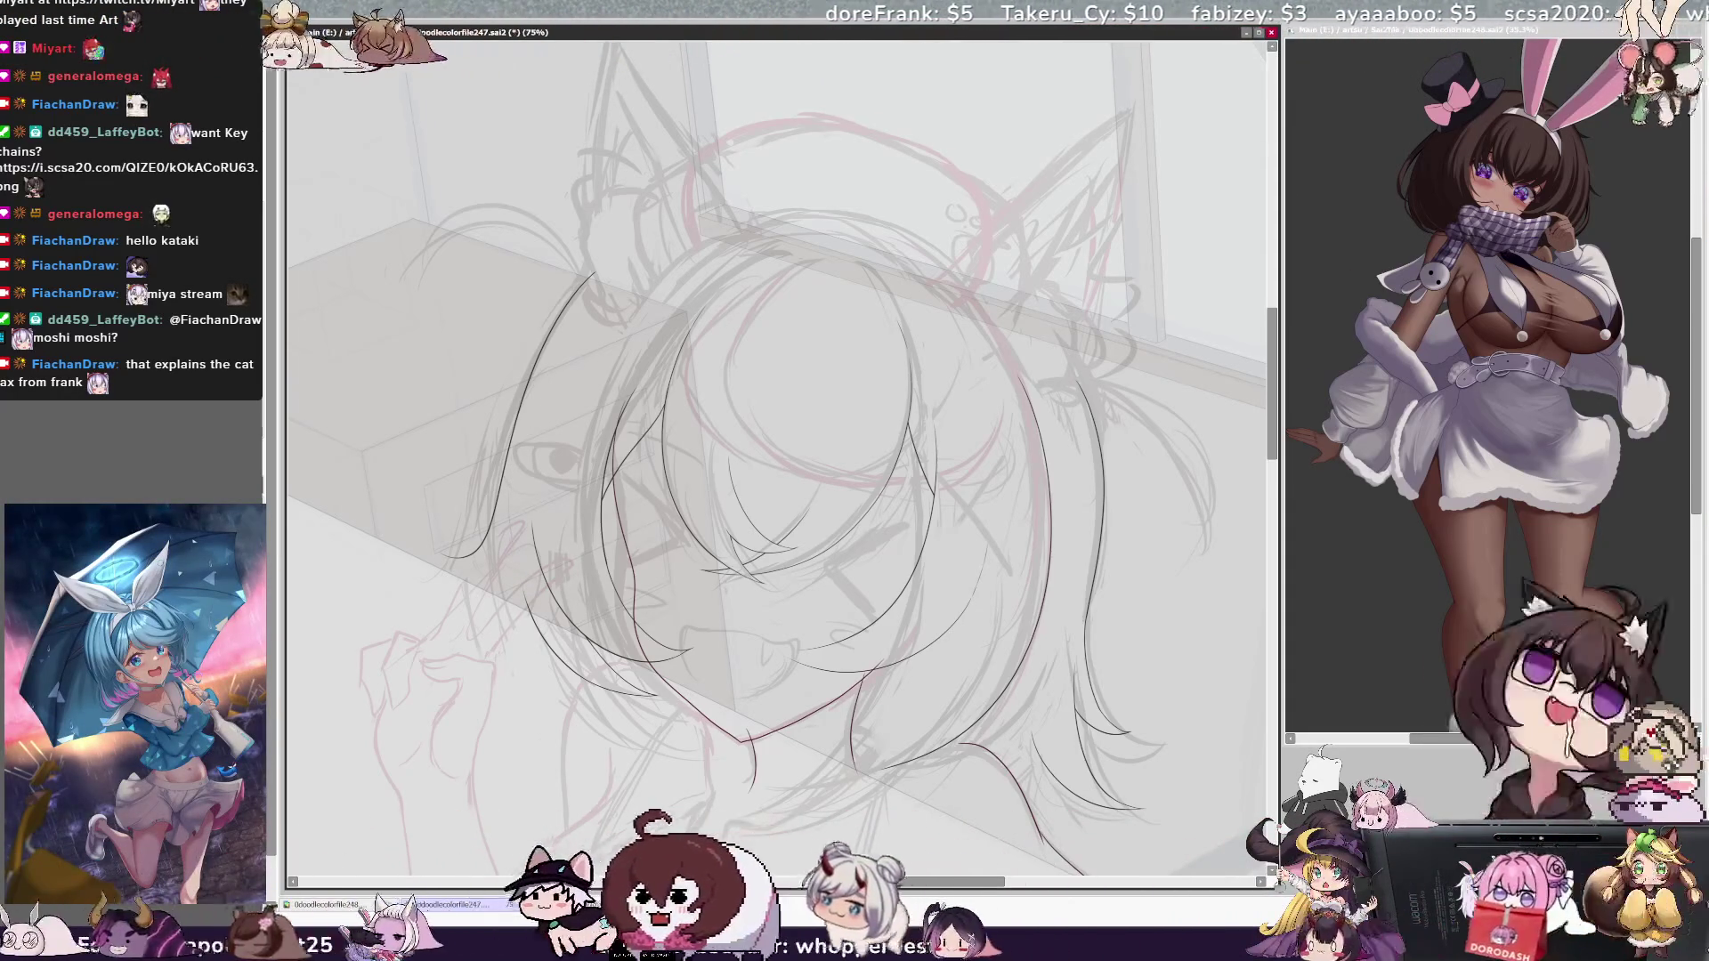
scroll(783, 462, "up", 1)
scroll(783, 463, "up", 1)
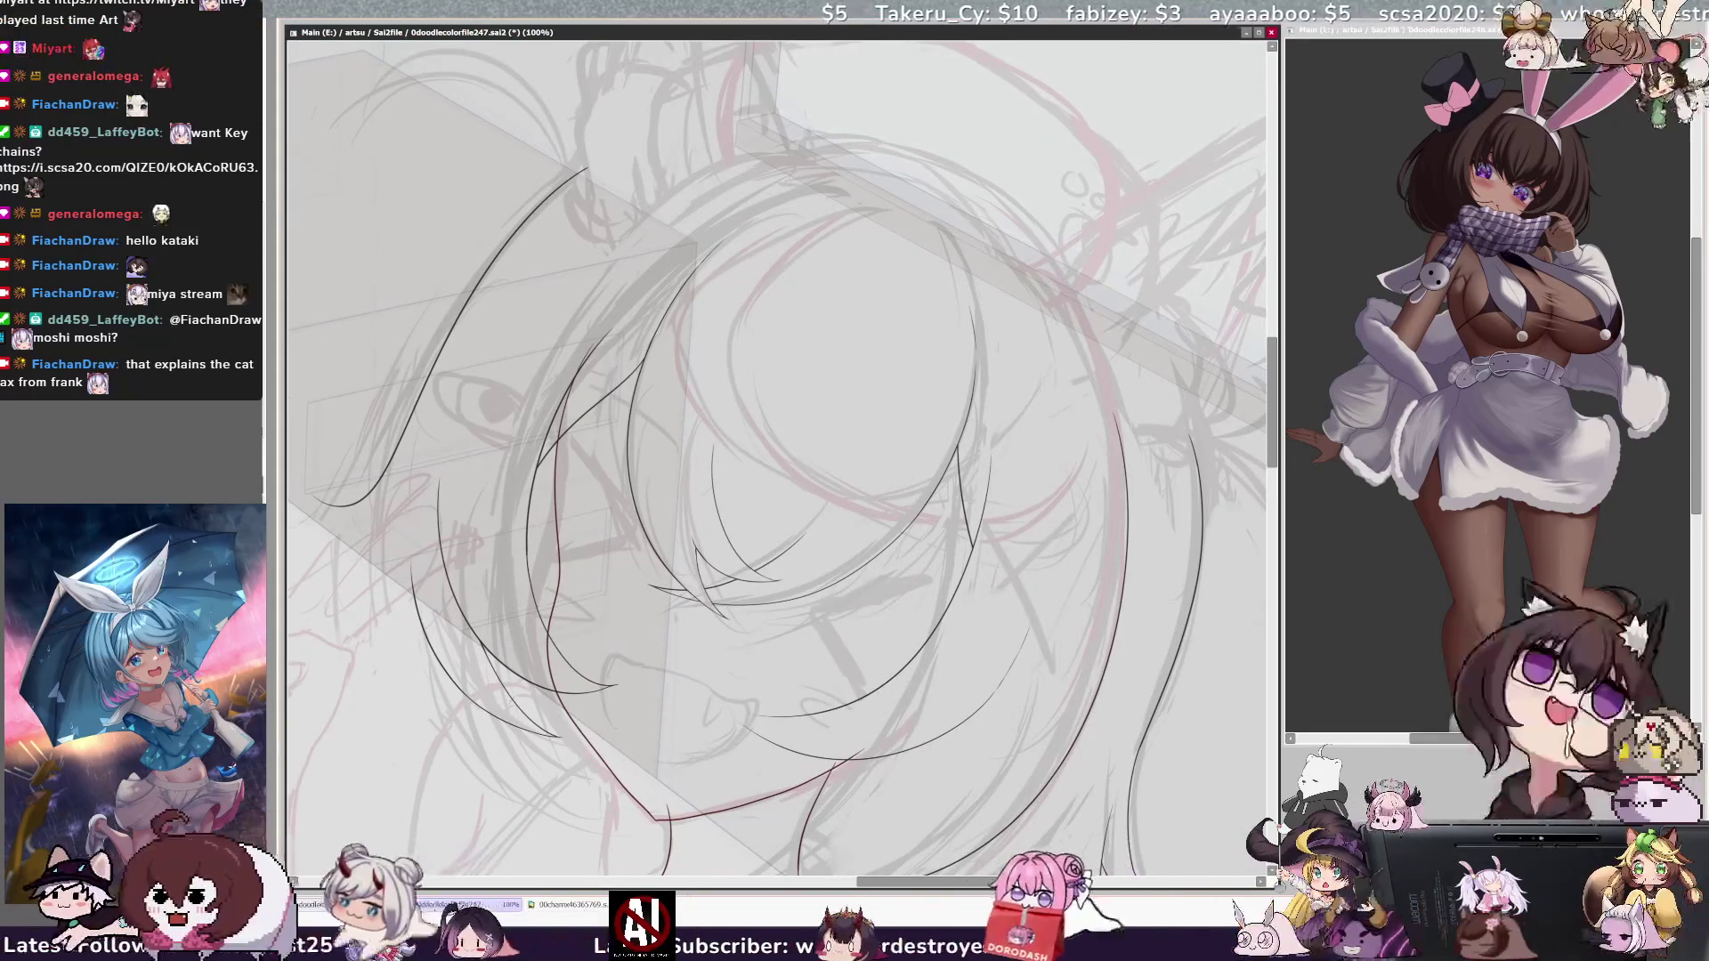
scroll(778, 458, "left", 2)
scroll(778, 458, "left", 2)
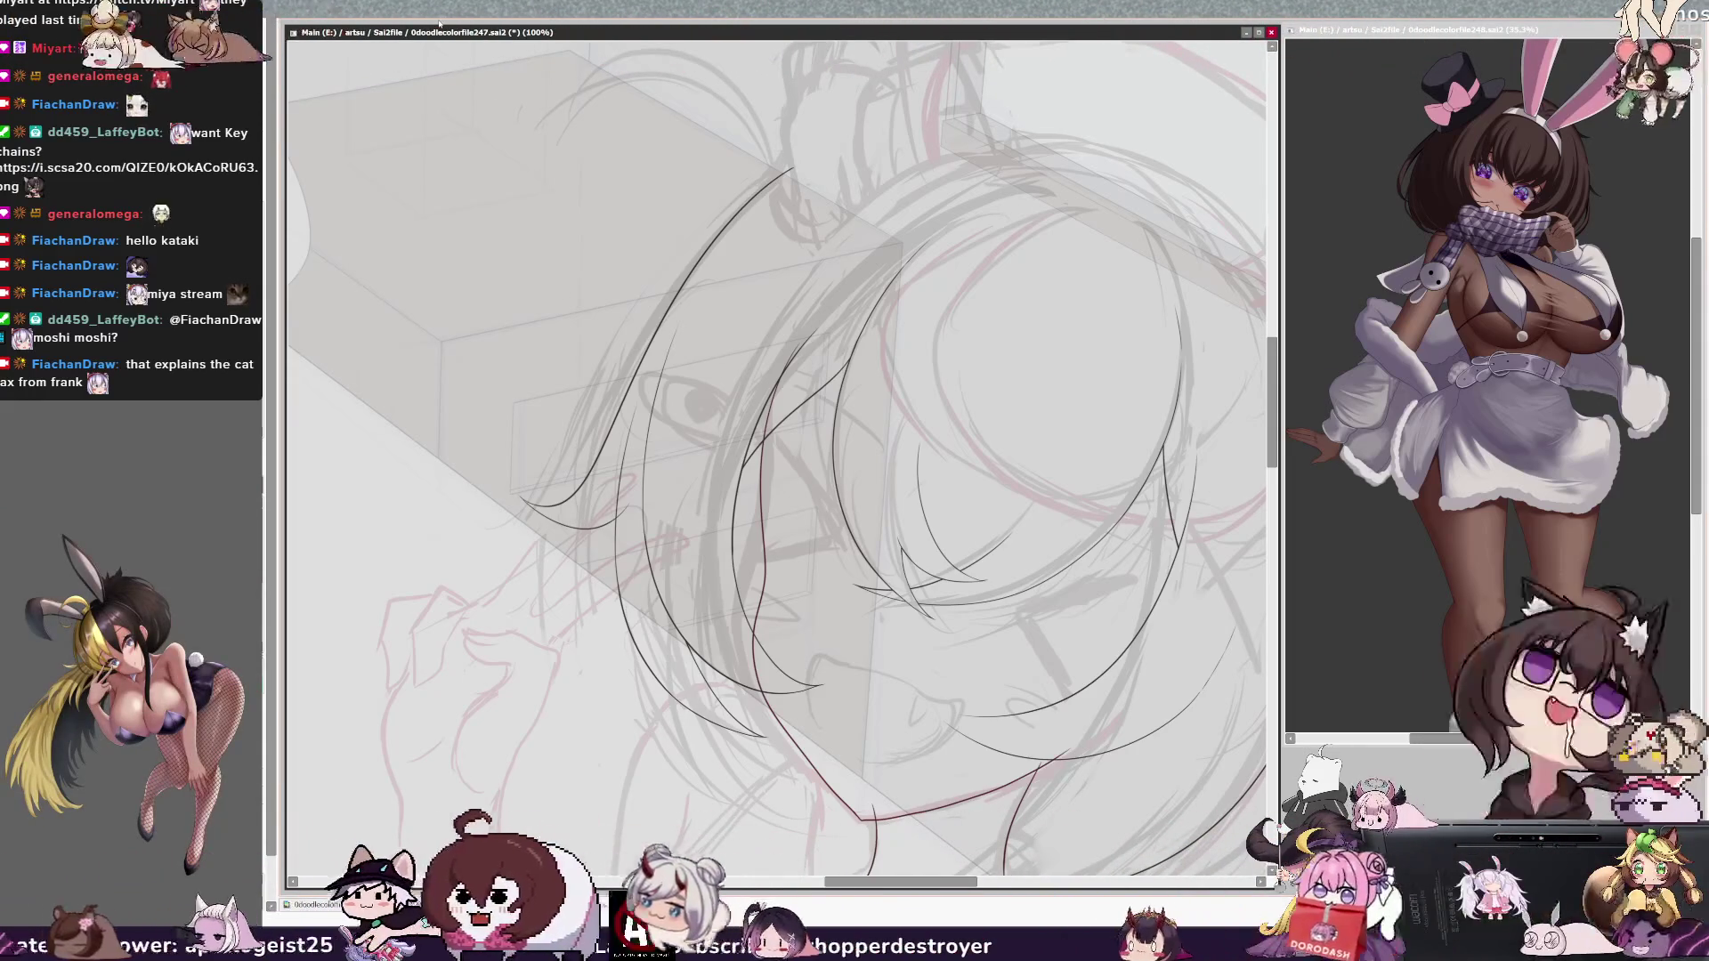
key("ctrl+plus")
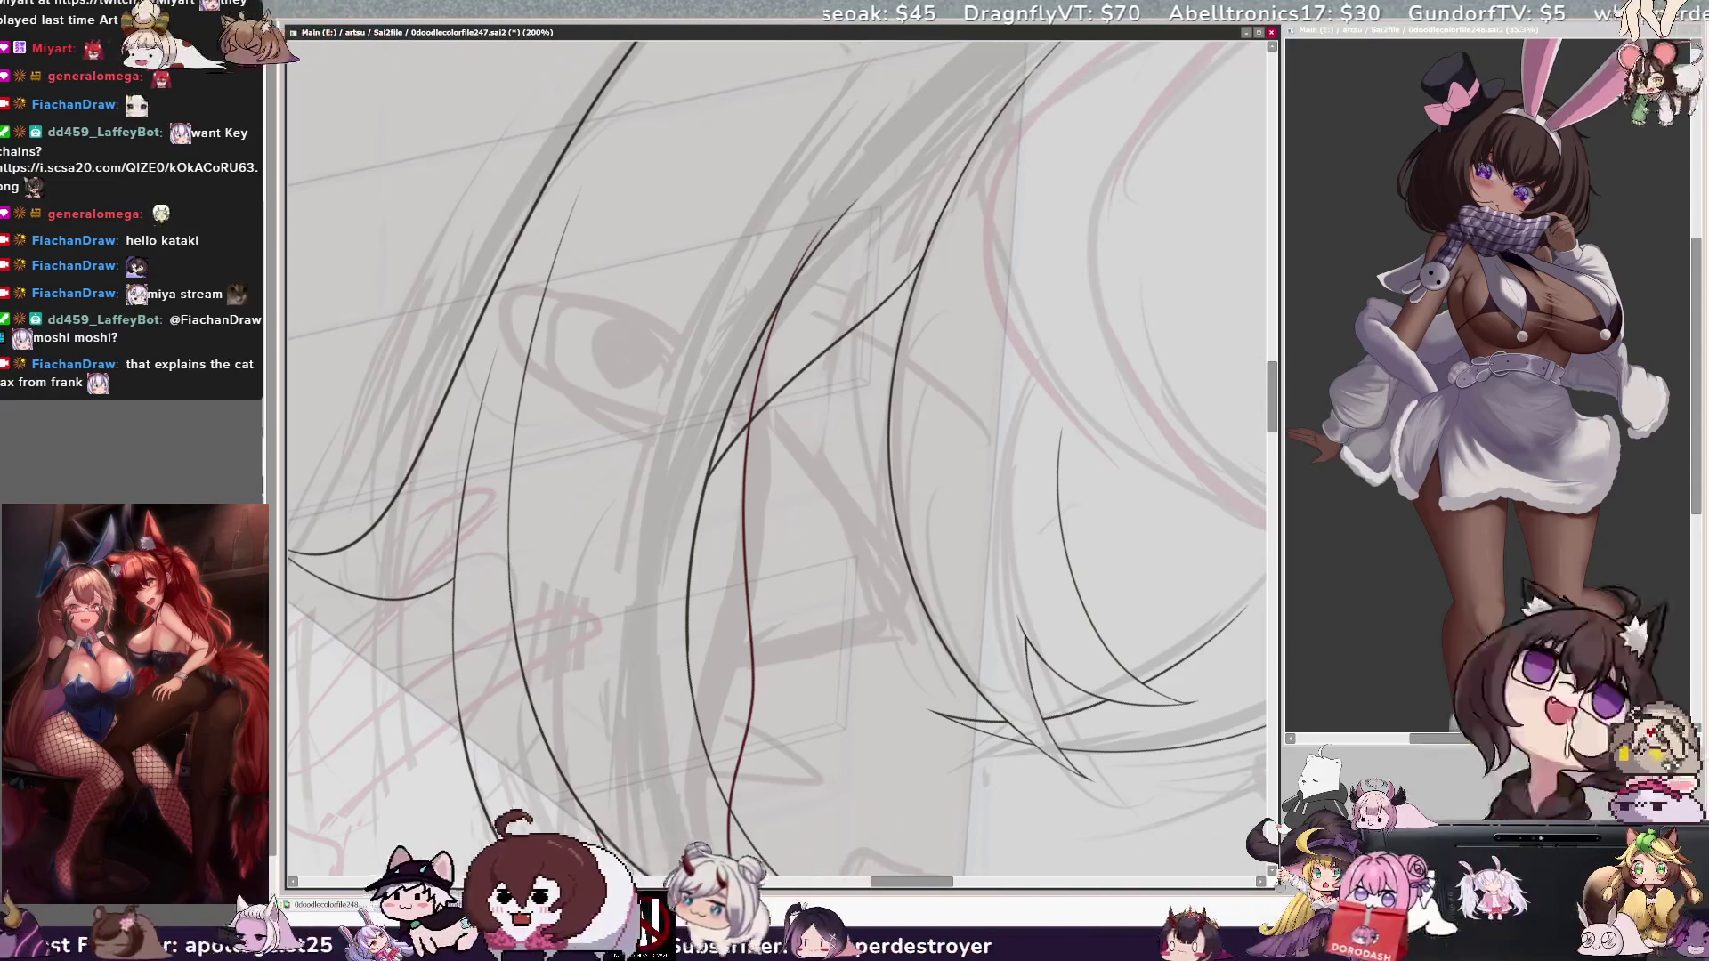
left_click_drag(776, 846, 1070, 847)
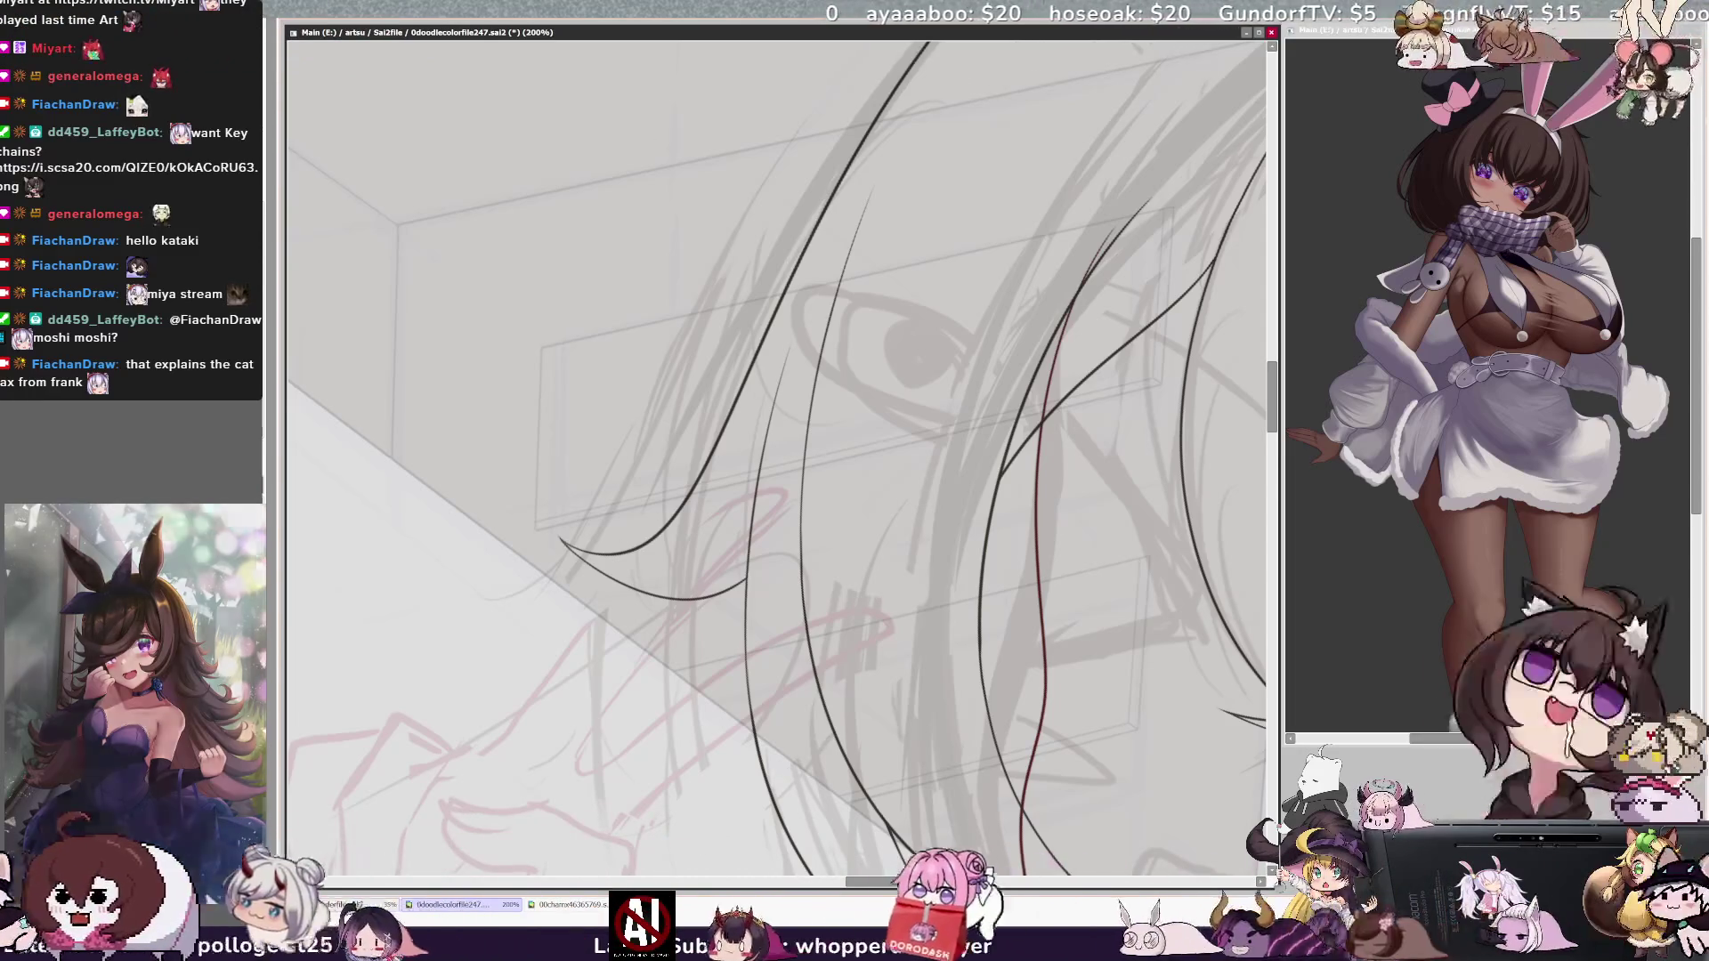
scroll(776, 458, "down", 5)
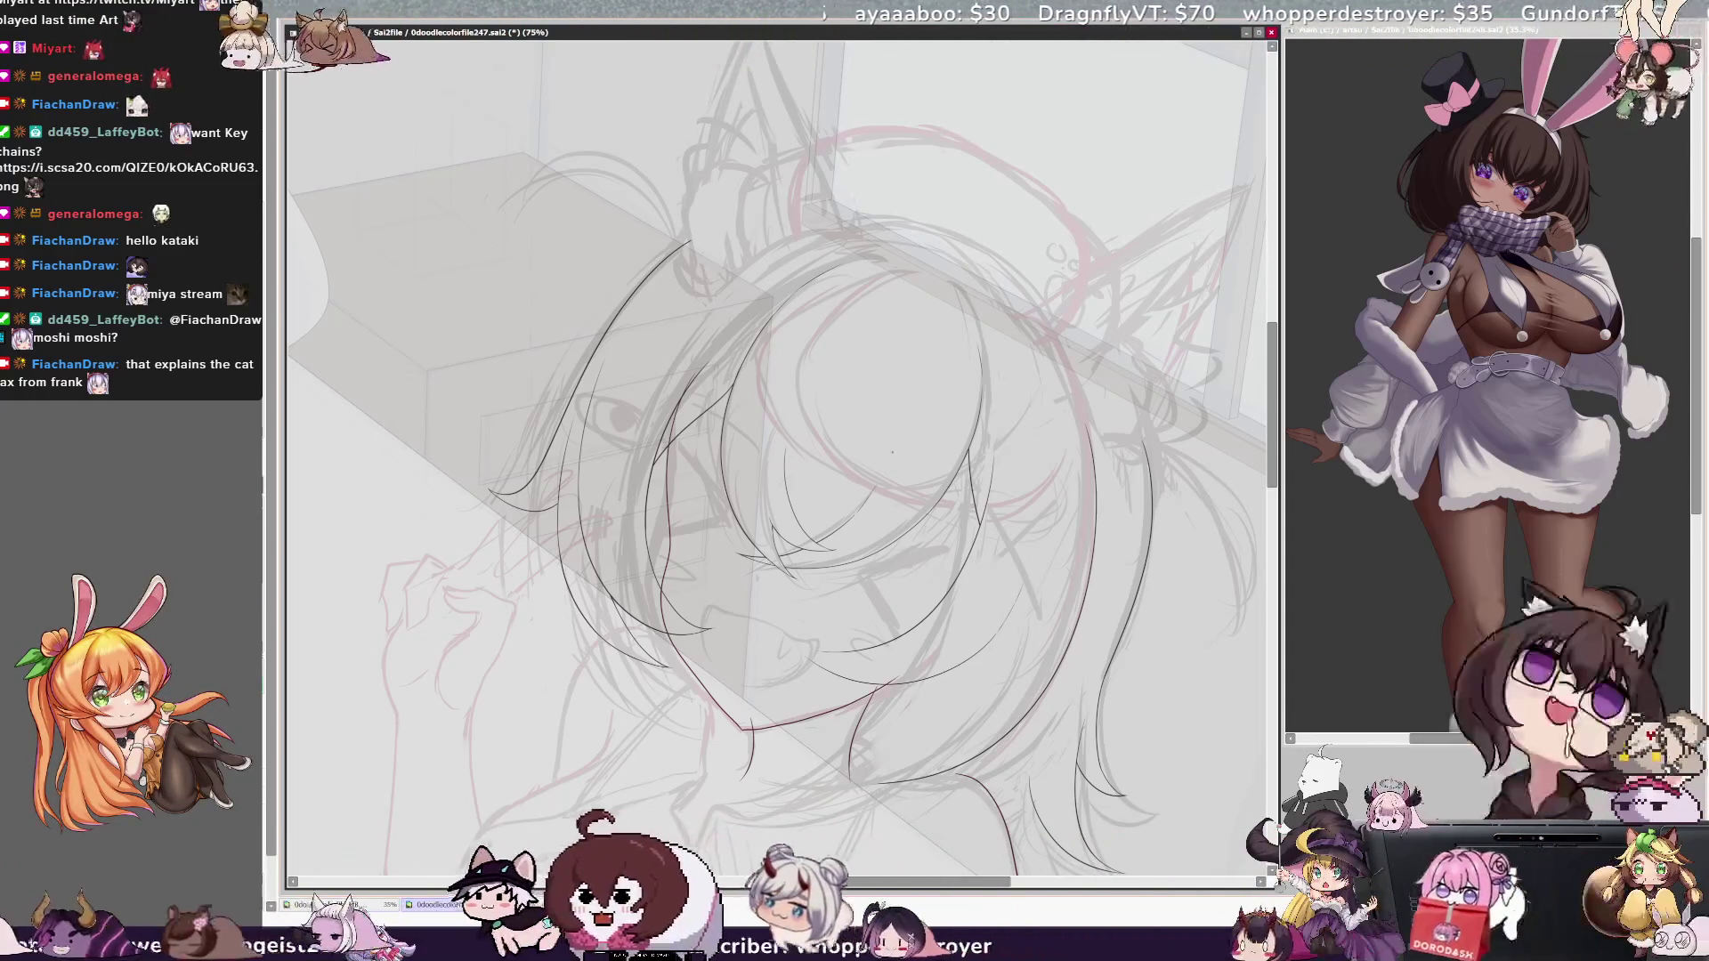
Step: Ink extra strands along the right side of the hair on the mirrored canvas
key("h")
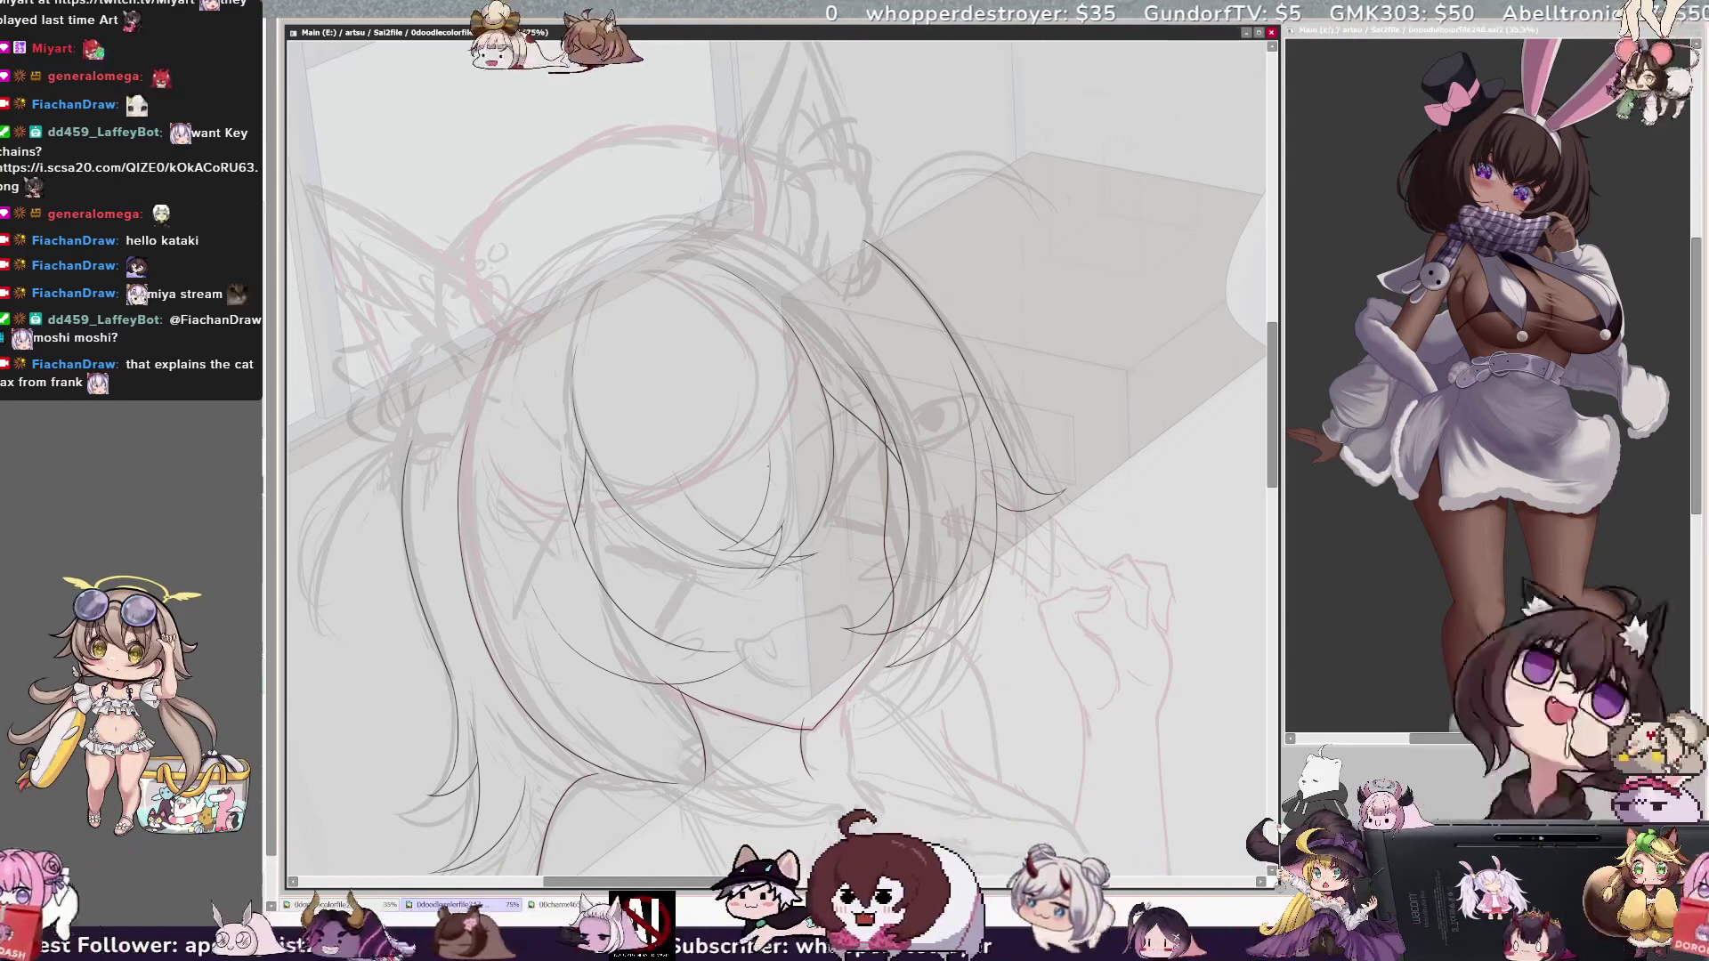
key("h")
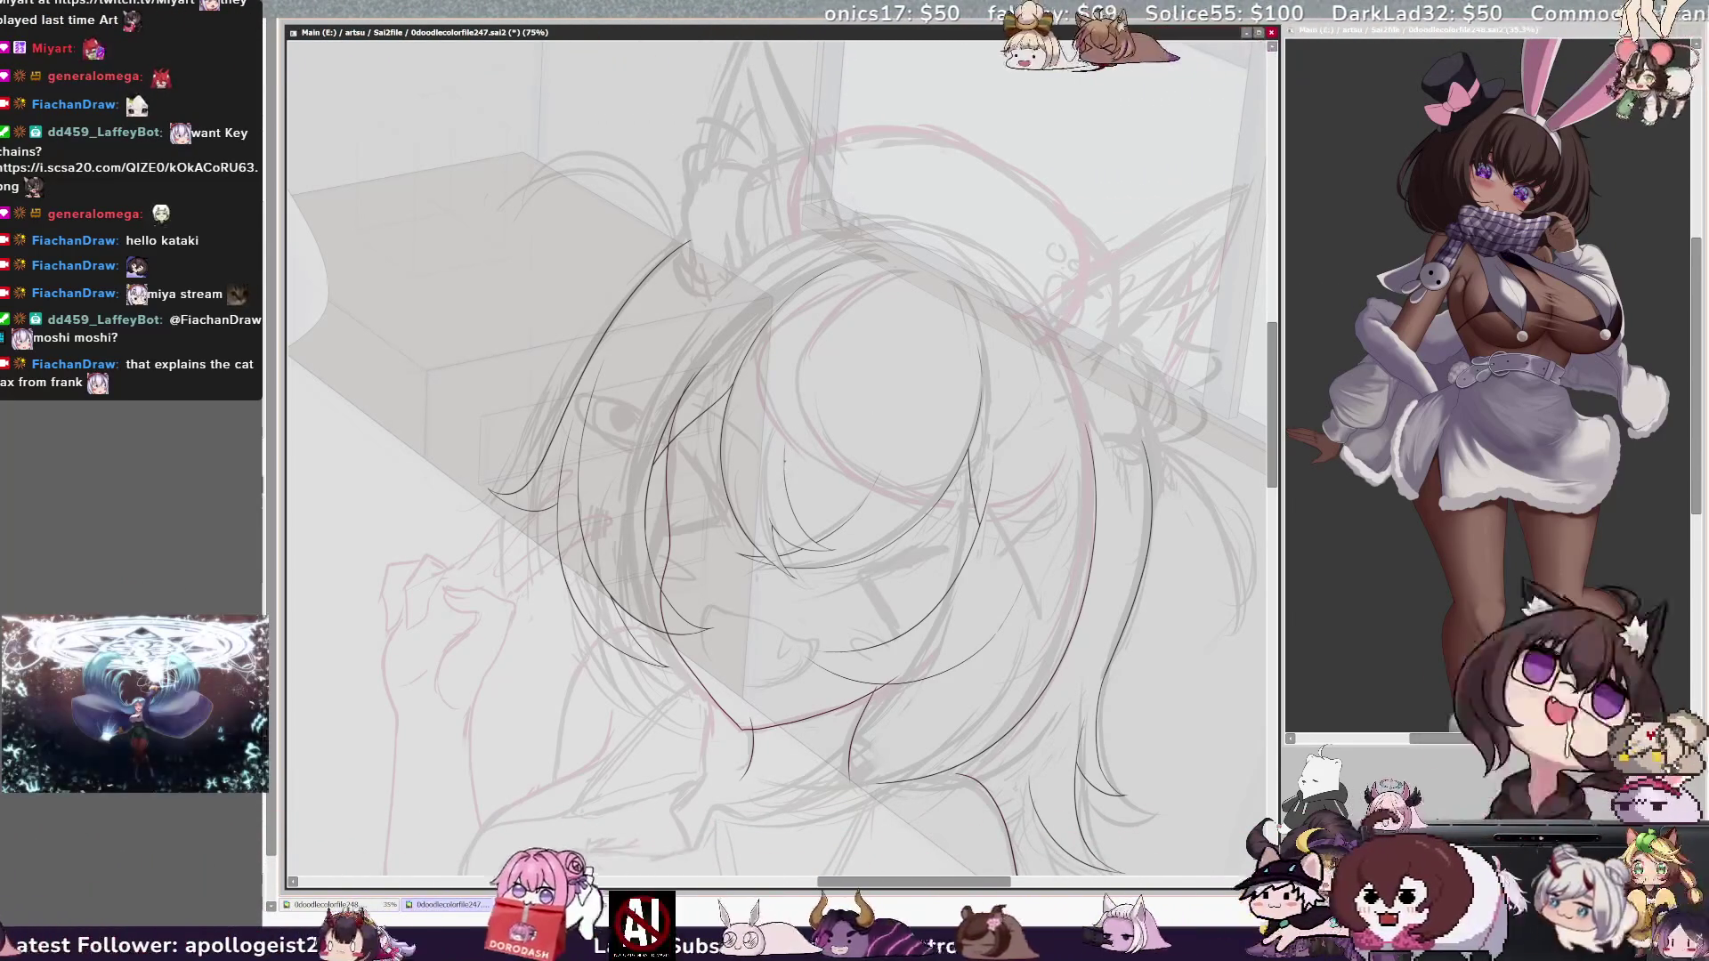
left_click_drag(1082, 665, 1123, 797)
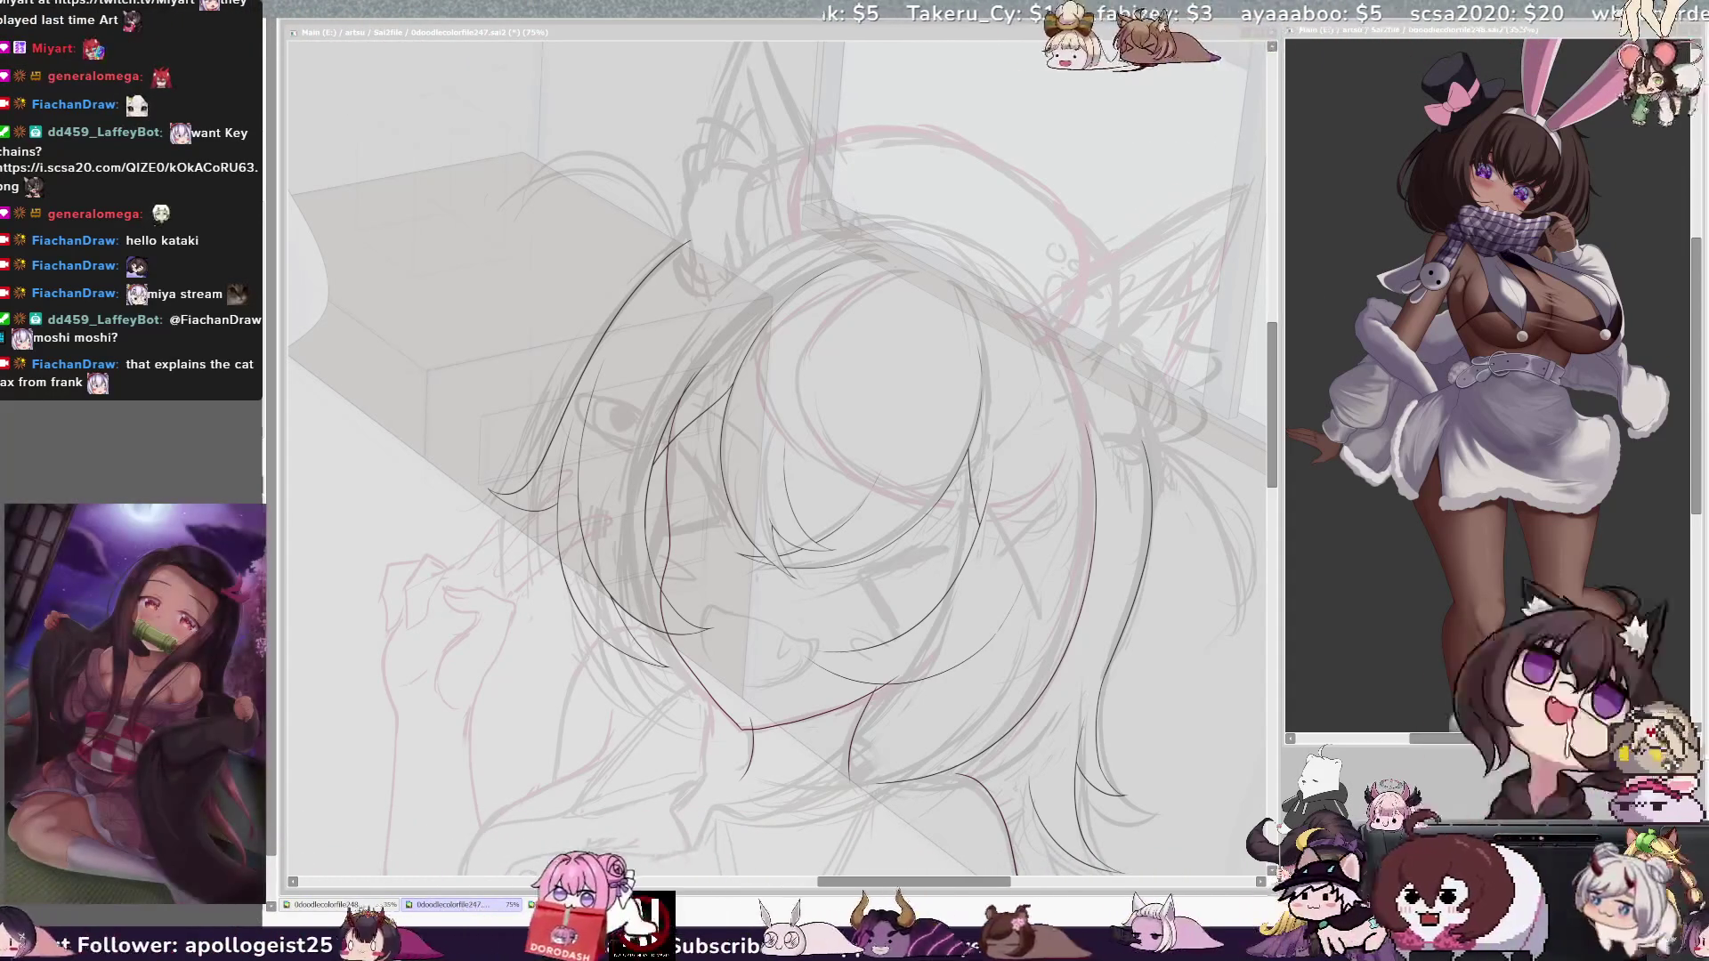
Step: Check proportions in a mirrored view, tilt the canvas, and ink a line down the hair's left edge
left_click(742, 475)
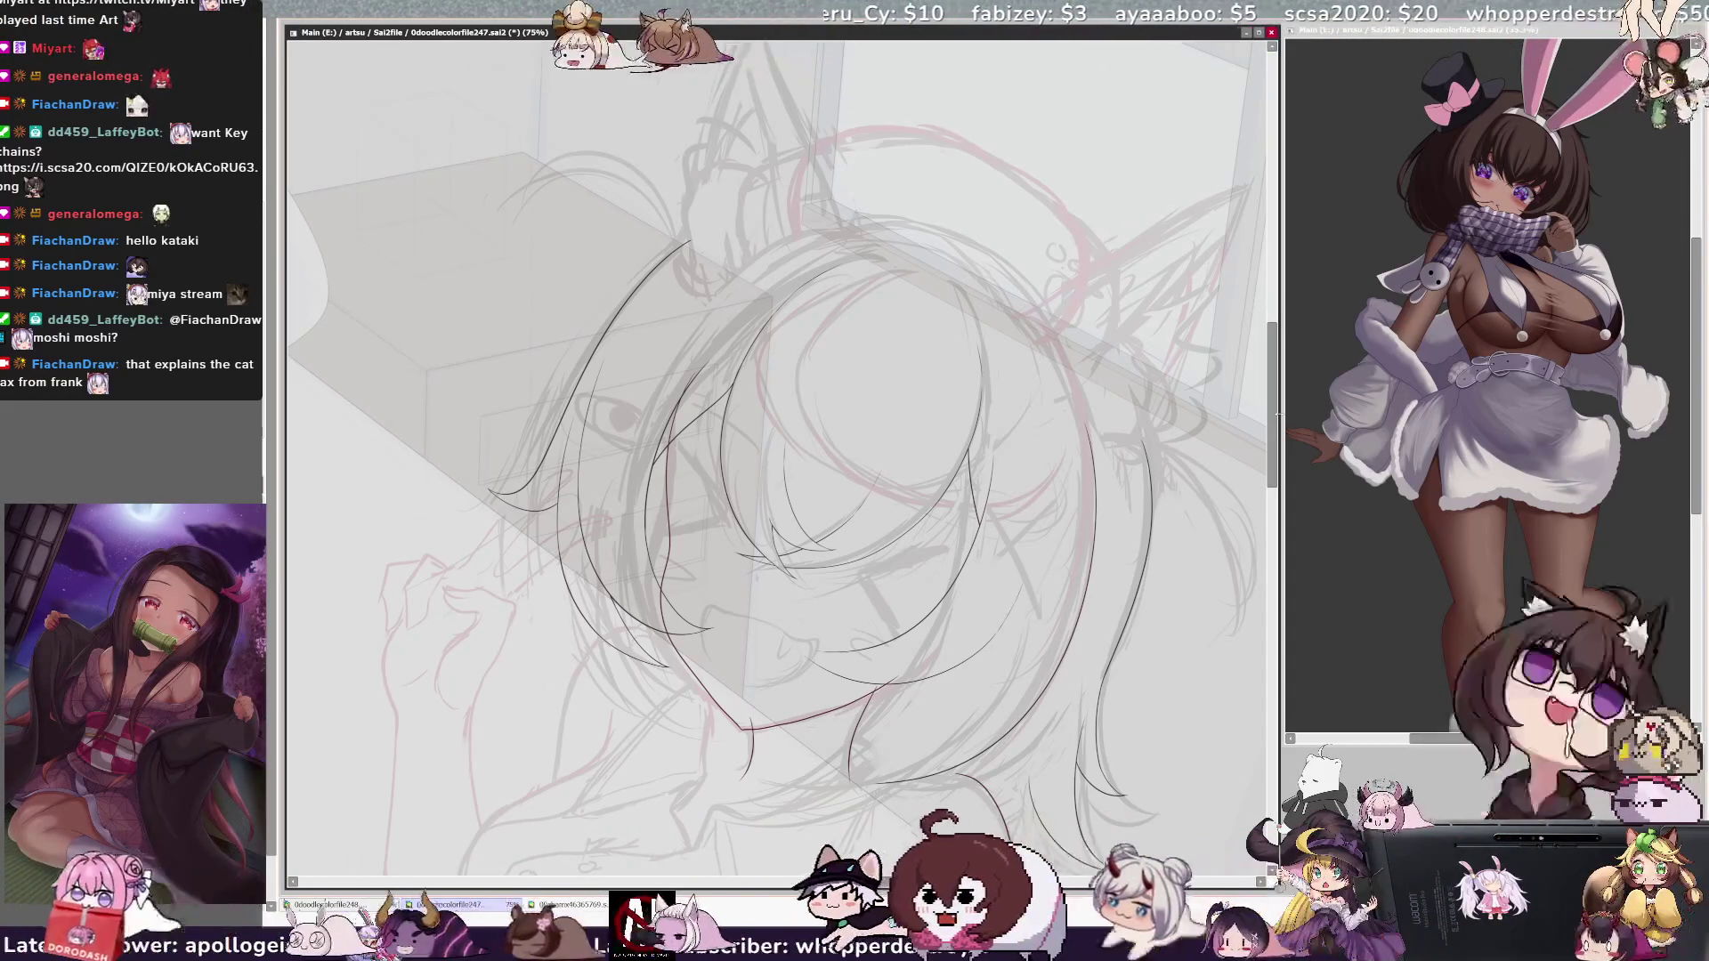
scroll(1279, 416, "up", 1)
scroll(1279, 417, "up", 1)
key("h")
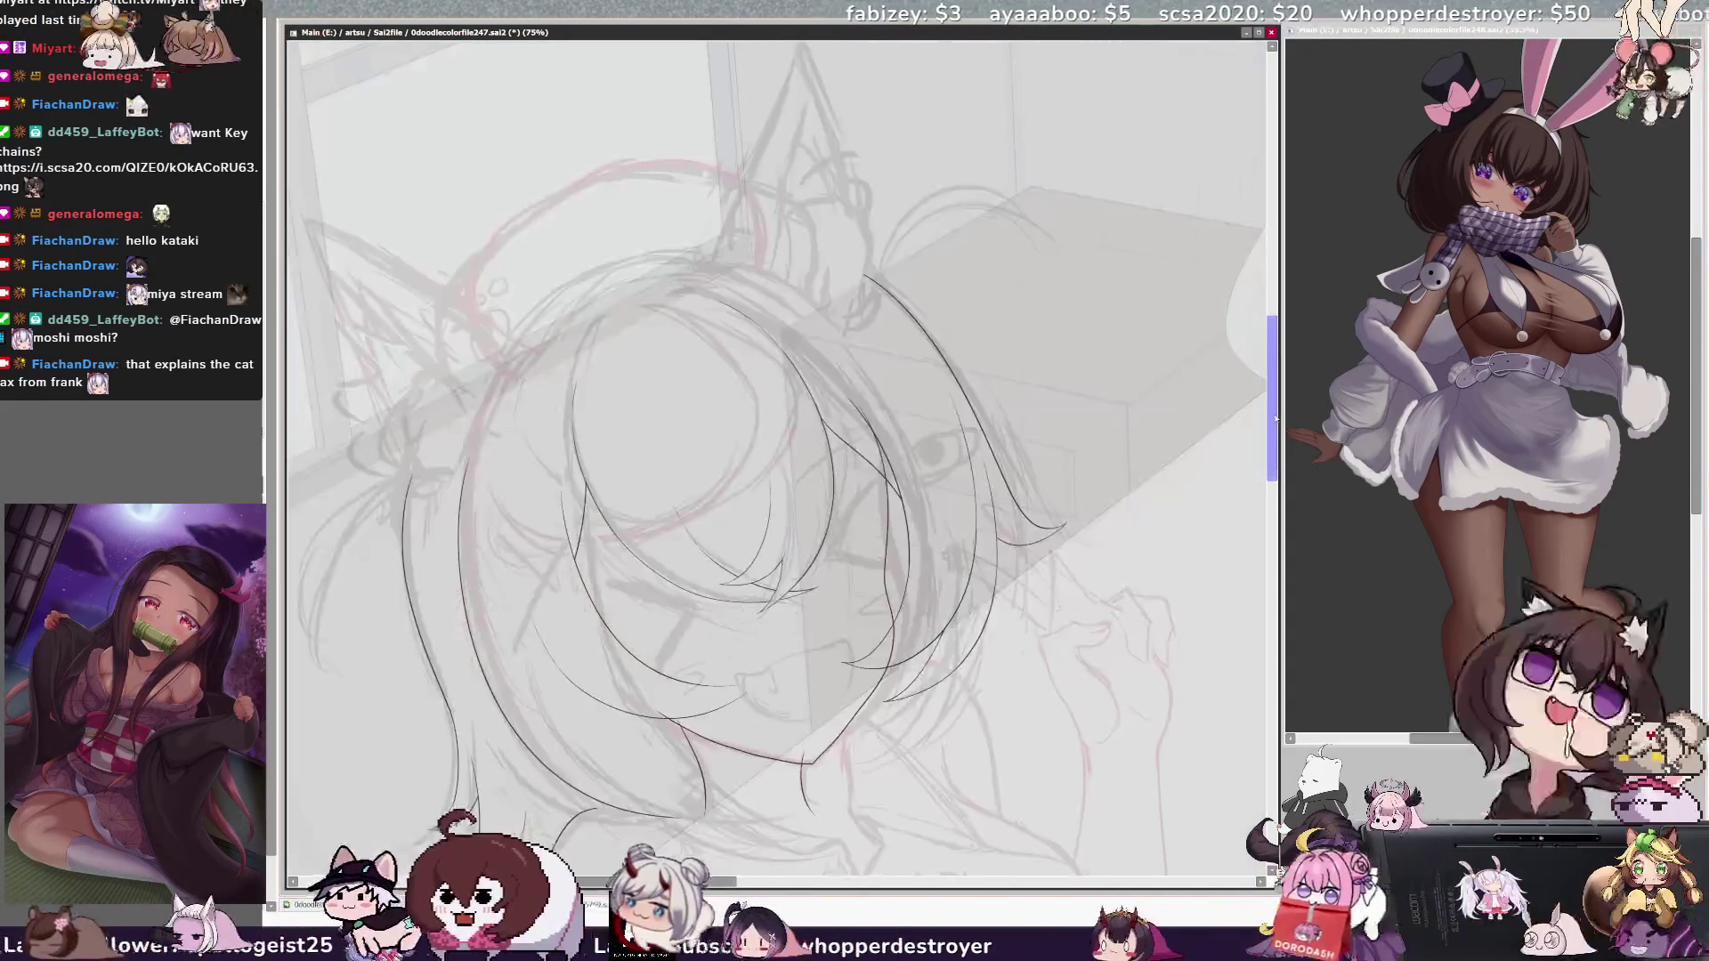
key("h")
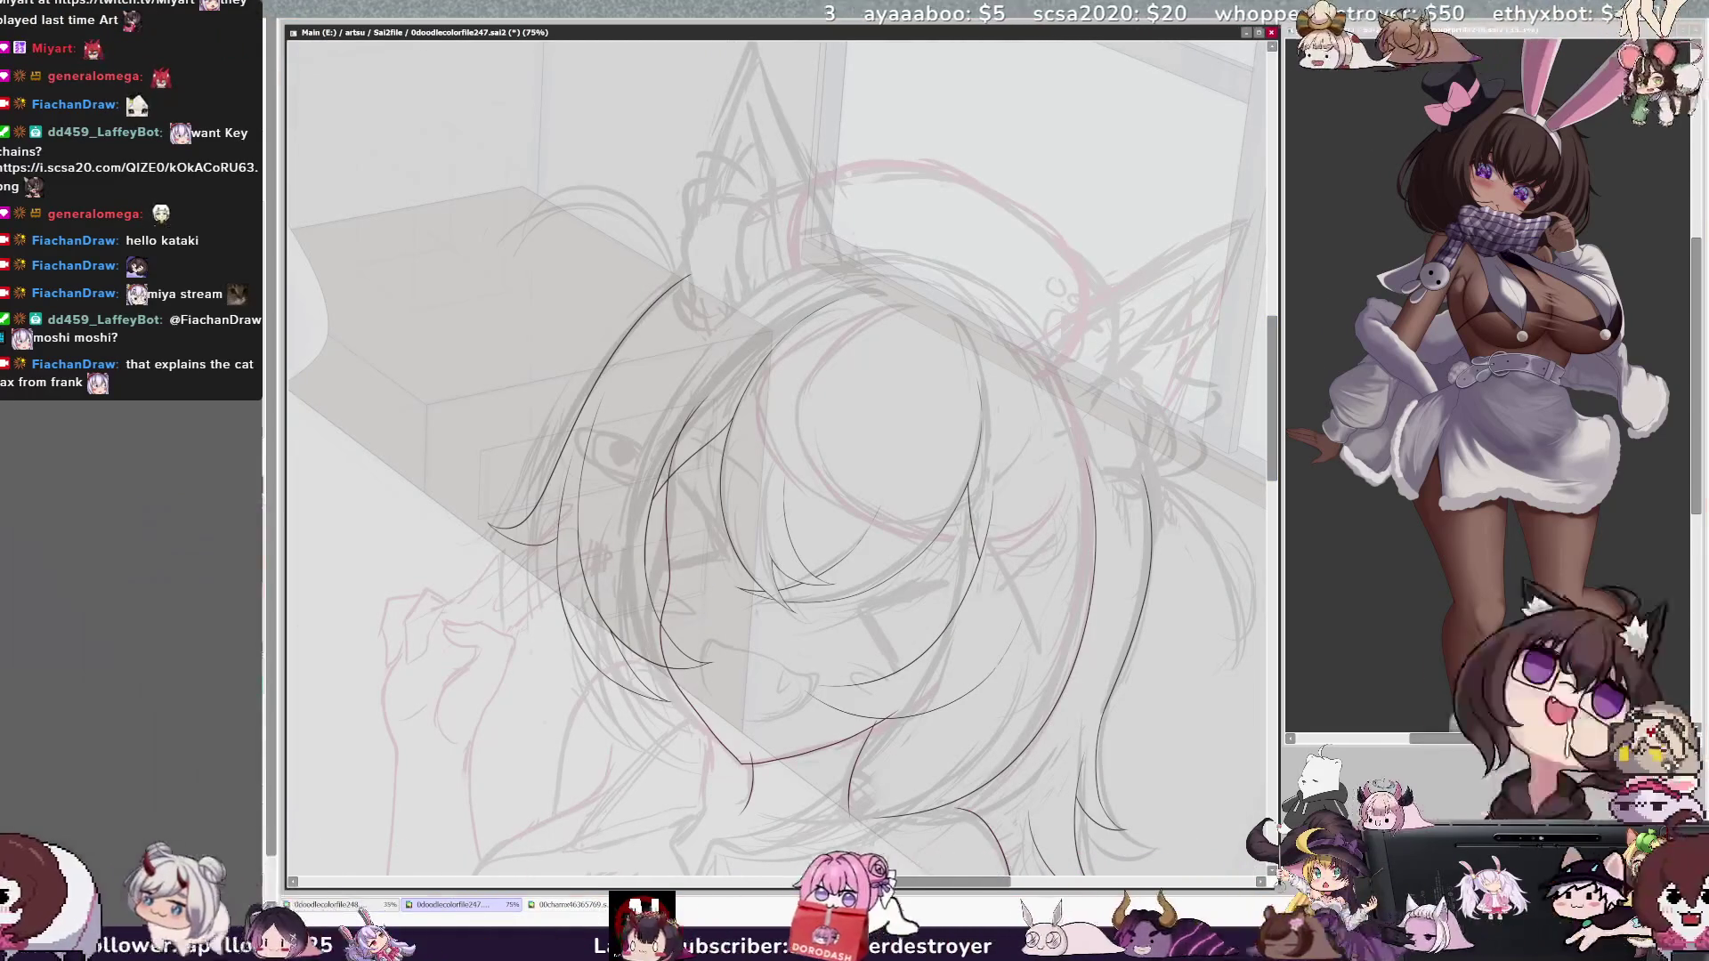
key("Delete")
key("Delete")
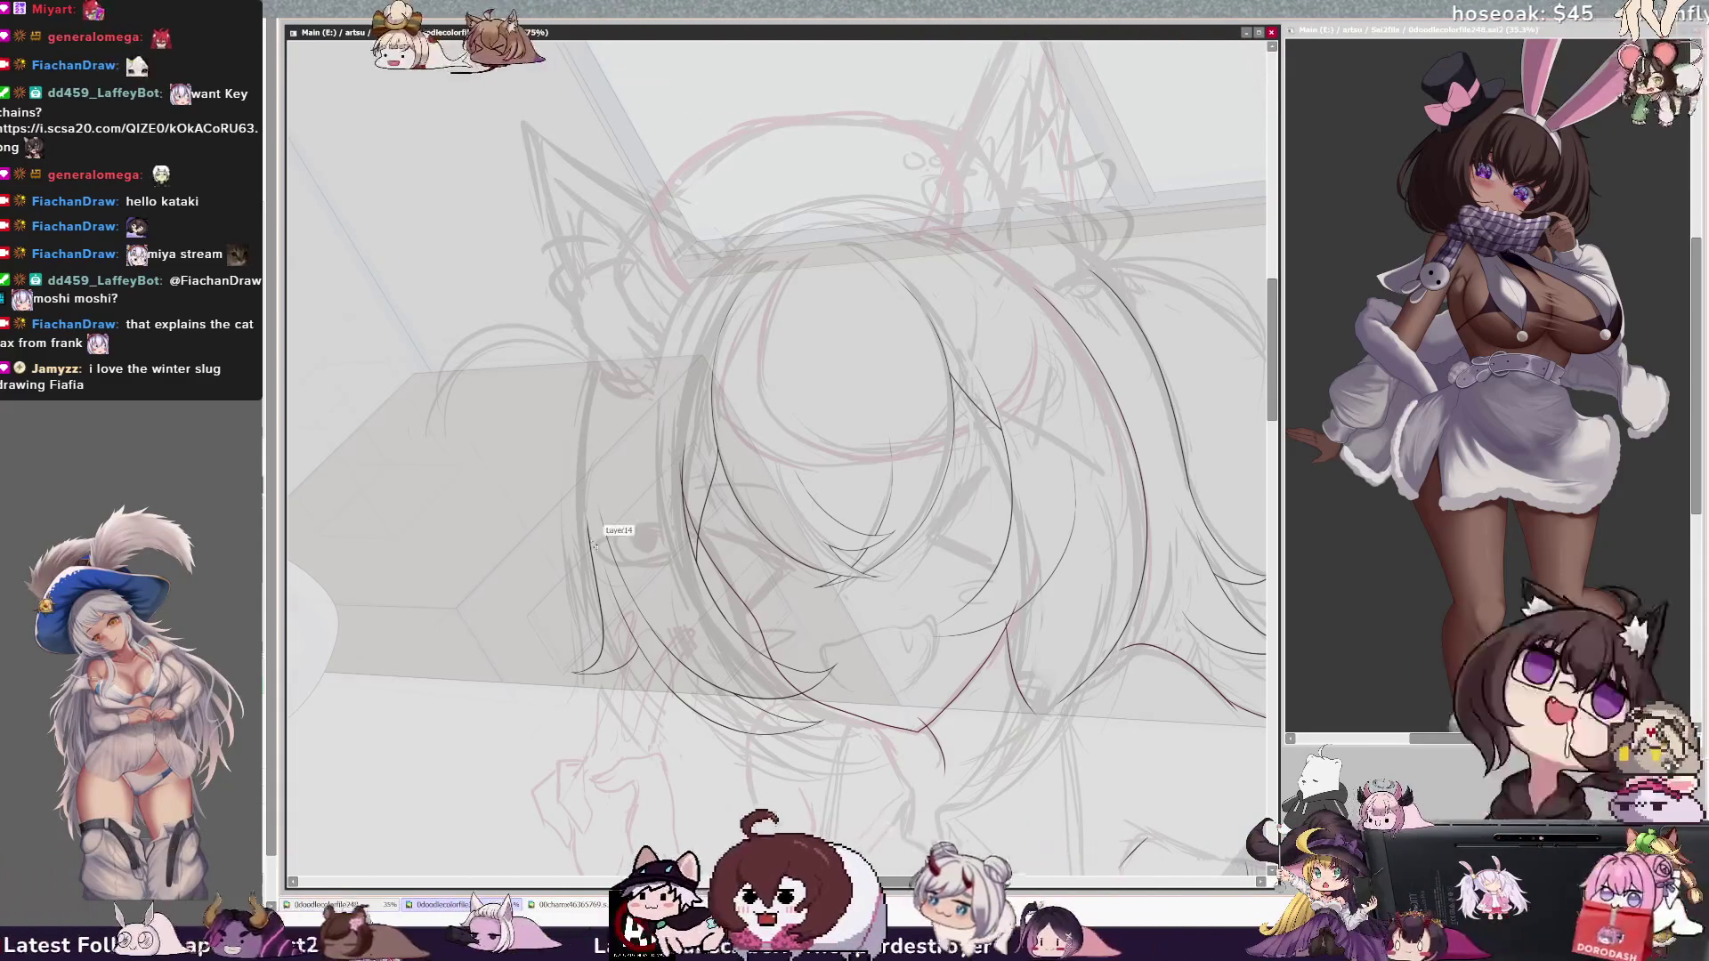
left_click_drag(609, 344, 584, 499)
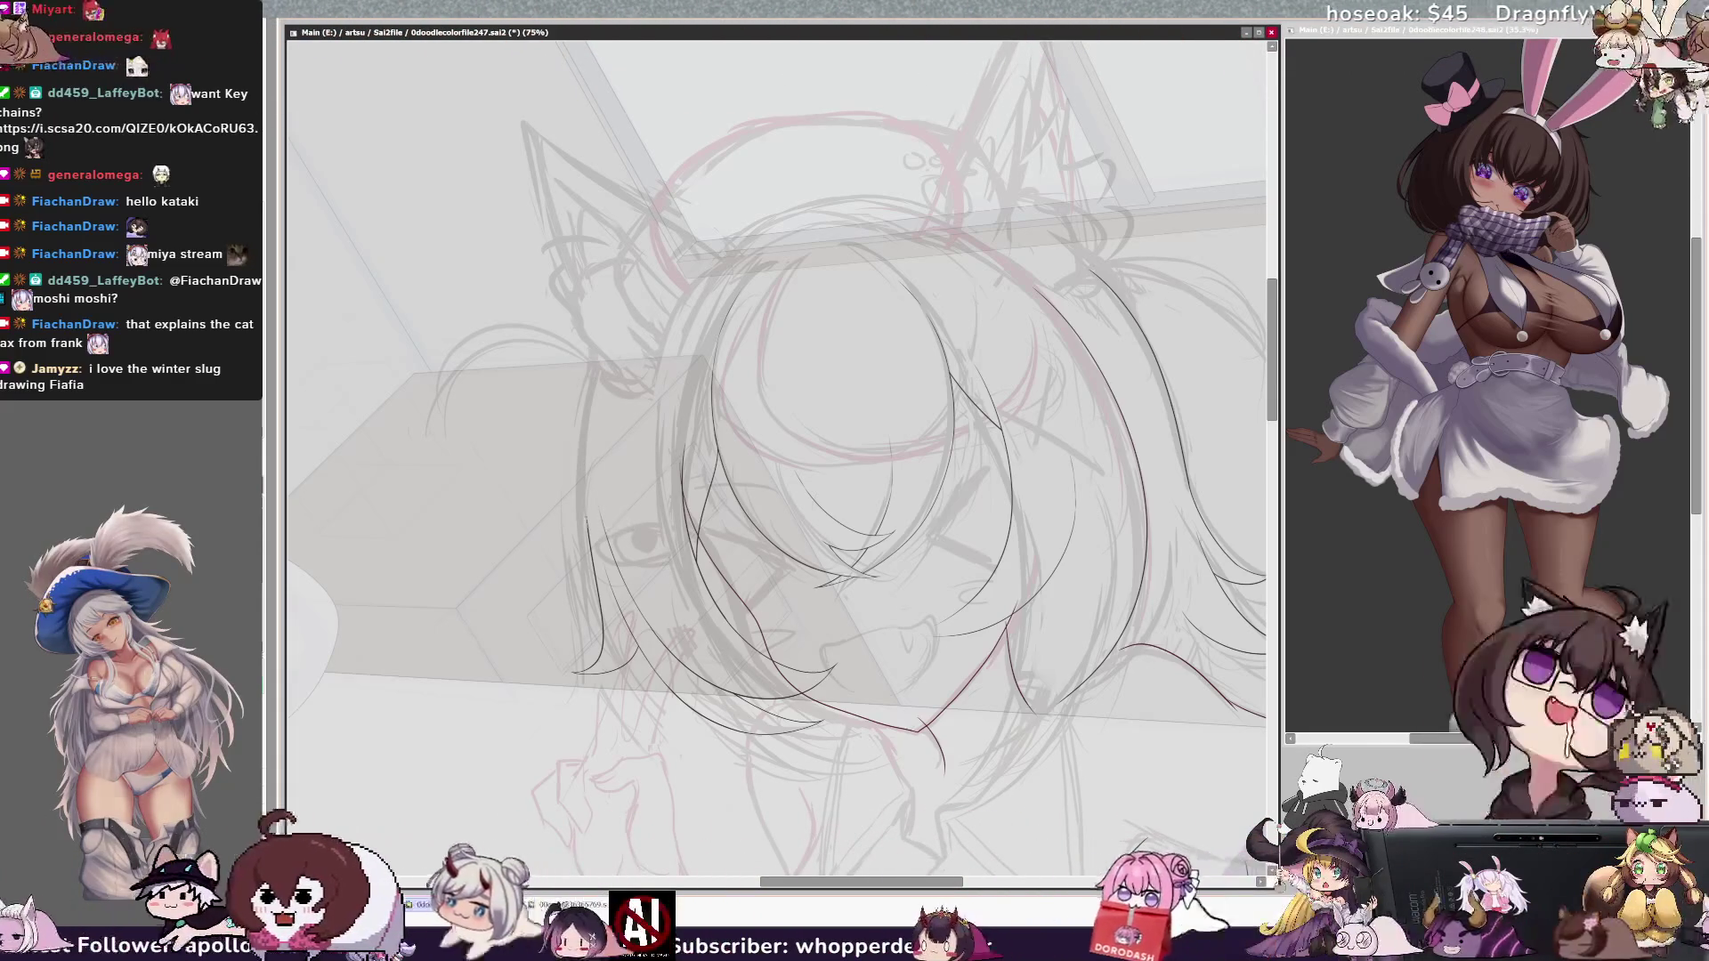